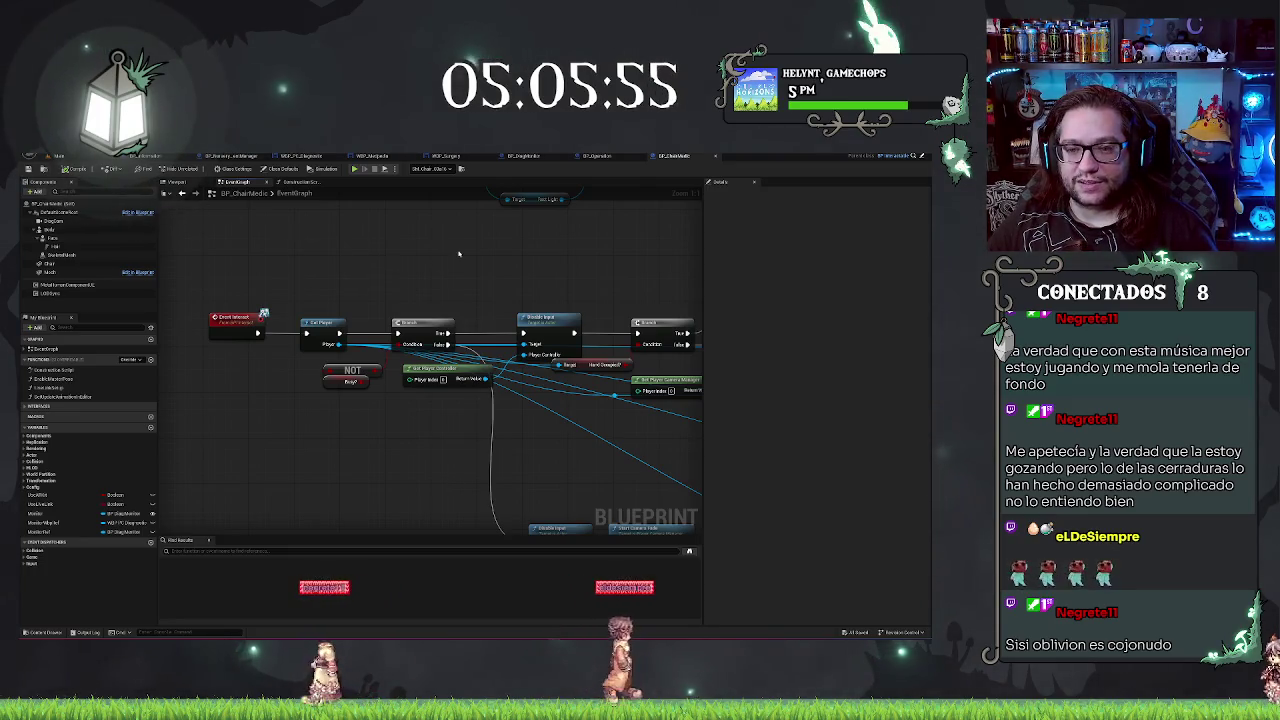
Step: Nudge the Branch node slightly left at the start of the chair's interaction chain
{"action": "mouse_move", "coordinate": [429, 264]}
{"action": "left_mouse_down"}
{"action": "mouse_move", "coordinate": [294, 257]}
{"action": "mouse_move", "coordinate": [380, 300]}
{"action": "mouse_move", "coordinate": [520, 246]}
{"action": "mouse_move", "coordinate": [397, 320]}
{"action": "mouse_move", "coordinate": [623, 320]}
{"action": "mouse_move", "coordinate": [497, 317]}
{"action": "mouse_move", "coordinate": [495, 262]}
{"action": "left_mouse_up"}
{"action": "left_click", "coordinate": [480, 318]}
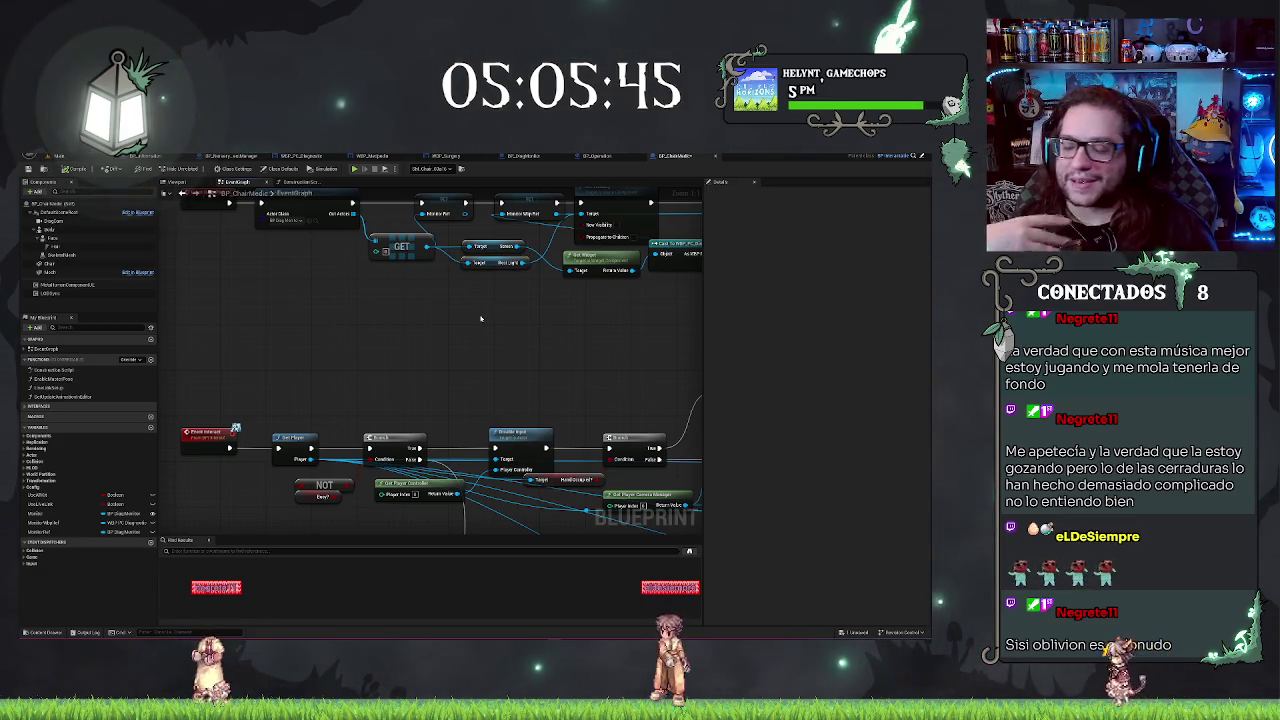
{"action": "mouse_move", "coordinate": [448, 453]}
{"action": "left_mouse_down"}
{"action": "mouse_move", "coordinate": [471, 375]}
{"action": "mouse_move", "coordinate": [515, 373]}
{"action": "left_mouse_up"}
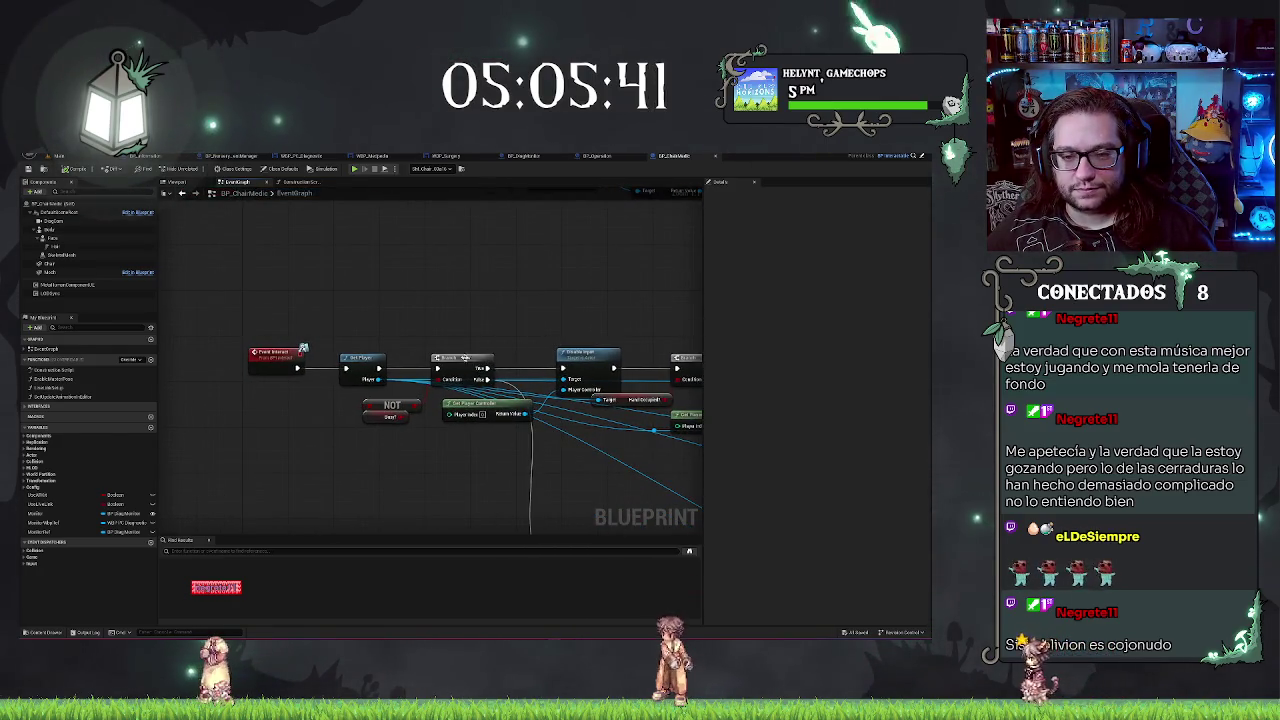
{"action": "mouse_move", "coordinate": [370, 368]}
{"action": "left_mouse_down"}
{"action": "mouse_move", "coordinate": [347, 368]}
{"action": "mouse_move", "coordinate": [490, 430]}
{"action": "mouse_move", "coordinate": [411, 413]}
{"action": "left_mouse_up"}
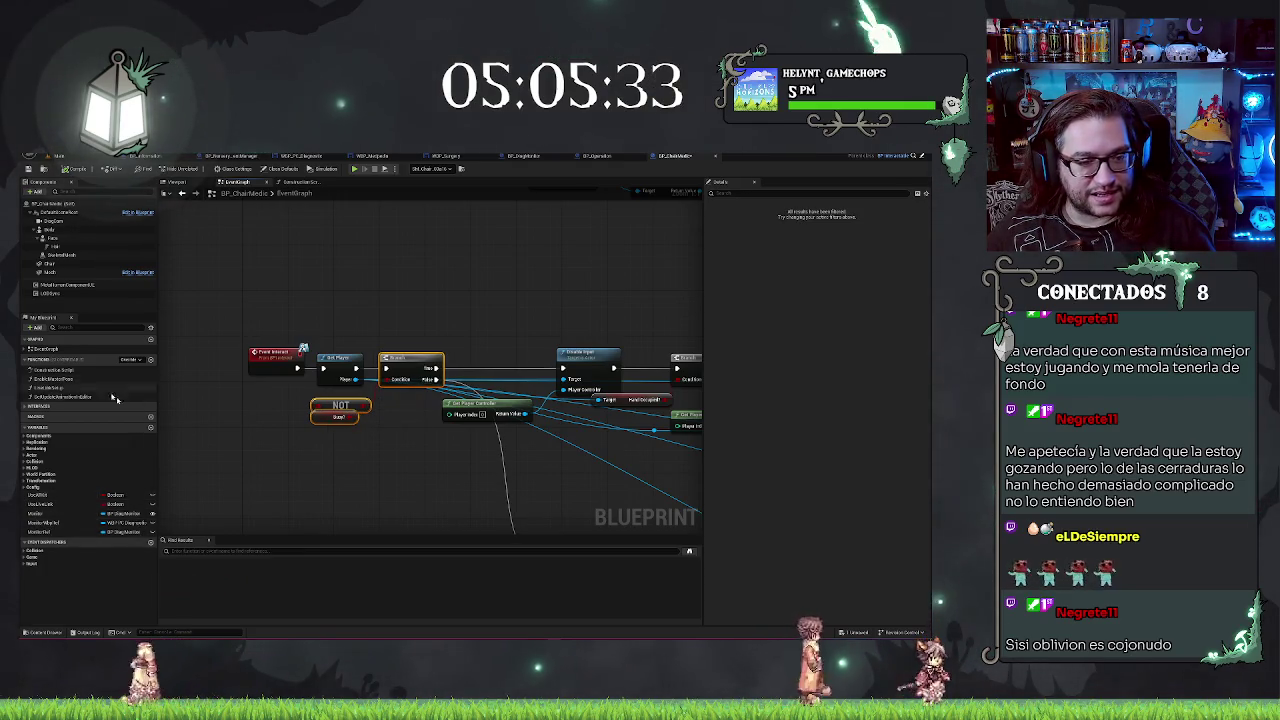
{"action": "right_click", "coordinate": [384, 464]}
Step: Add a SET Busy node and position it right after the Enable Input node
{"action": "type", "text": "setto"}
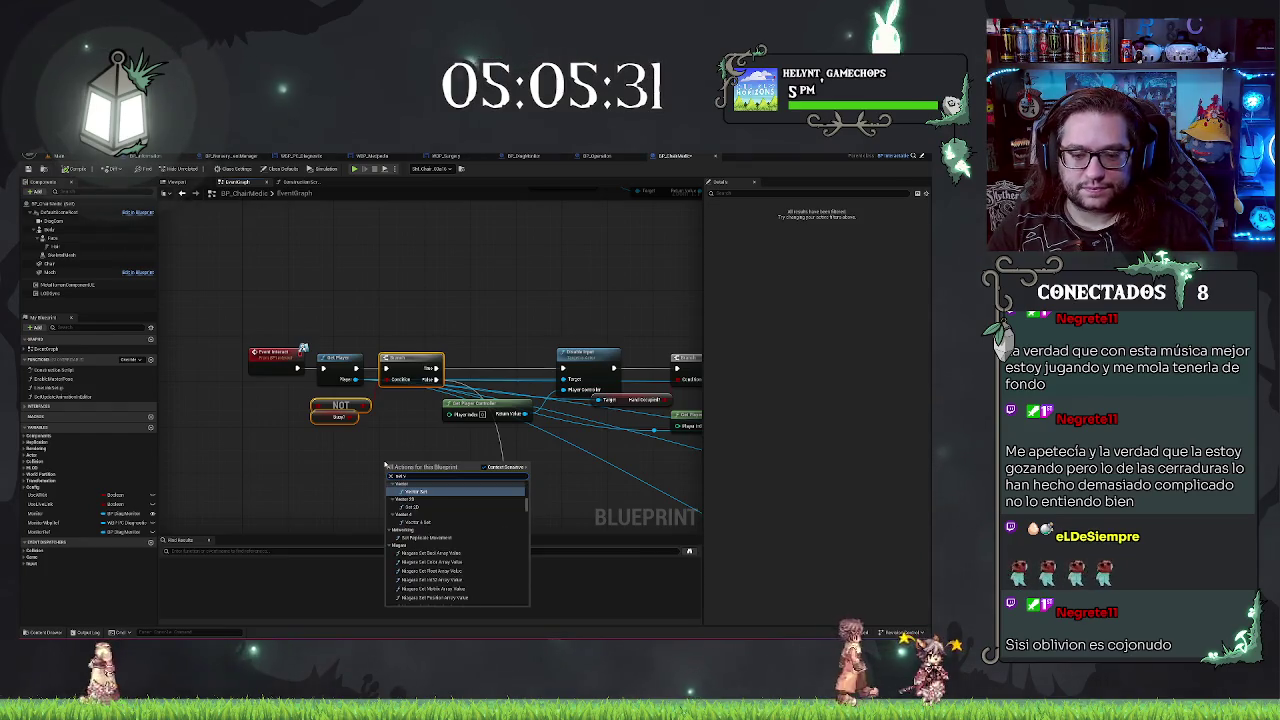
{"action": "type", "text": "oo"}
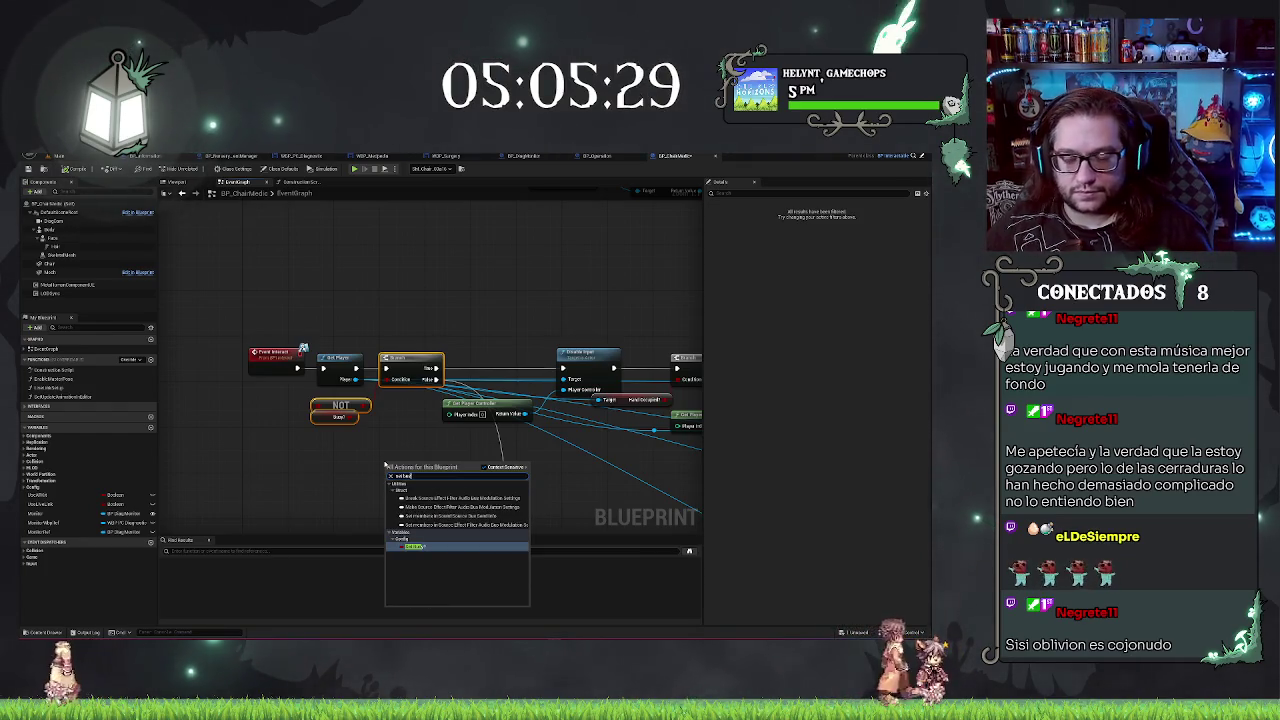
{"action": "key", "text": "Return"}
{"action": "left_click_drag", "start_coordinate": [408, 465], "coordinate": [491, 365]}
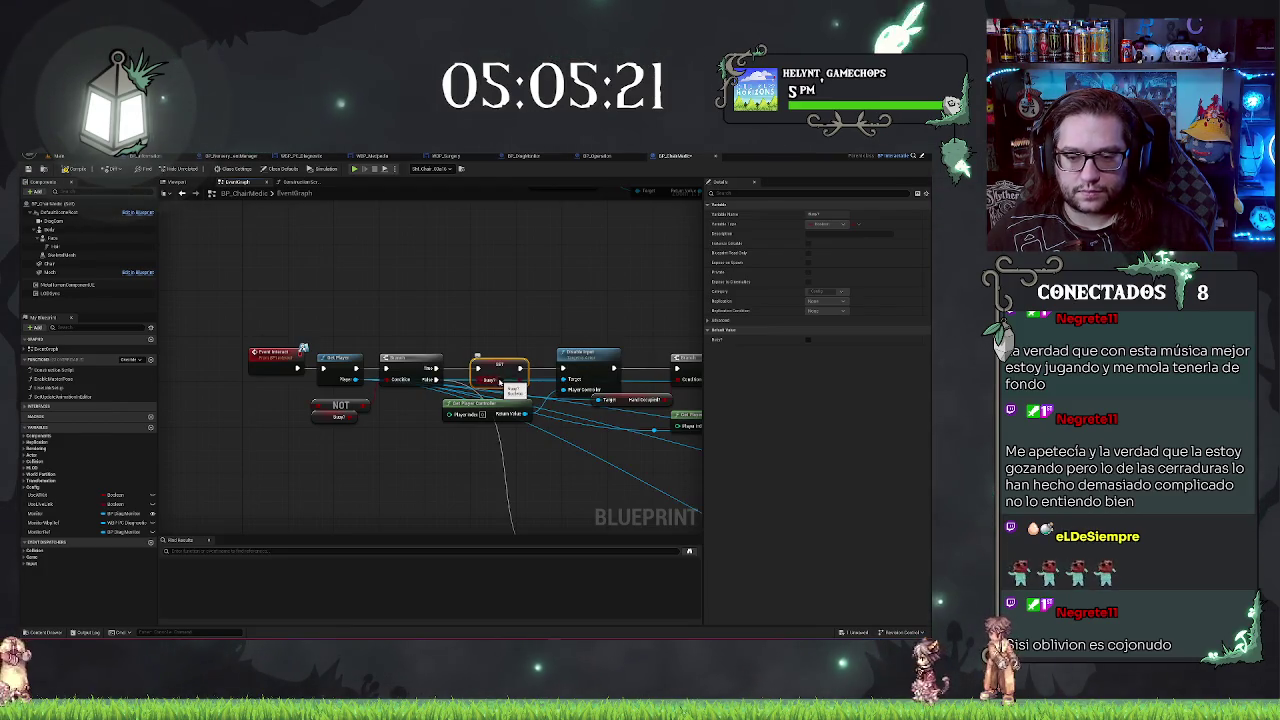
{"action": "scroll", "coordinate": [591, 490], "scroll_direction": "down", "scroll_amount": 4}
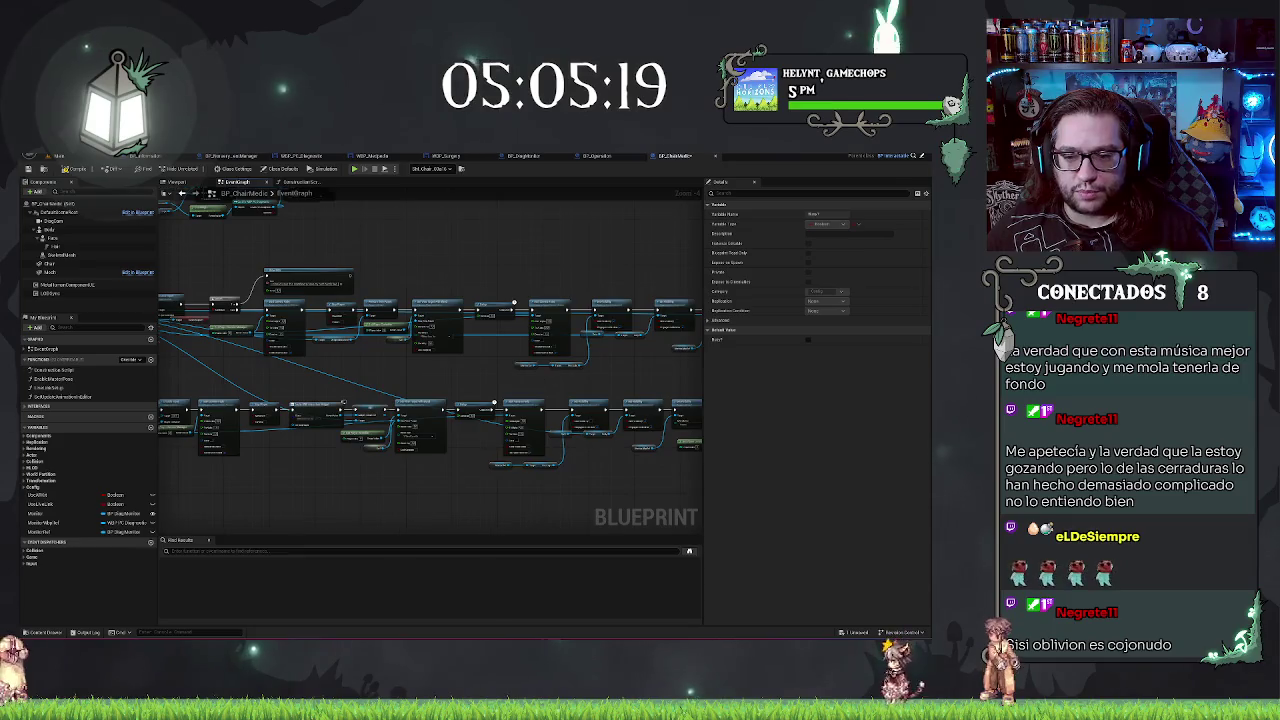
{"action": "scroll", "coordinate": [480, 402], "scroll_direction": "up", "scroll_amount": 4}
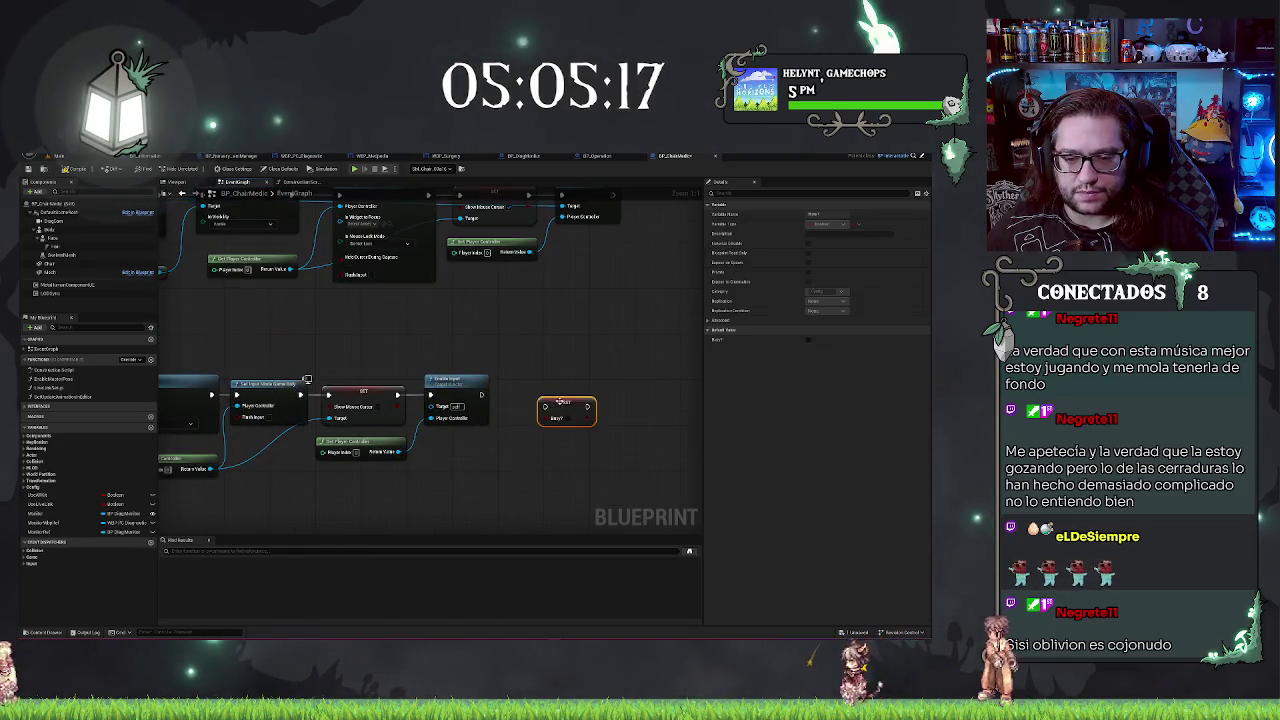
{"action": "left_click_drag", "start_coordinate": [558, 401], "coordinate": [535, 396]}
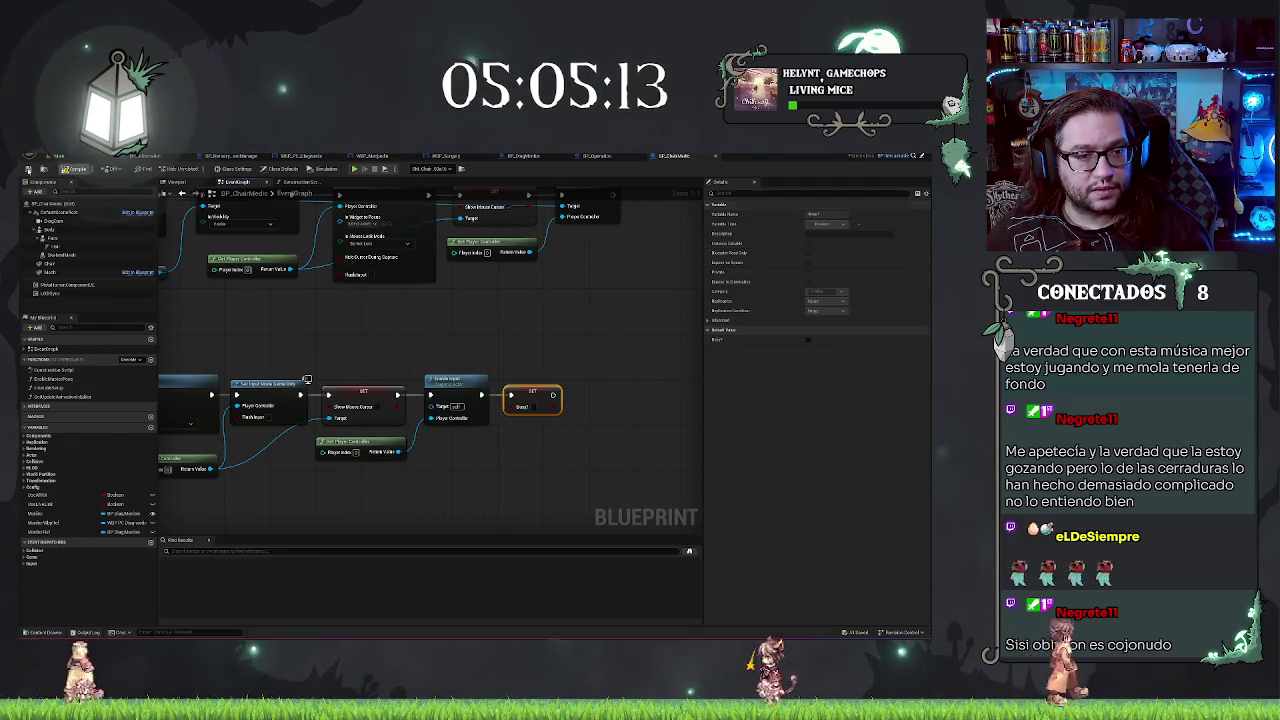
{"action": "left_click", "coordinate": [60, 156]}
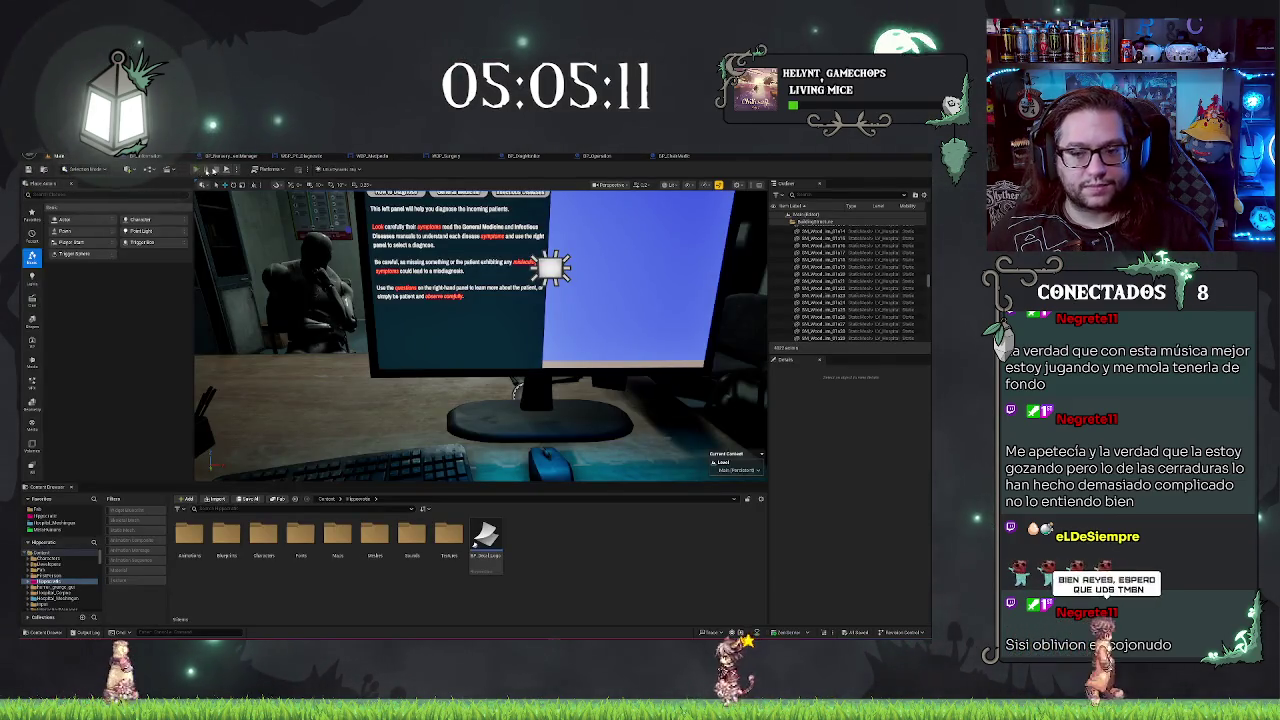
Step: Play the level in the editor, walk to the desk chair, then stop the session
{"action": "key", "text": "alt+p"}
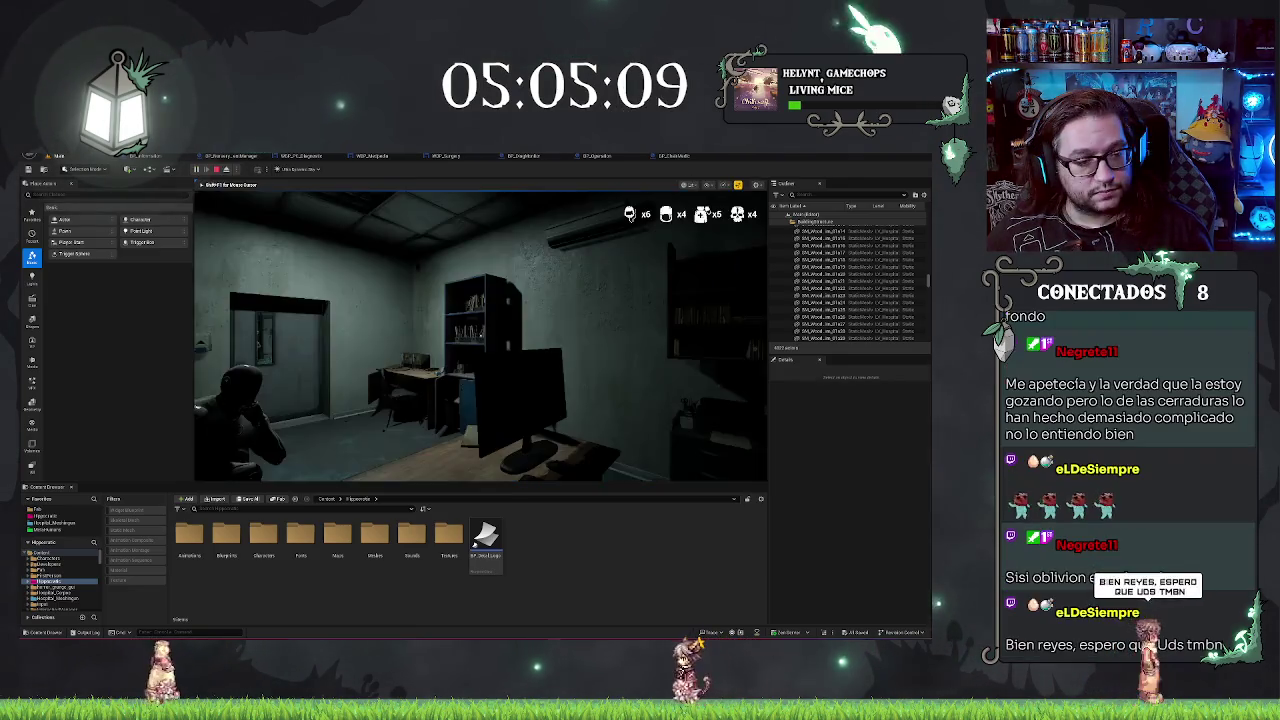
{"action": "key", "text": "w"}
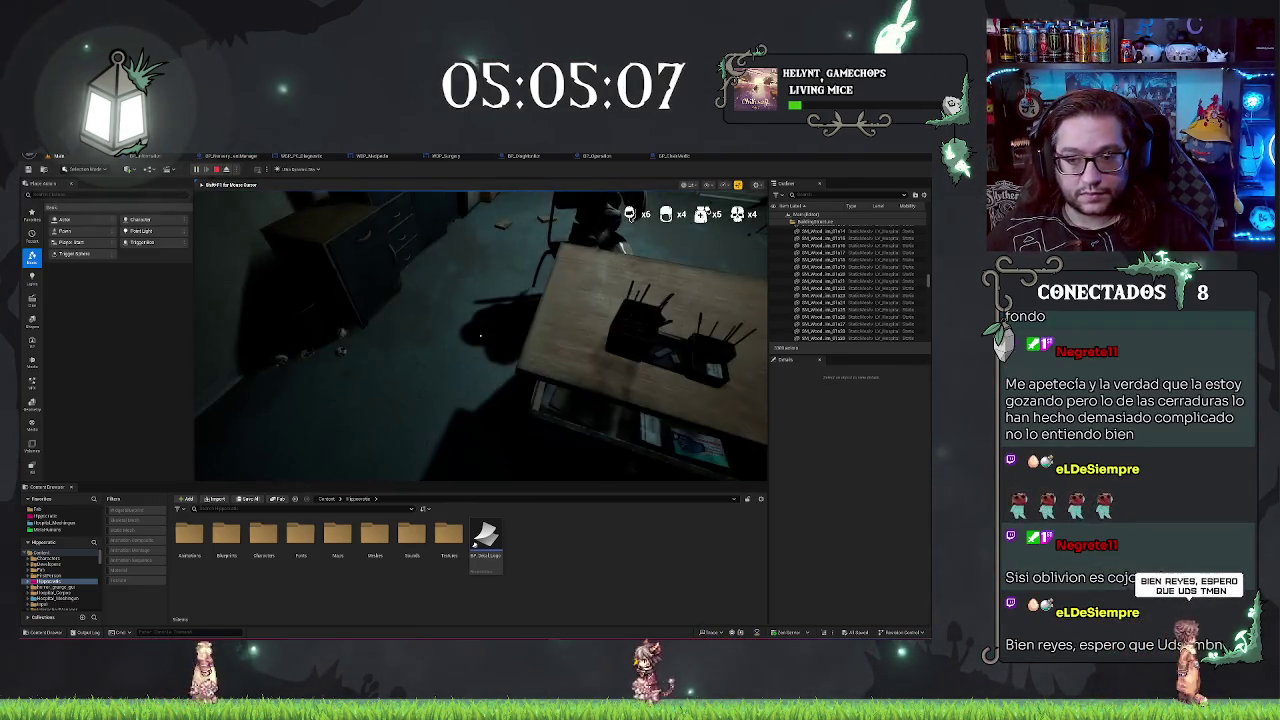
{"action": "mouse_move", "coordinate": [480, 336]}
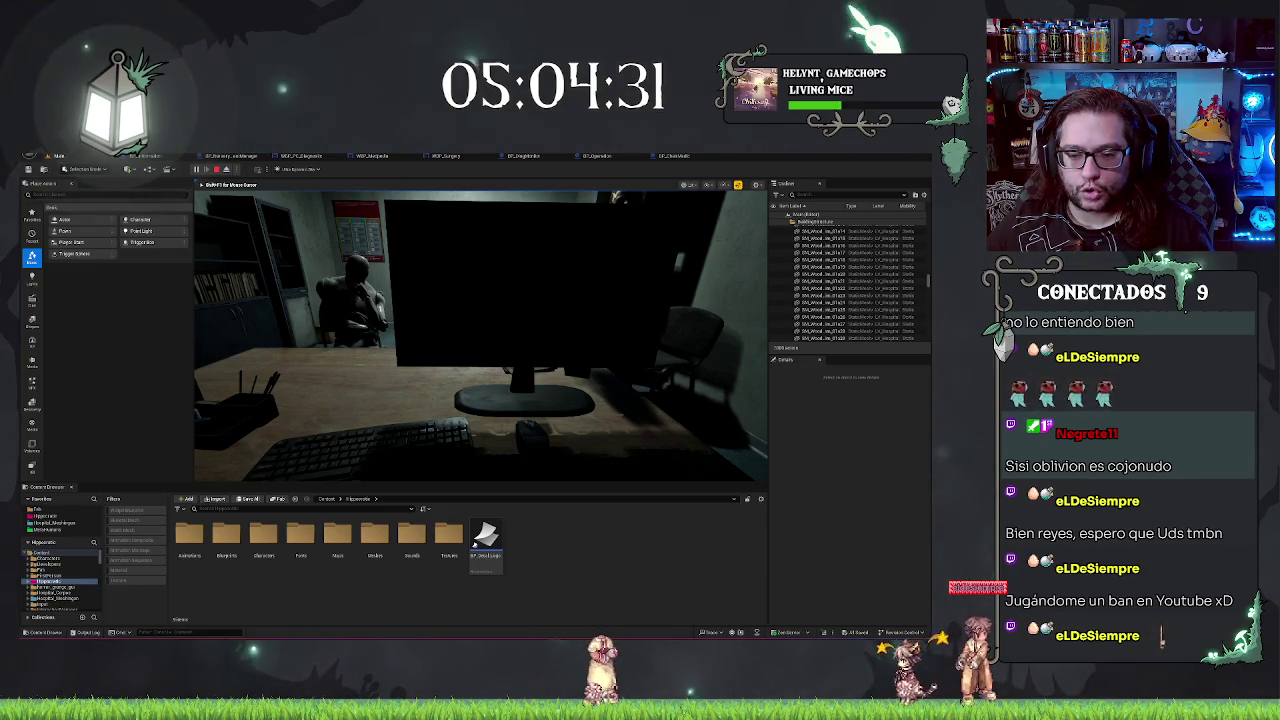
{"action": "key", "text": "Escape"}
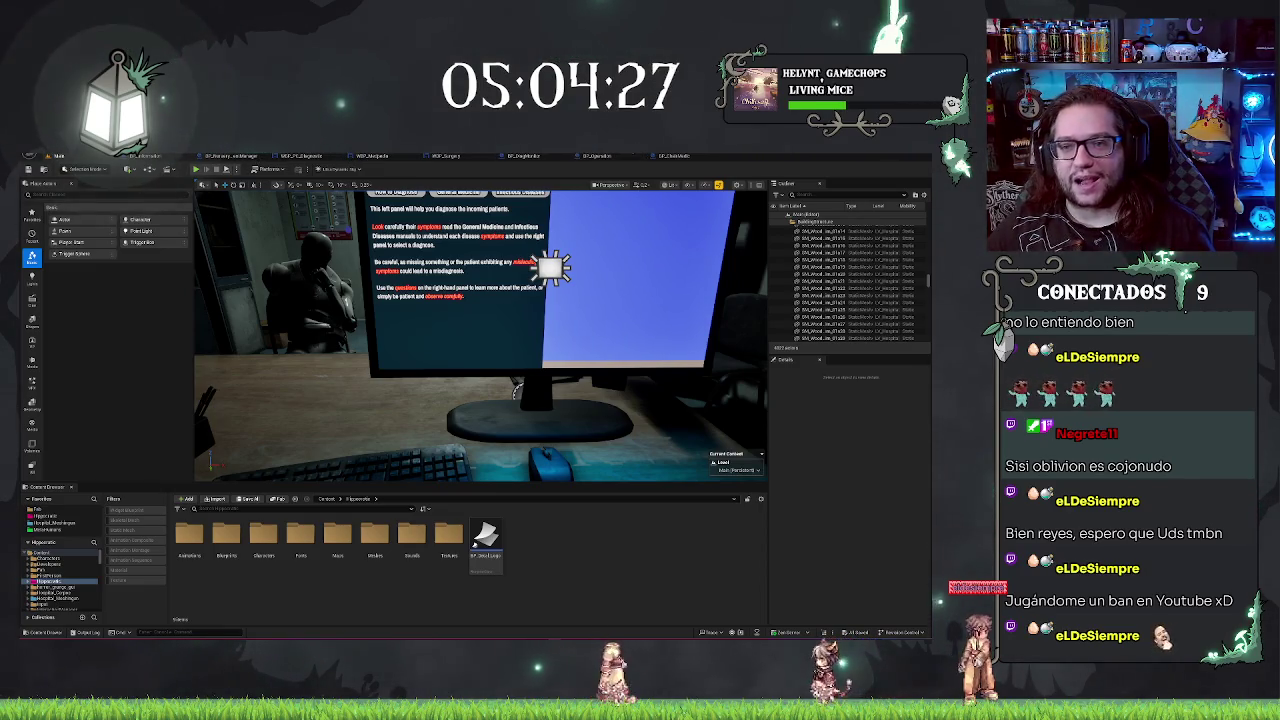
{"action": "left_click", "coordinate": [672, 160]}
Step: Shift the Get Player Controller node slightly left near Set Input Mode and Enable Input
{"action": "scroll", "coordinate": [445, 430], "scroll_direction": "up", "scroll_amount": 3}
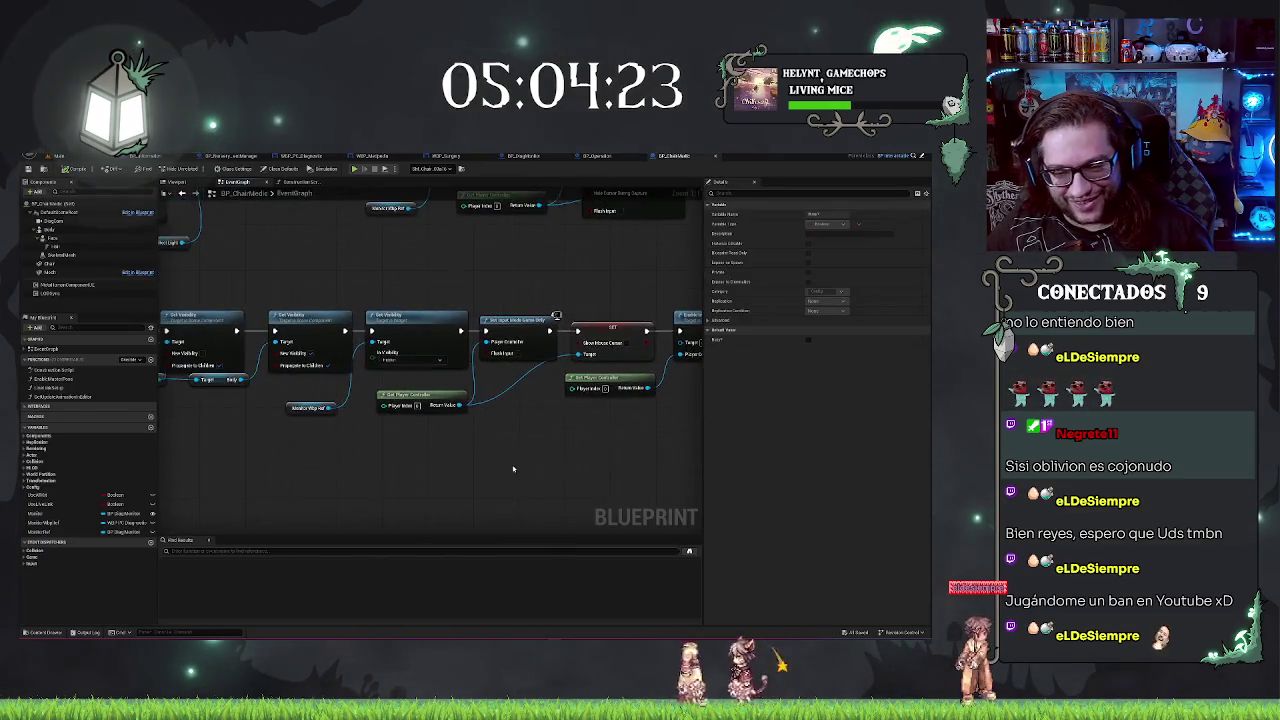
{"action": "mouse_move", "coordinate": [445, 430]}
{"action": "left_mouse_down"}
{"action": "mouse_move", "coordinate": [378, 455]}
{"action": "mouse_move", "coordinate": [314, 446]}
{"action": "mouse_move", "coordinate": [654, 434]}
{"action": "mouse_move", "coordinate": [368, 401]}
{"action": "mouse_move", "coordinate": [537, 417]}
{"action": "mouse_move", "coordinate": [426, 428]}
{"action": "mouse_move", "coordinate": [522, 434]}
{"action": "left_mouse_up"}
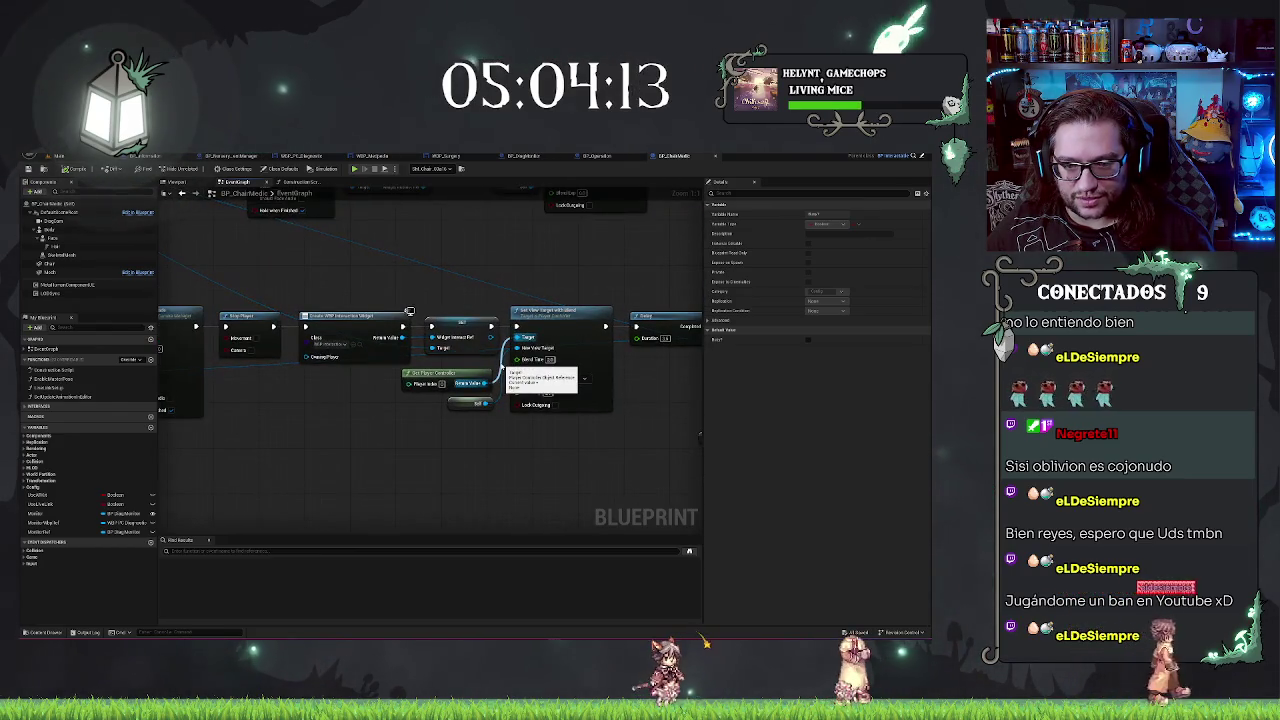
{"action": "mouse_move", "coordinate": [453, 383]}
{"action": "left_mouse_down"}
{"action": "mouse_move", "coordinate": [379, 388]}
{"action": "mouse_move", "coordinate": [400, 388]}
{"action": "mouse_move", "coordinate": [368, 376]}
{"action": "left_mouse_up"}
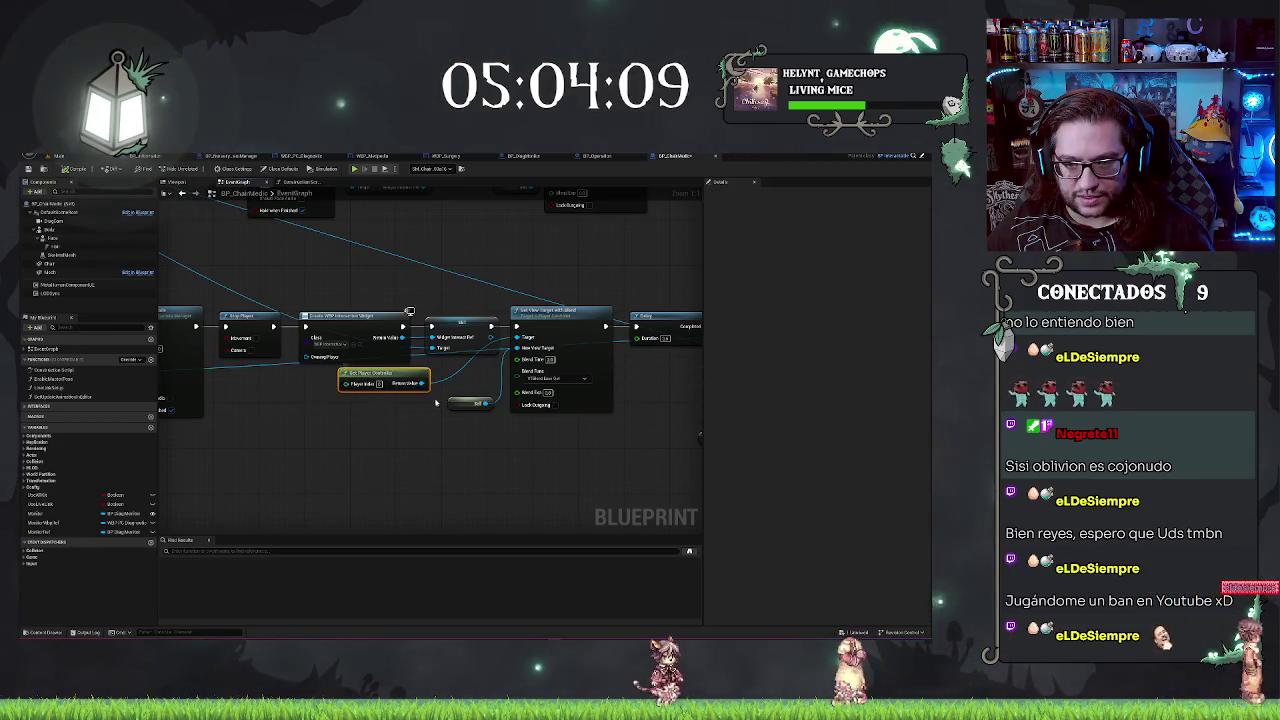
{"action": "left_click_drag", "start_coordinate": [227, 251], "coordinate": [405, 283]}
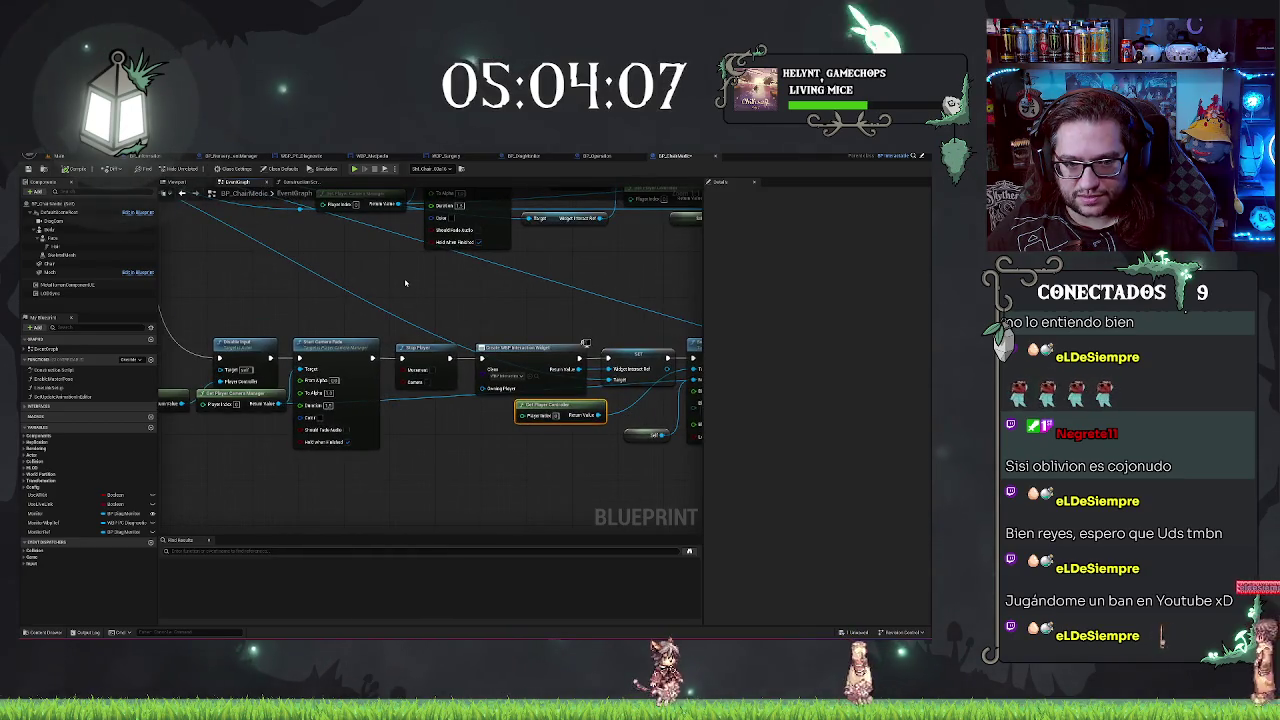
{"action": "scroll", "coordinate": [484, 364], "scroll_direction": "down", "scroll_amount": 2}
Step: Add a Get Player Pawn node from Set View Target with Blend's pin, placed under Get Player Controller
{"action": "mouse_move", "coordinate": [213, 281]}
{"action": "left_mouse_down"}
{"action": "mouse_move", "coordinate": [690, 300]}
{"action": "mouse_move", "coordinate": [403, 460]}
{"action": "left_mouse_up"}
{"action": "scroll", "coordinate": [467, 480], "scroll_direction": "up", "scroll_amount": 3}
{"action": "type", "text": "get player pawn"}
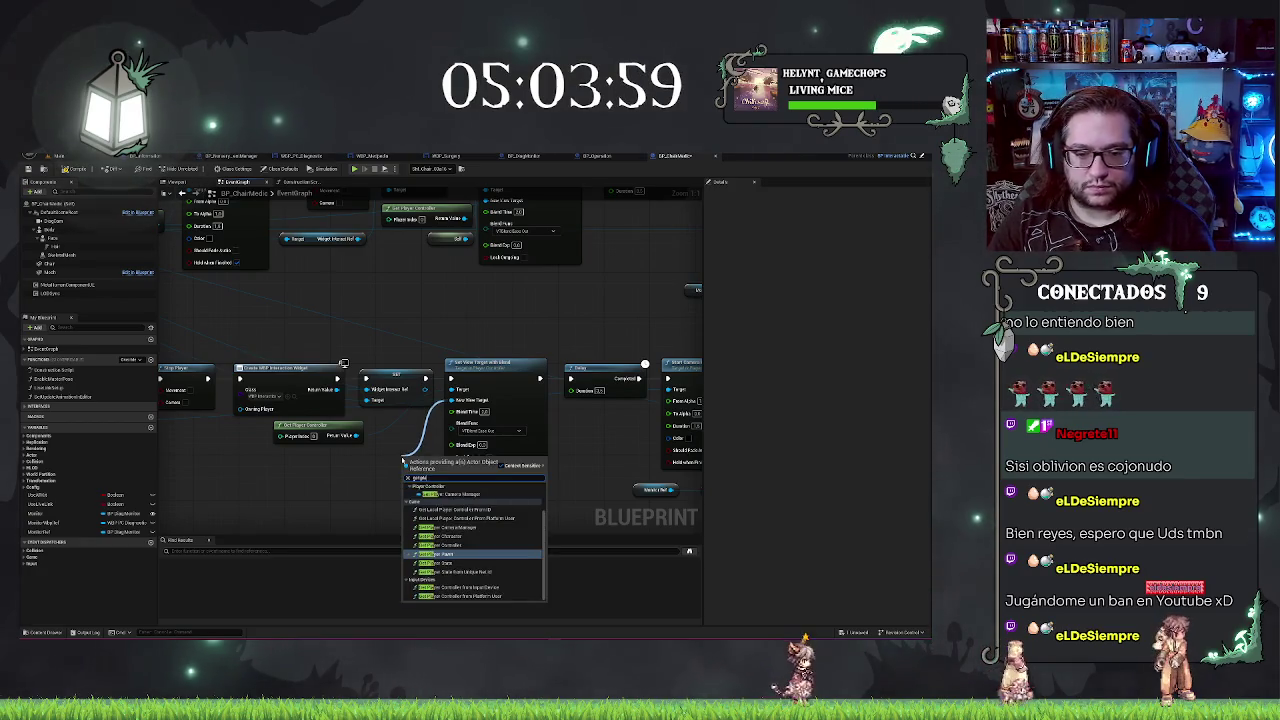
{"action": "key", "text": "Return"}
{"action": "left_click_drag", "start_coordinate": [401, 458], "coordinate": [281, 450]}
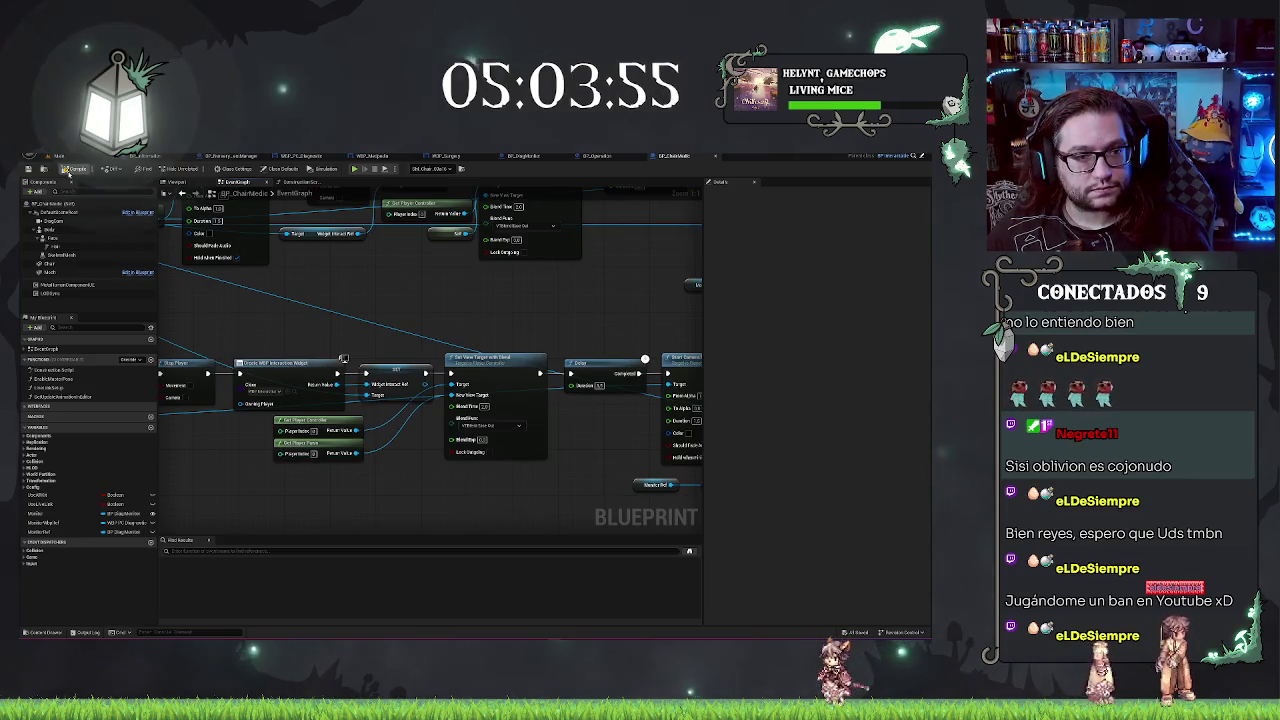
{"action": "key", "text": "ctrl+Tab"}
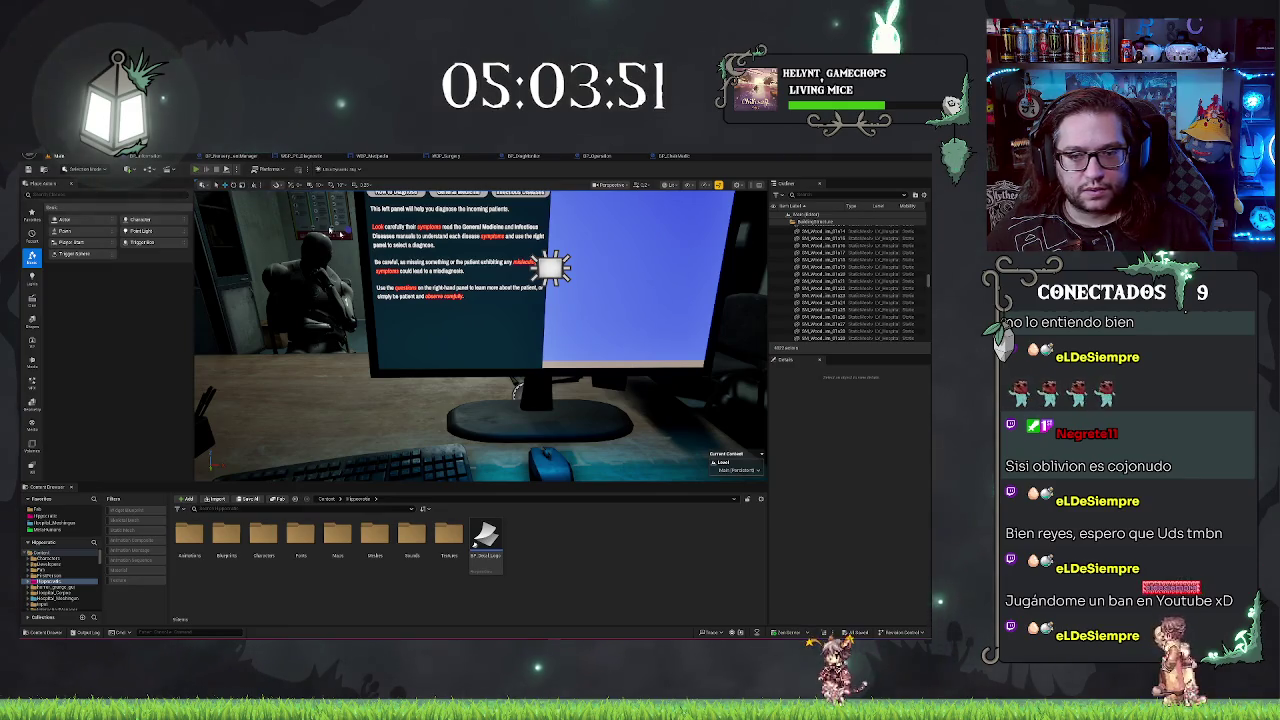
{"action": "key", "text": "alt+p"}
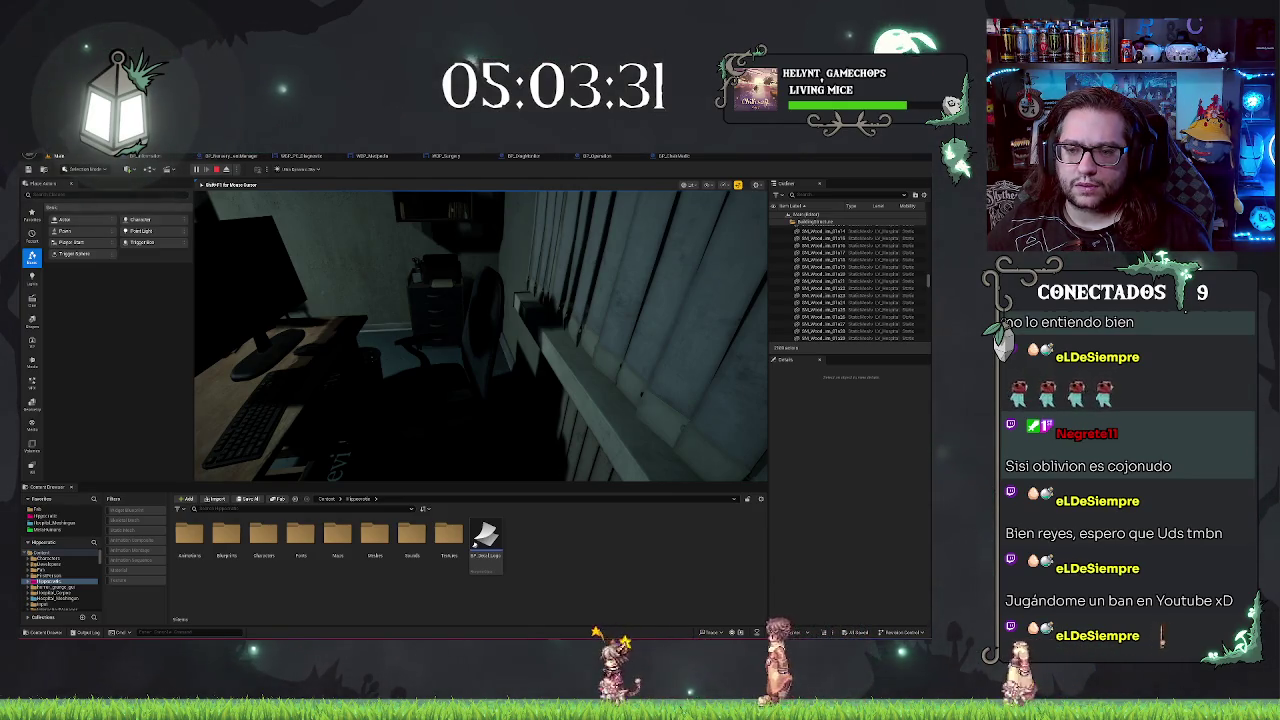
{"action": "key", "text": "Escape"}
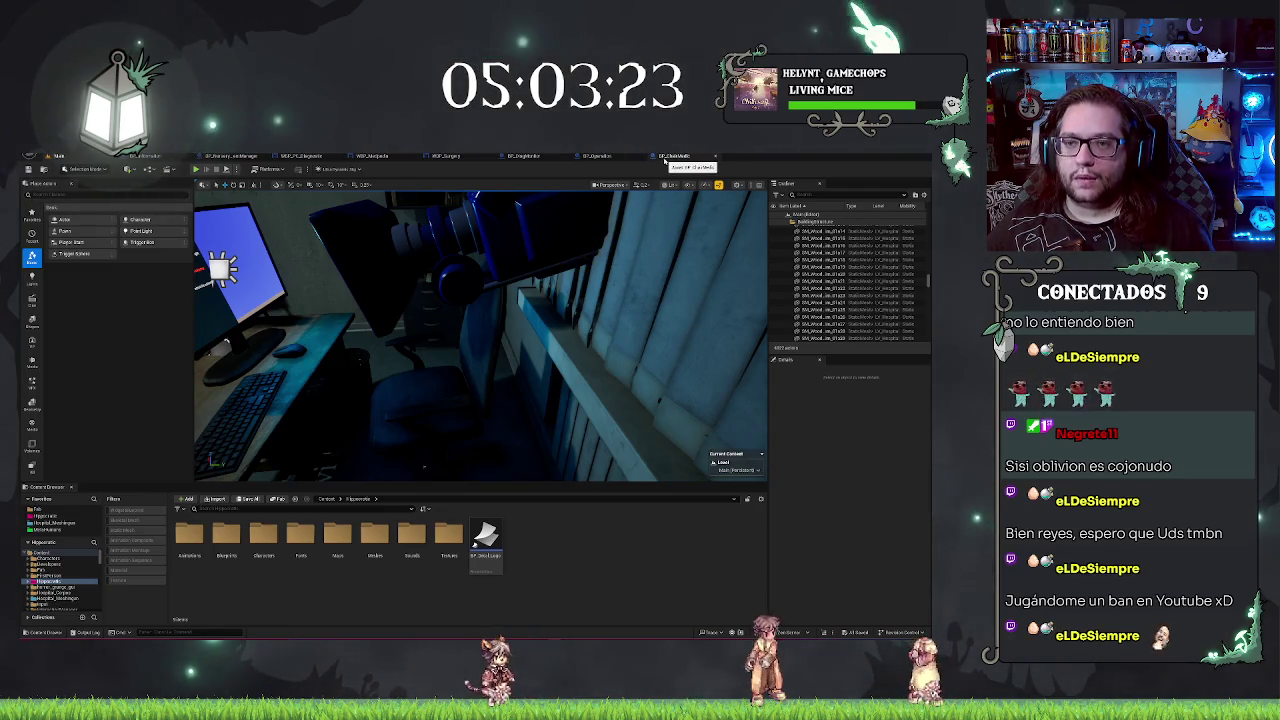
{"action": "left_click", "coordinate": [661, 156]}
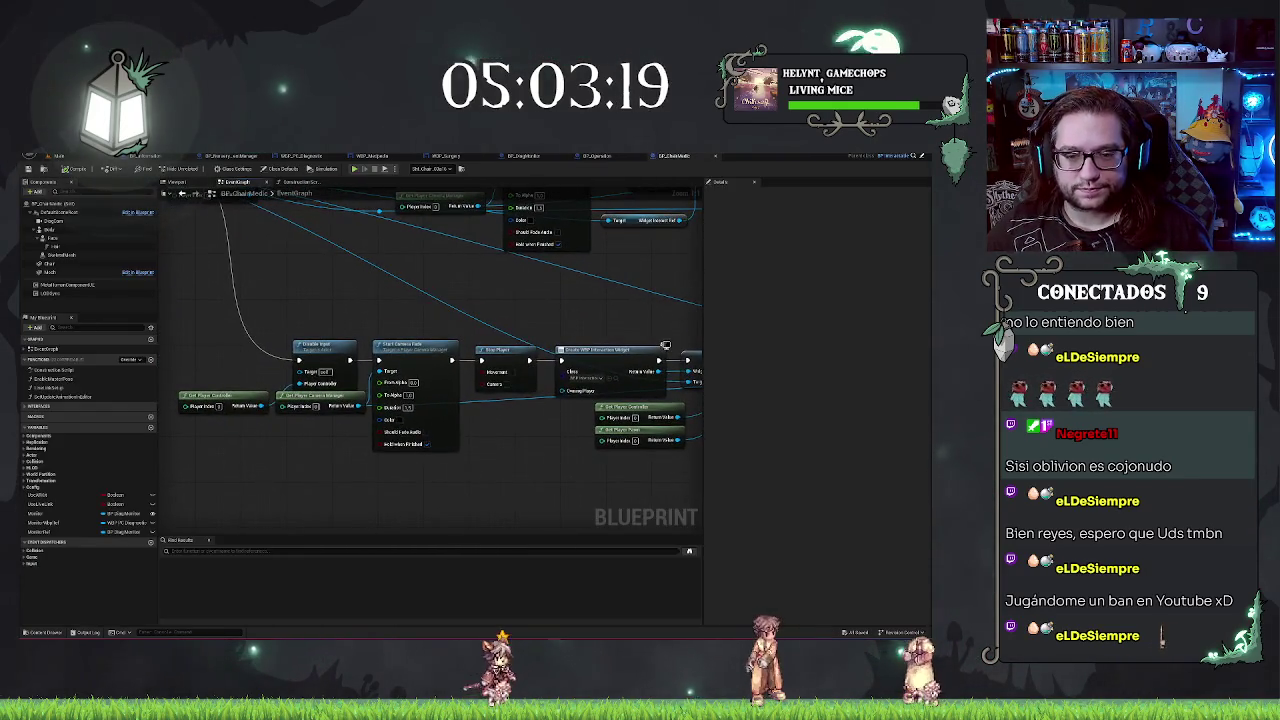
Step: Pan along the chair's camera-fade and view-target nodes until the final Delay is visible
{"action": "left_click_drag", "start_coordinate": [577, 293], "coordinate": [331, 290]}
{"action": "left_click_drag", "start_coordinate": [562, 290], "coordinate": [643, 276]}
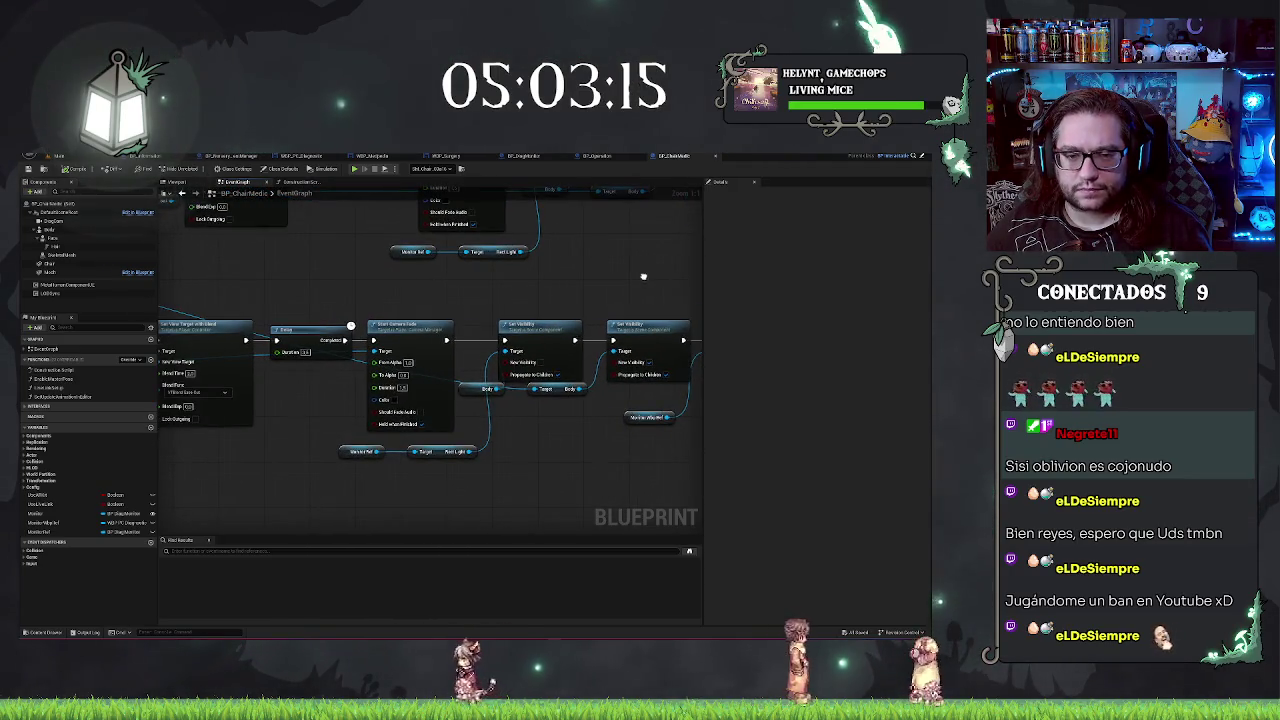
{"action": "left_click", "coordinate": [400, 328]}
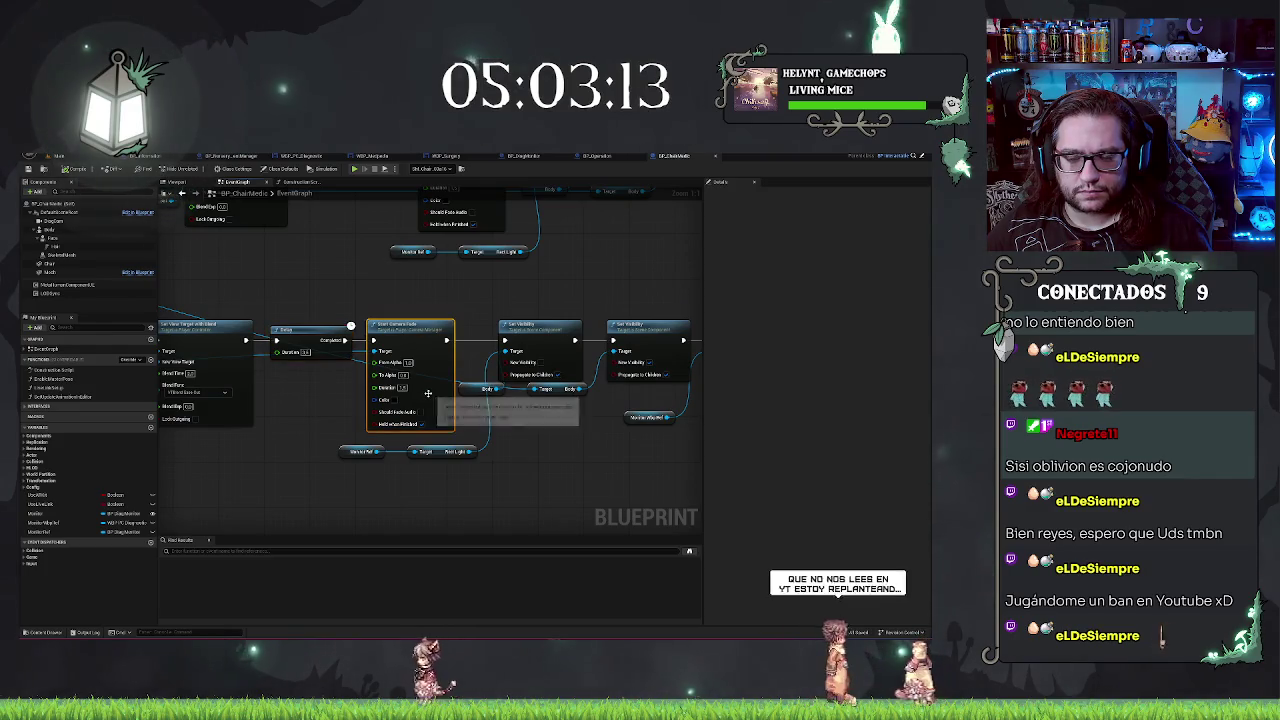
{"action": "left_click_drag", "start_coordinate": [366, 503], "coordinate": [601, 497]}
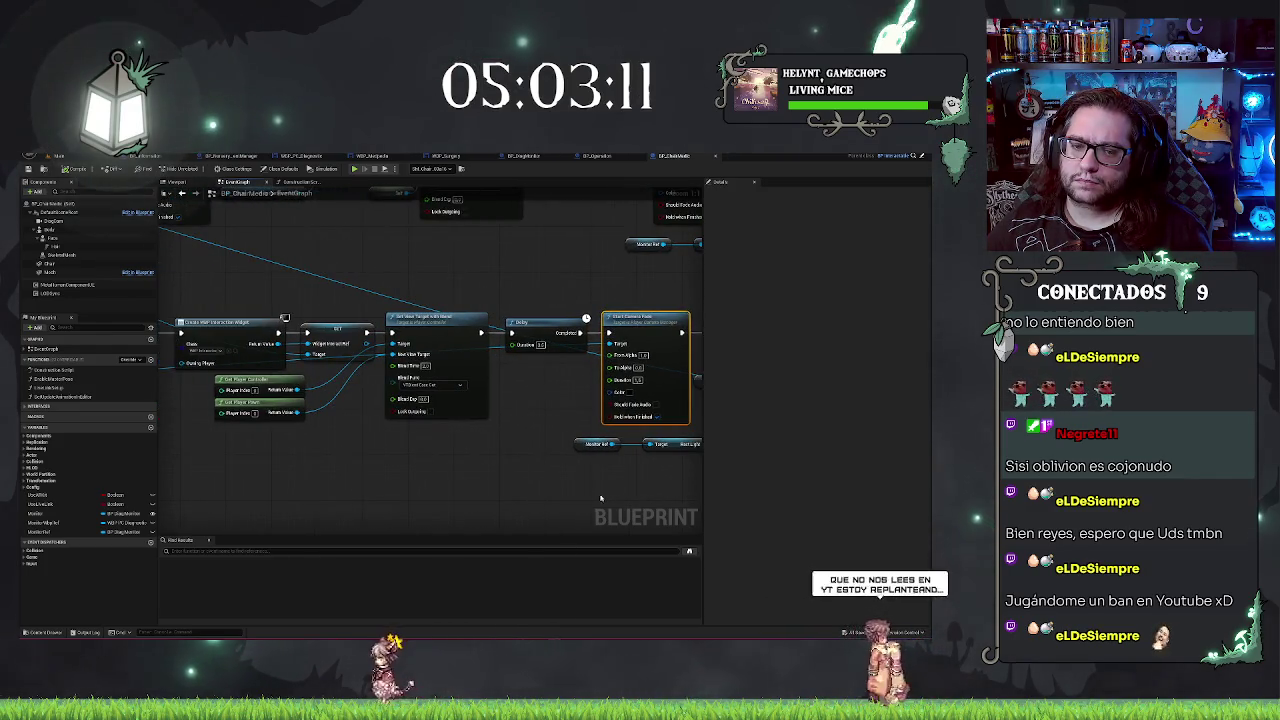
{"action": "left_click", "coordinate": [447, 318]}
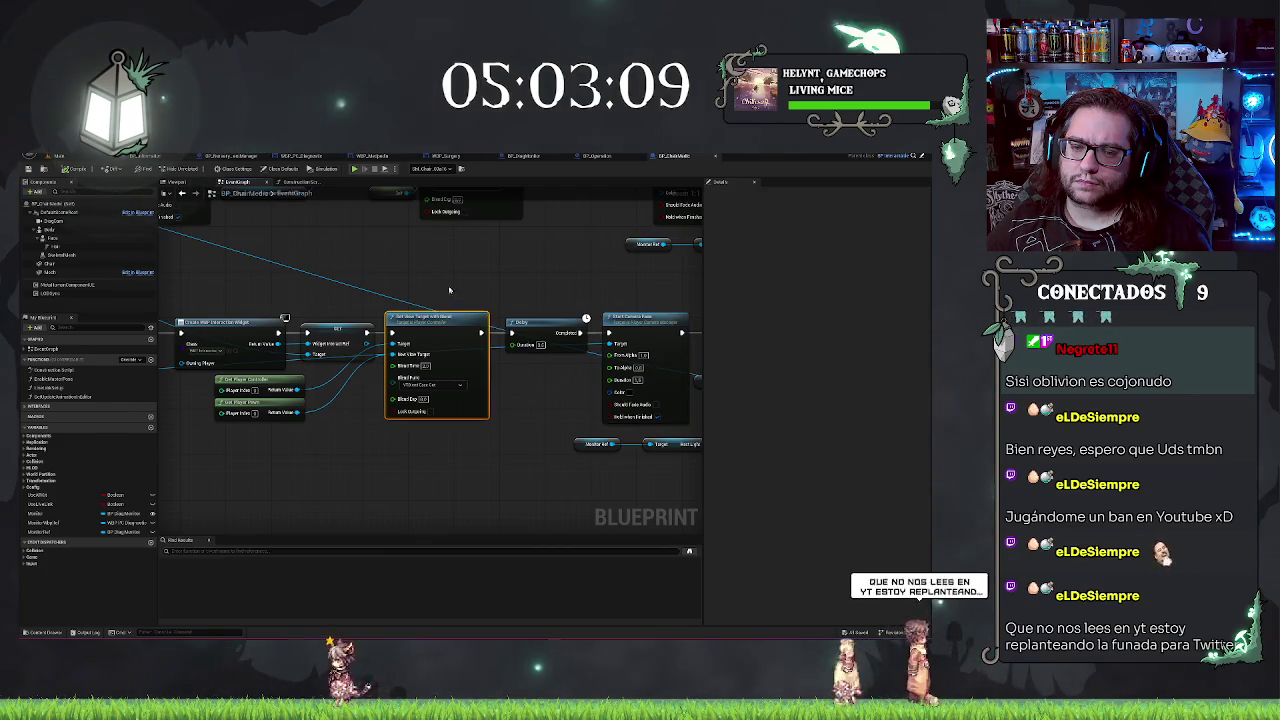
{"action": "left_click_drag", "start_coordinate": [446, 283], "coordinate": [602, 254]}
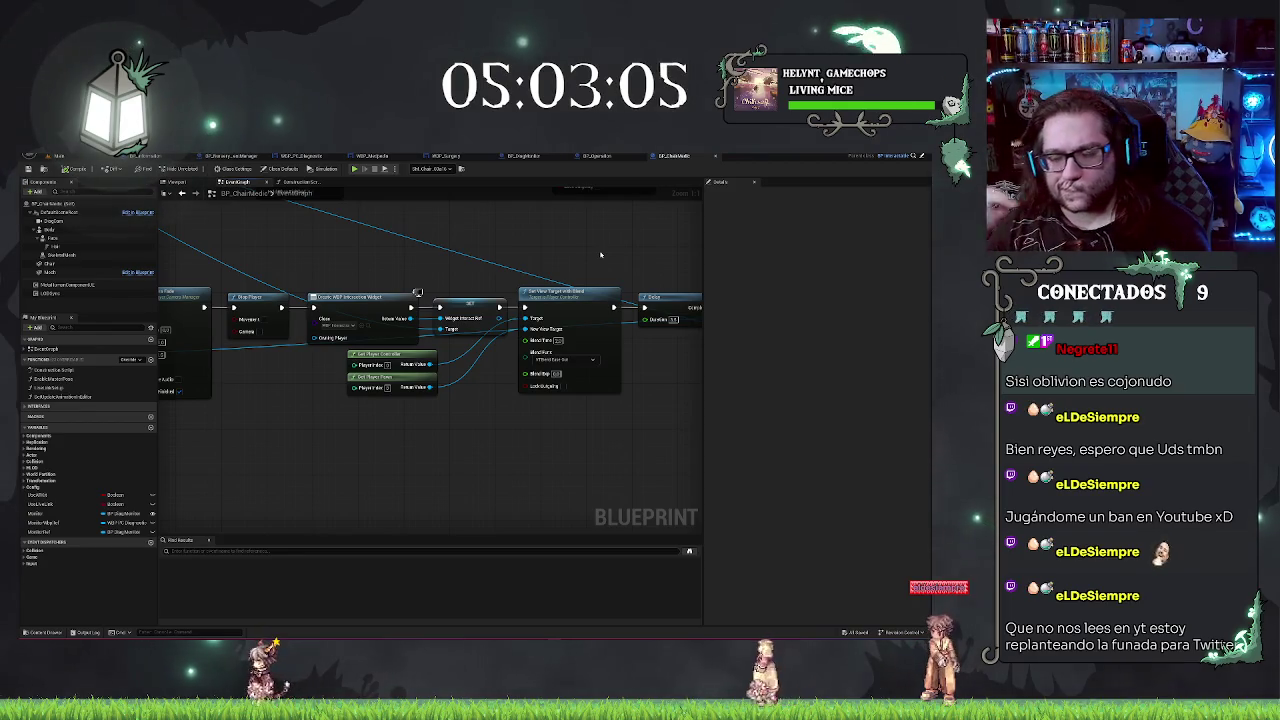
{"action": "left_click_drag", "start_coordinate": [600, 255], "coordinate": [380, 235]}
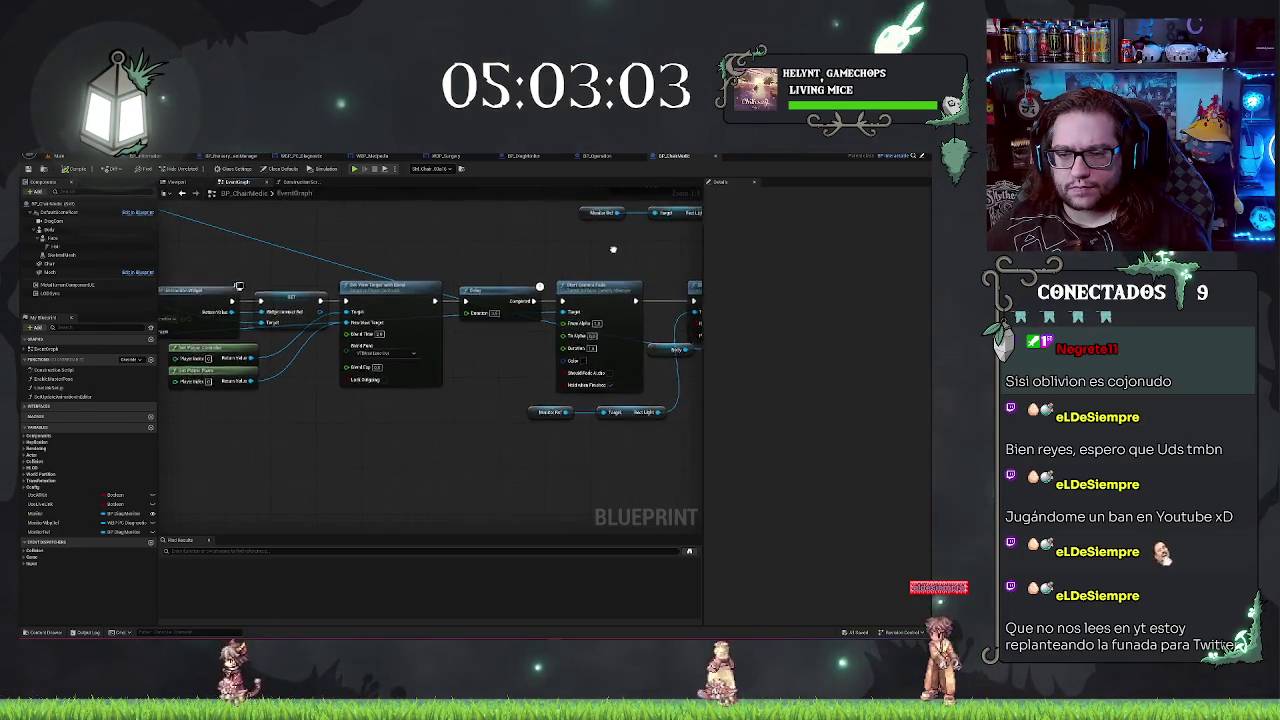
{"action": "left_click_drag", "start_coordinate": [545, 262], "coordinate": [333, 272]}
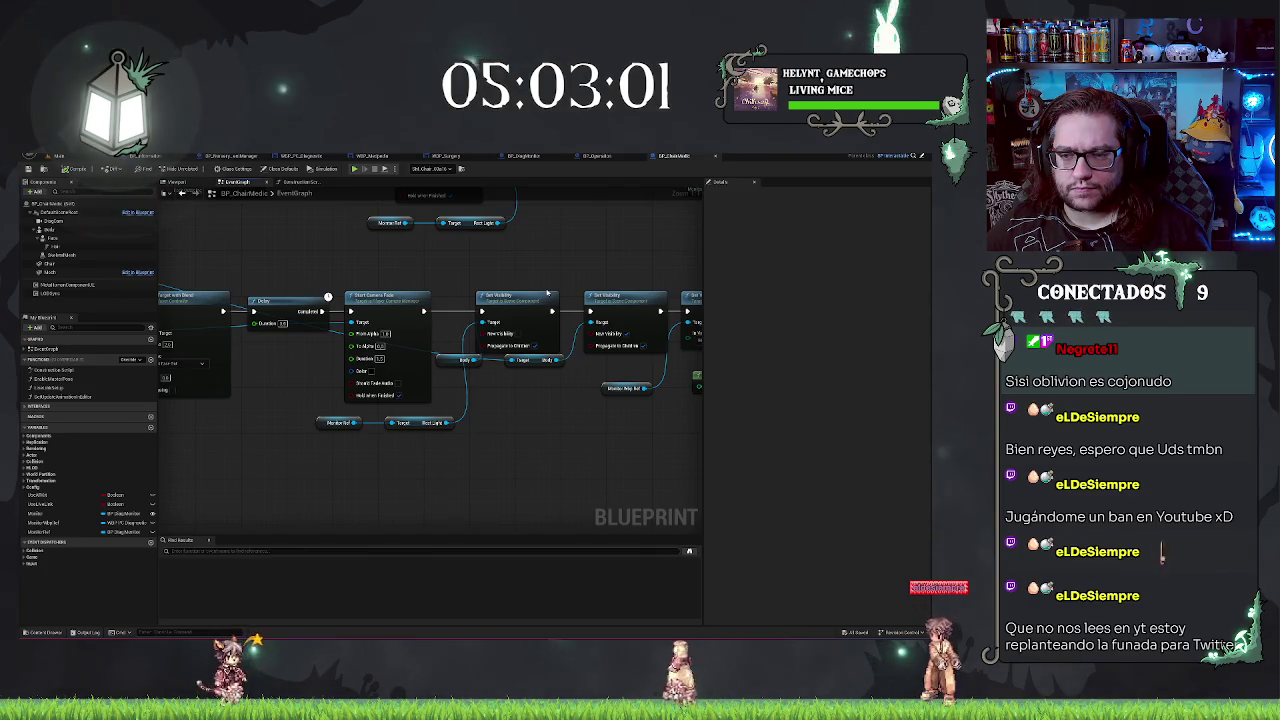
{"action": "left_click_drag", "start_coordinate": [588, 277], "coordinate": [423, 295]}
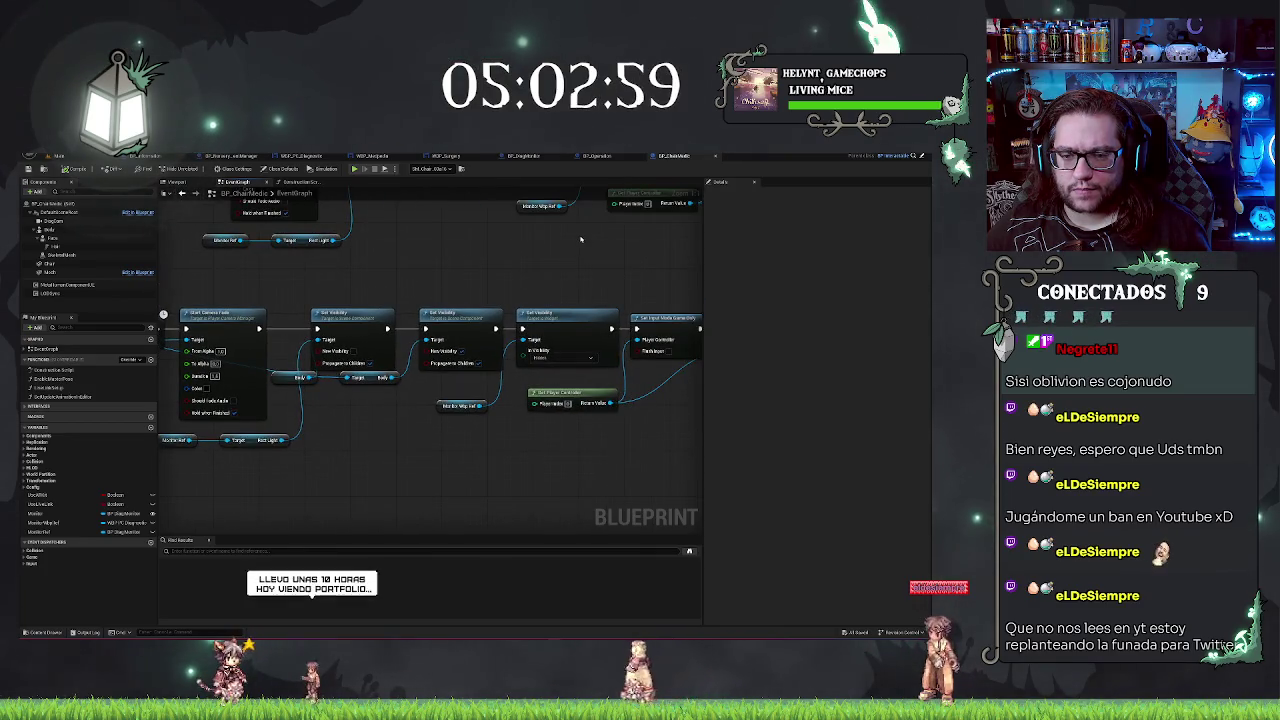
{"action": "left_click_drag", "start_coordinate": [580, 239], "coordinate": [252, 251]}
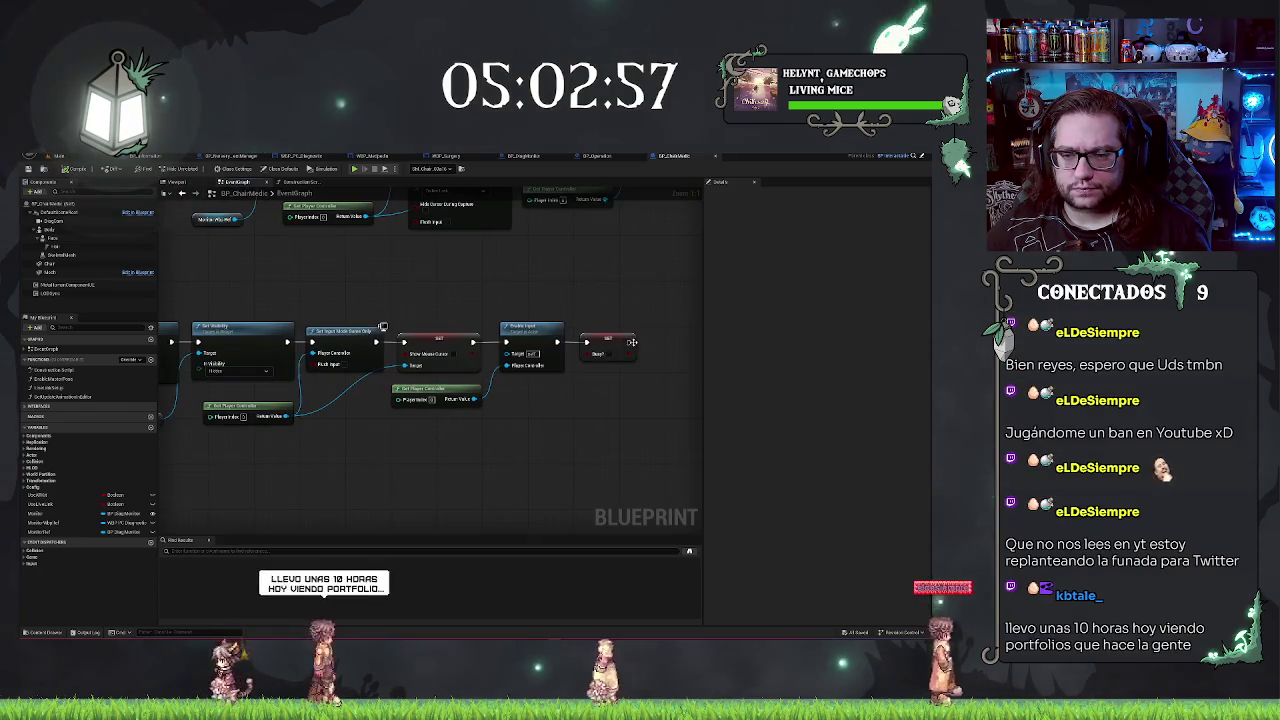
Step: Add a Resume Player node wired from the final Delay's output
{"action": "left_click_drag", "start_coordinate": [628, 343], "coordinate": [652, 343]}
{"action": "type", "text": "resume"}
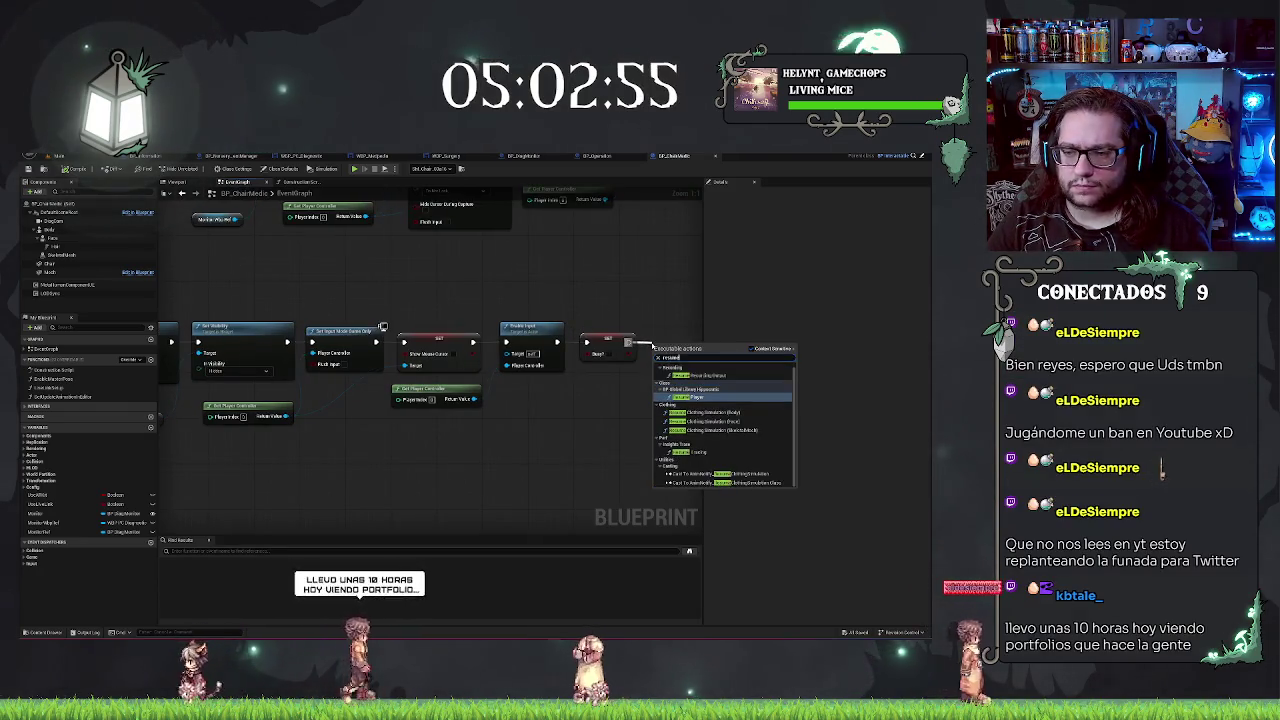
{"action": "key", "text": "Return"}
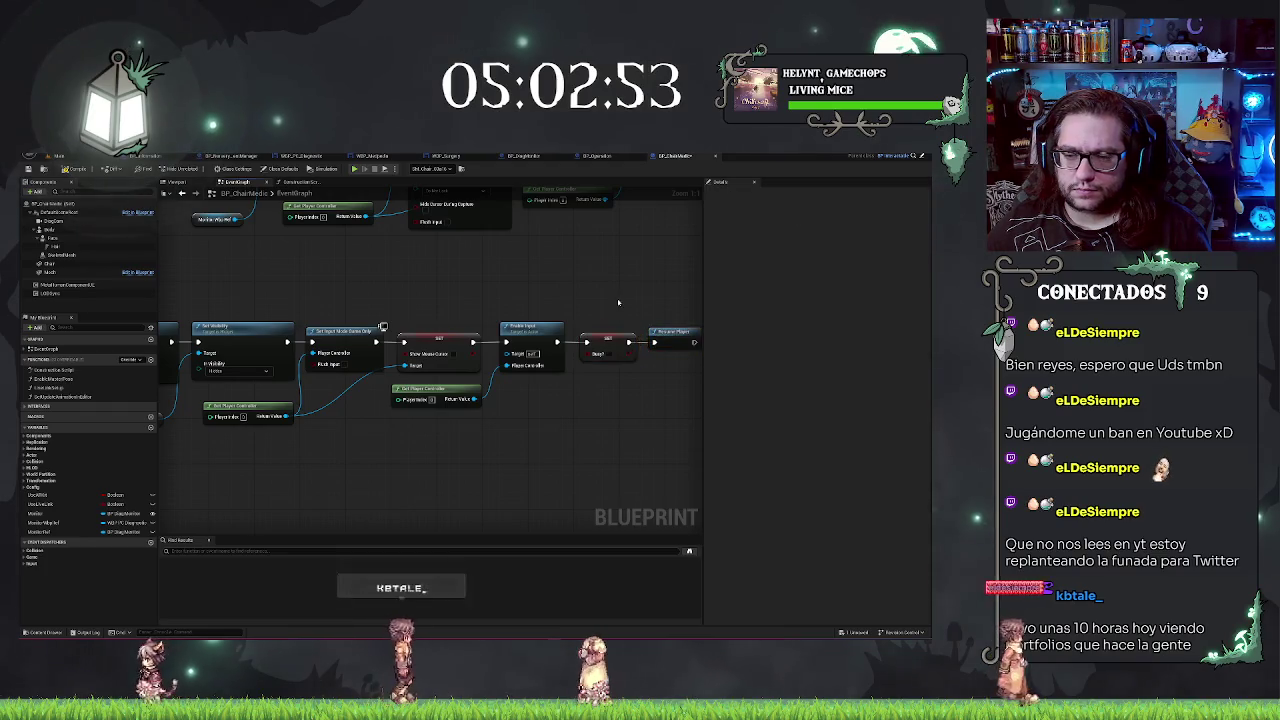
{"action": "left_click", "coordinate": [411, 279]}
Step: Move the Body getter down beneath the Start Camera Fade node
{"action": "left_click_drag", "start_coordinate": [411, 279], "coordinate": [562, 261]}
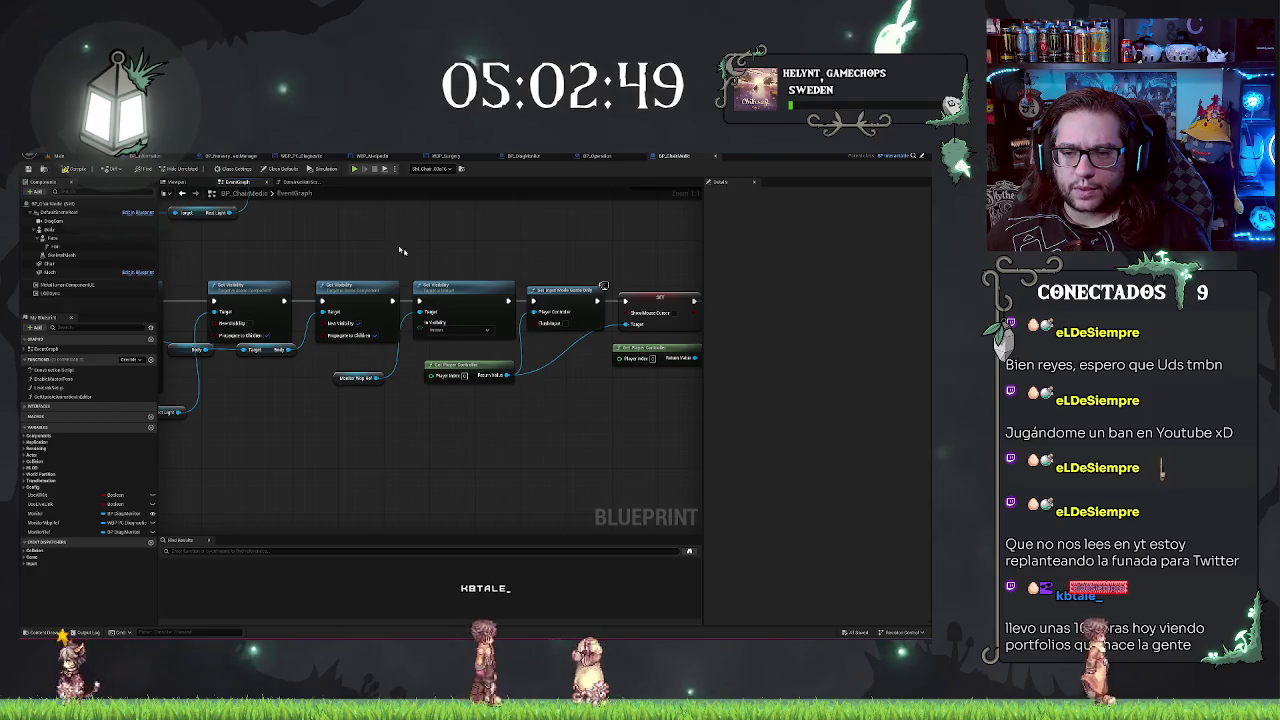
{"action": "left_click_drag", "start_coordinate": [400, 251], "coordinate": [642, 268]}
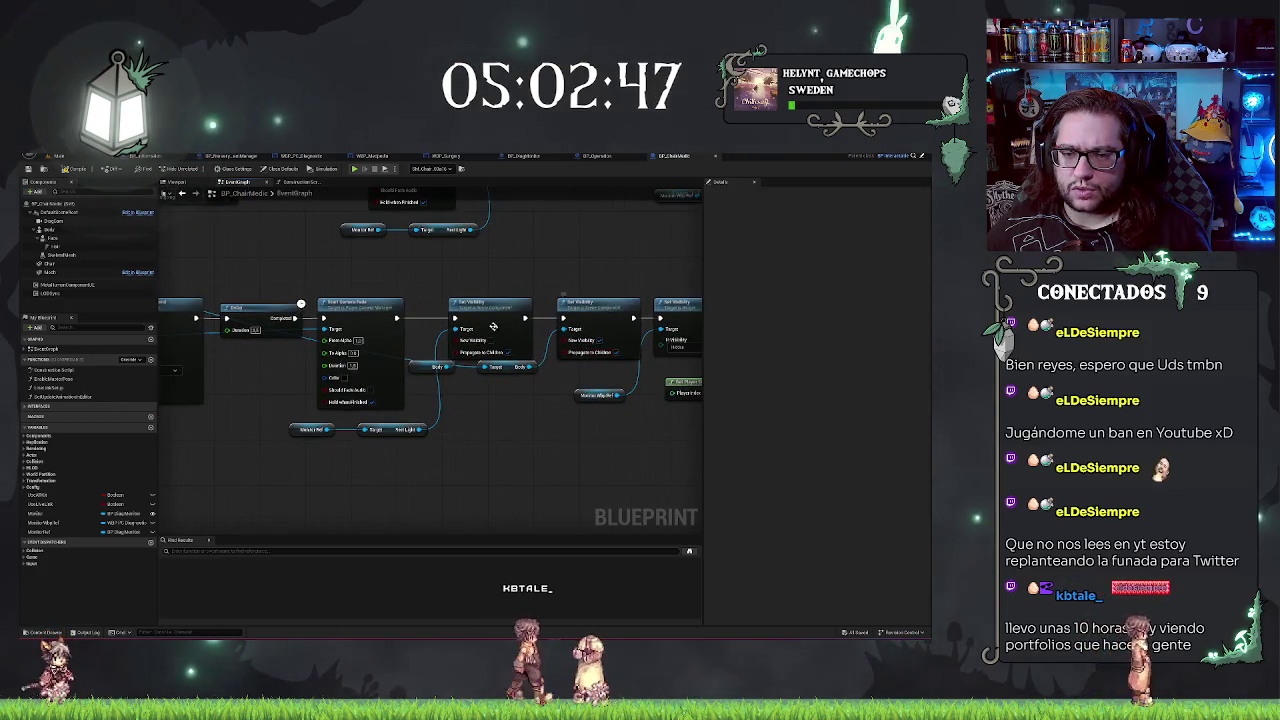
{"action": "left_click_drag", "start_coordinate": [441, 372], "coordinate": [412, 420]}
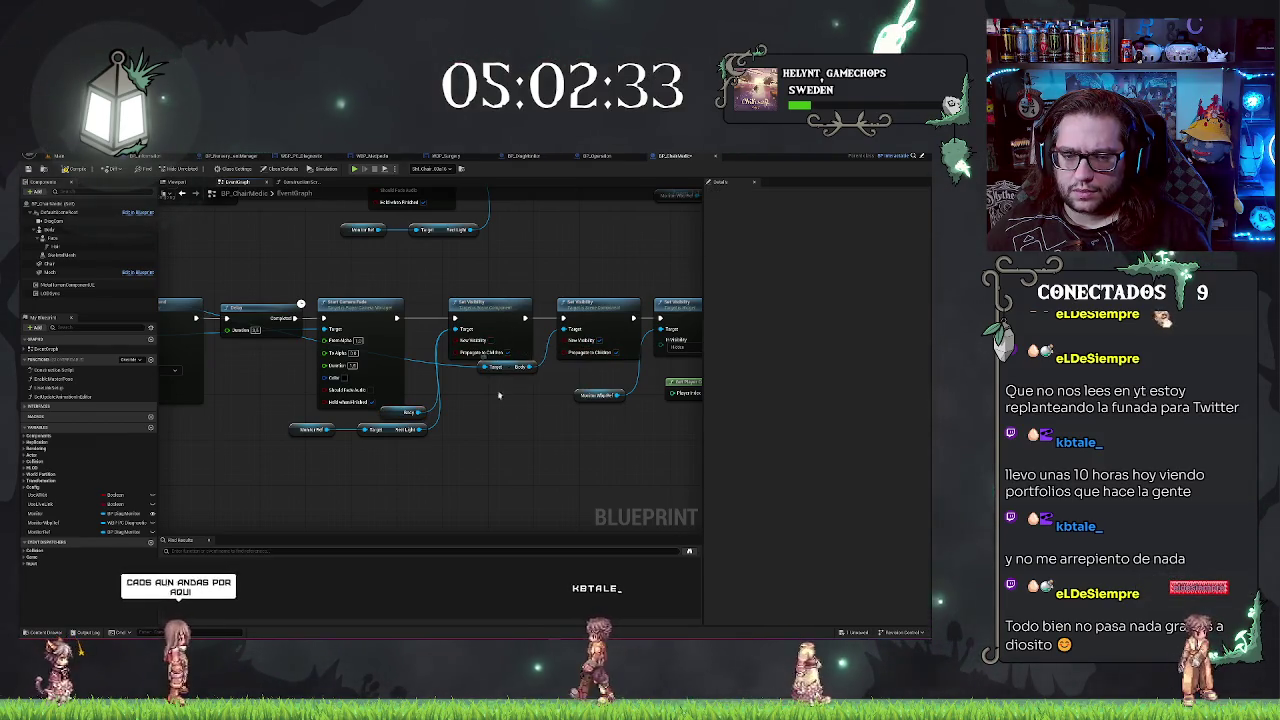
Step: Locate the Delay and Set View Target with Blend nodes near Disable Input and Create Widget
{"action": "left_click_drag", "start_coordinate": [408, 365], "coordinate": [648, 363]}
{"action": "left_click", "coordinate": [488, 314]}
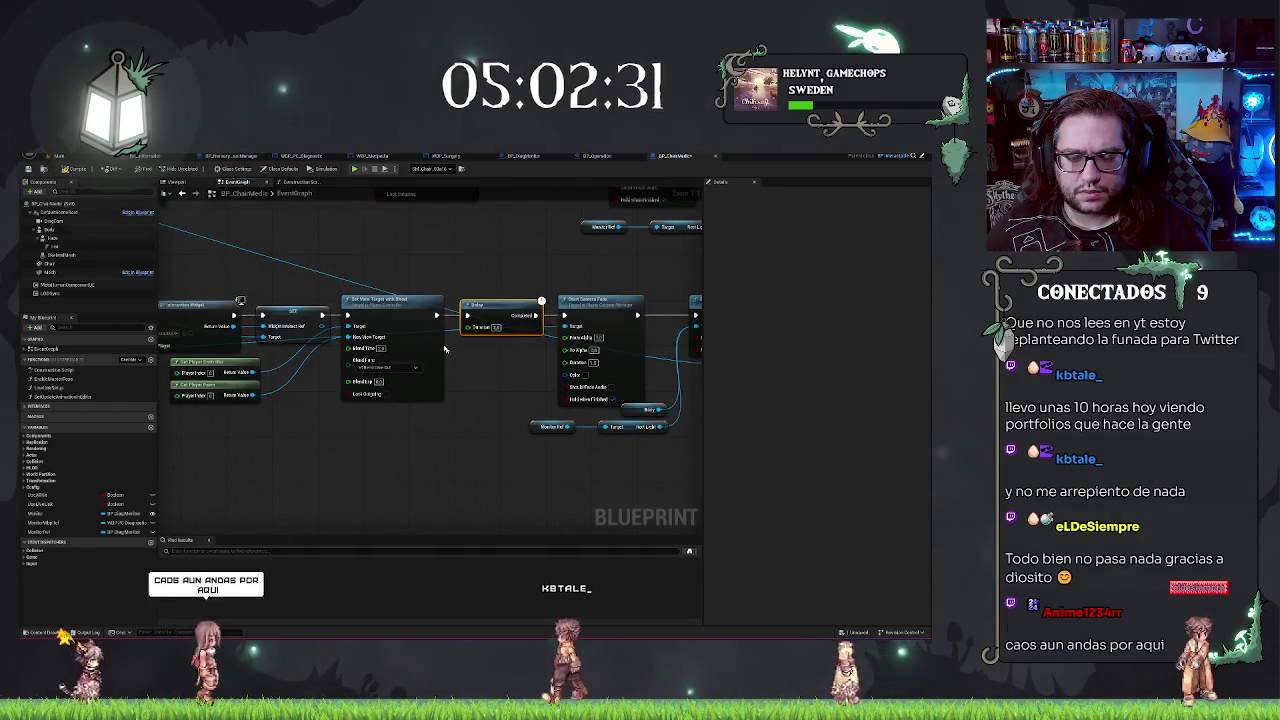
{"action": "left_click_drag", "start_coordinate": [393, 330], "coordinate": [200, 345]}
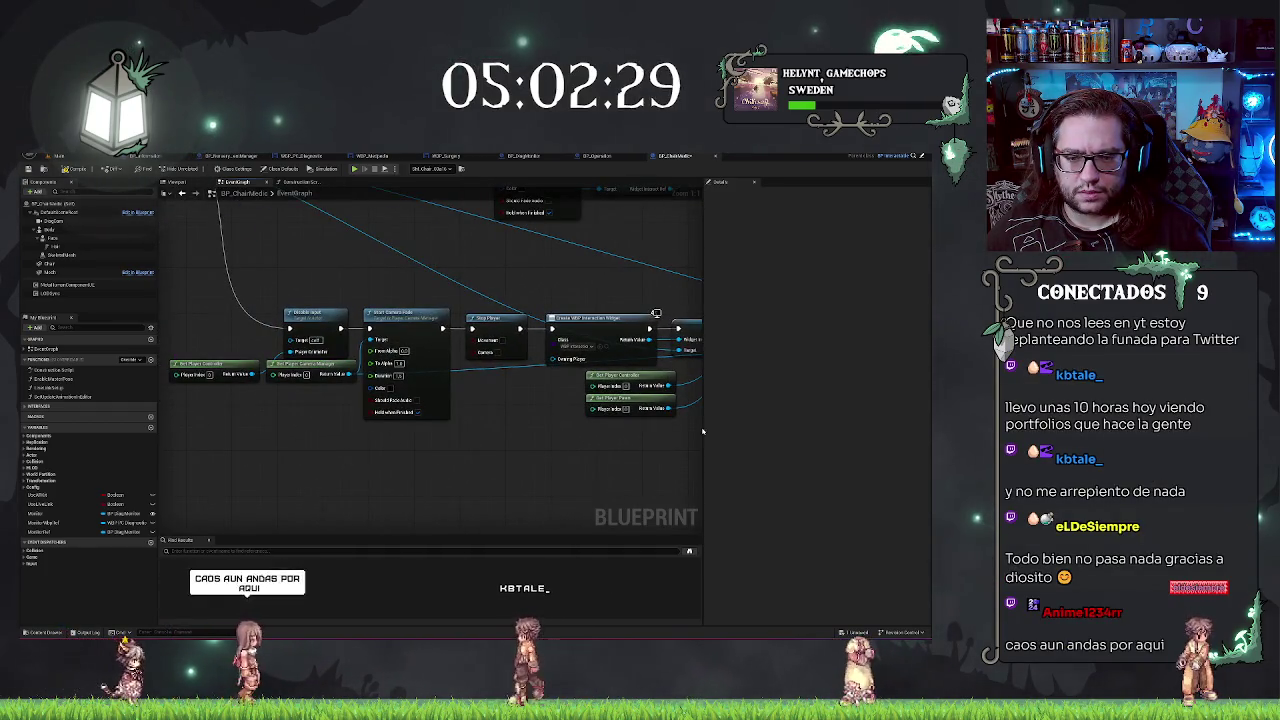
{"action": "left_click_drag", "start_coordinate": [437, 272], "coordinate": [38, 233]}
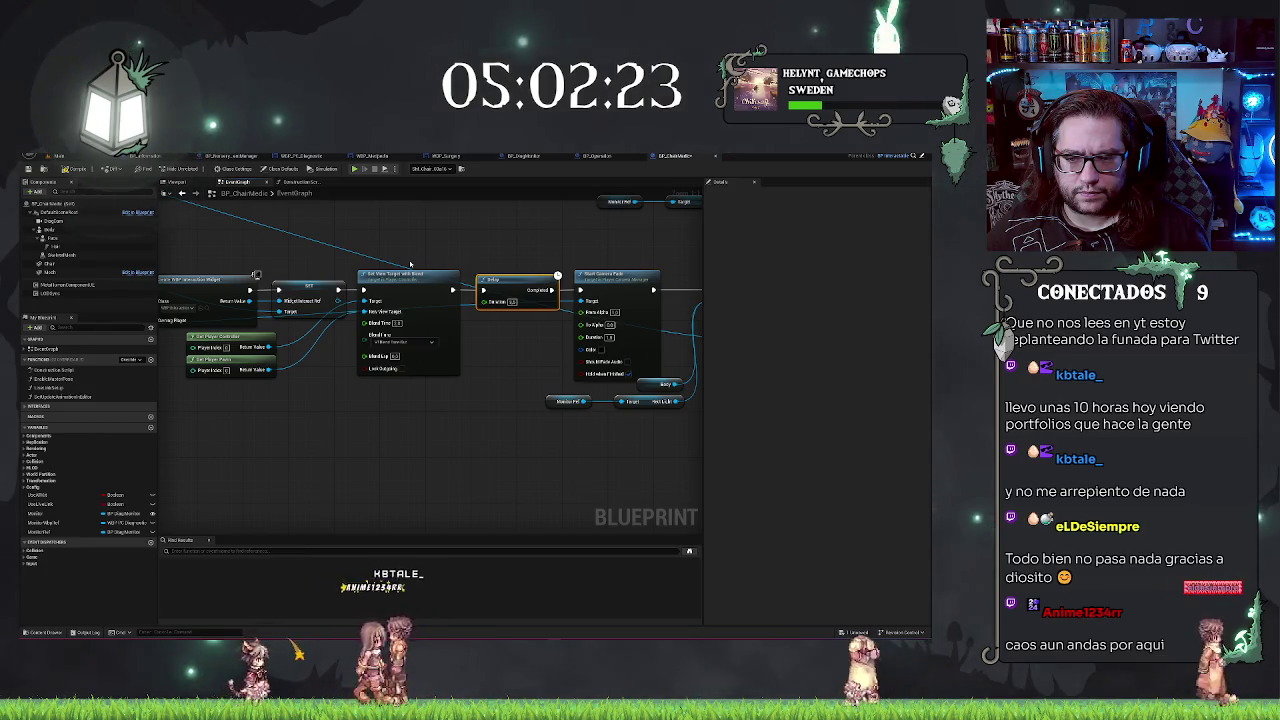
{"action": "left_click", "coordinate": [423, 330]}
{"action": "left_click_drag", "start_coordinate": [387, 426], "coordinate": [519, 466]}
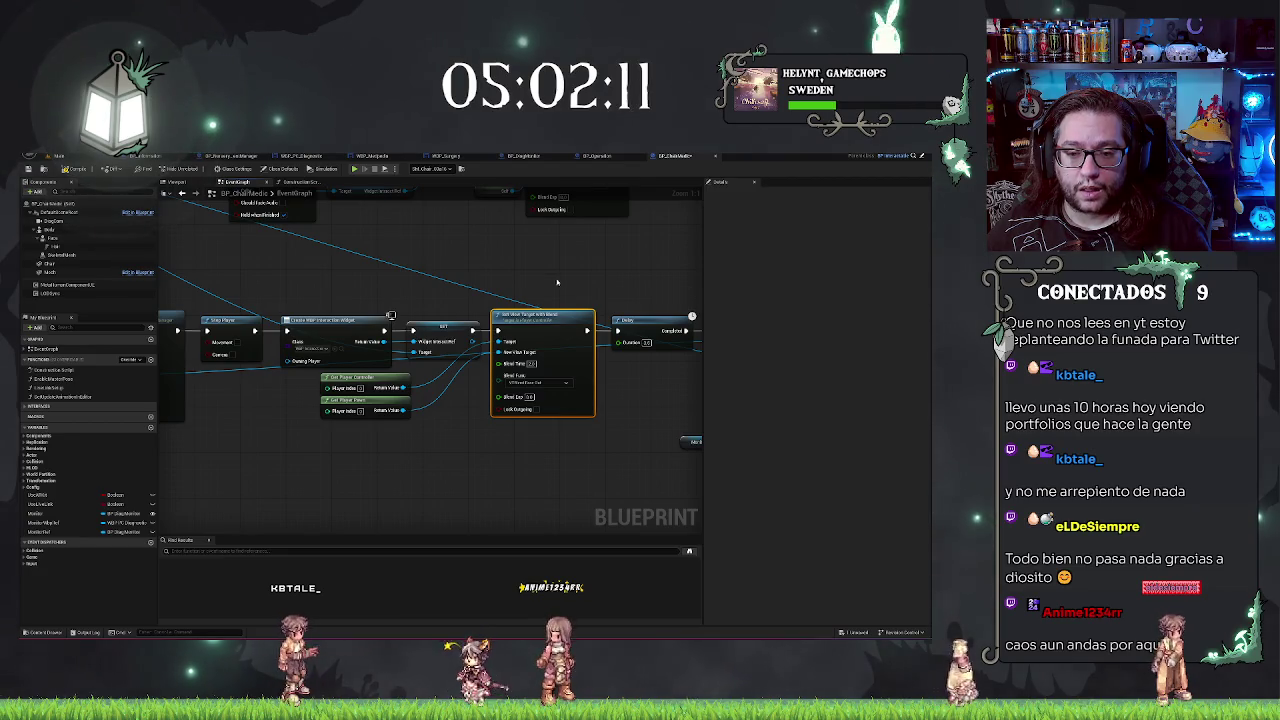
{"action": "left_click_drag", "start_coordinate": [557, 282], "coordinate": [503, 285]}
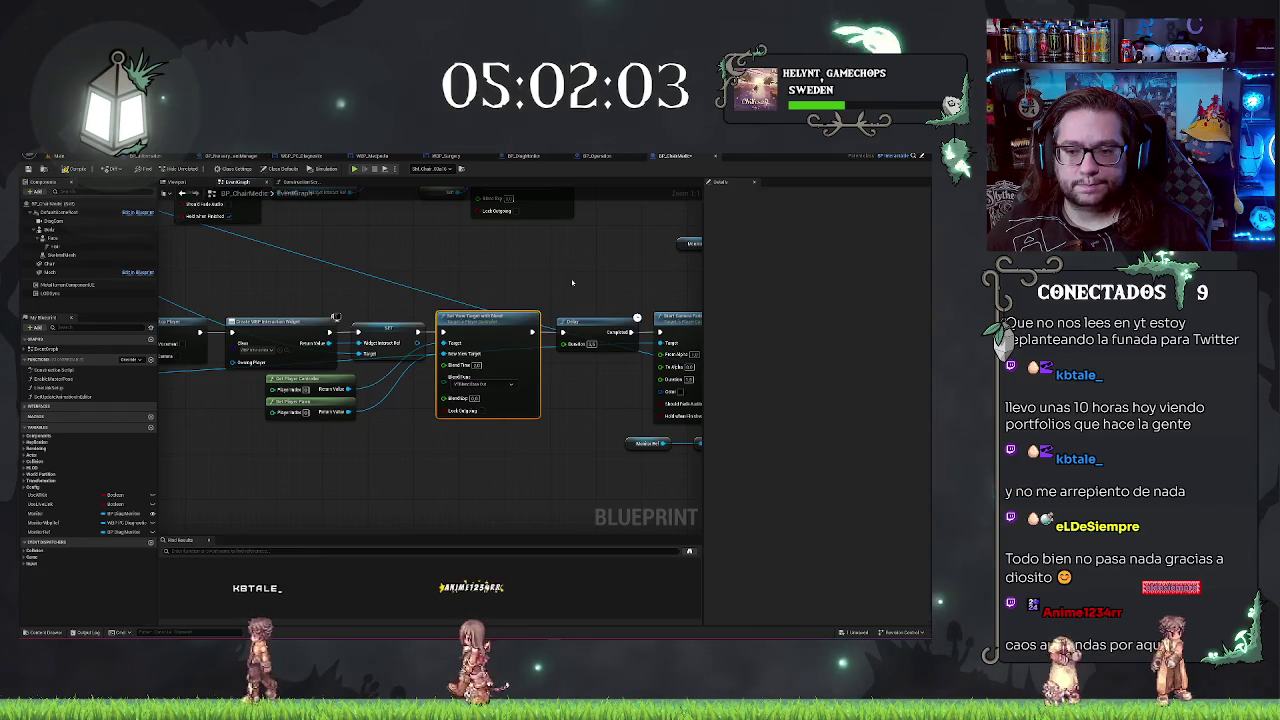
Step: Place the Delay after SET and wire it into Set View Target with Blend
{"action": "left_click_drag", "start_coordinate": [489, 318], "coordinate": [540, 374]}
{"action": "left_click_drag", "start_coordinate": [577, 323], "coordinate": [417, 333]}
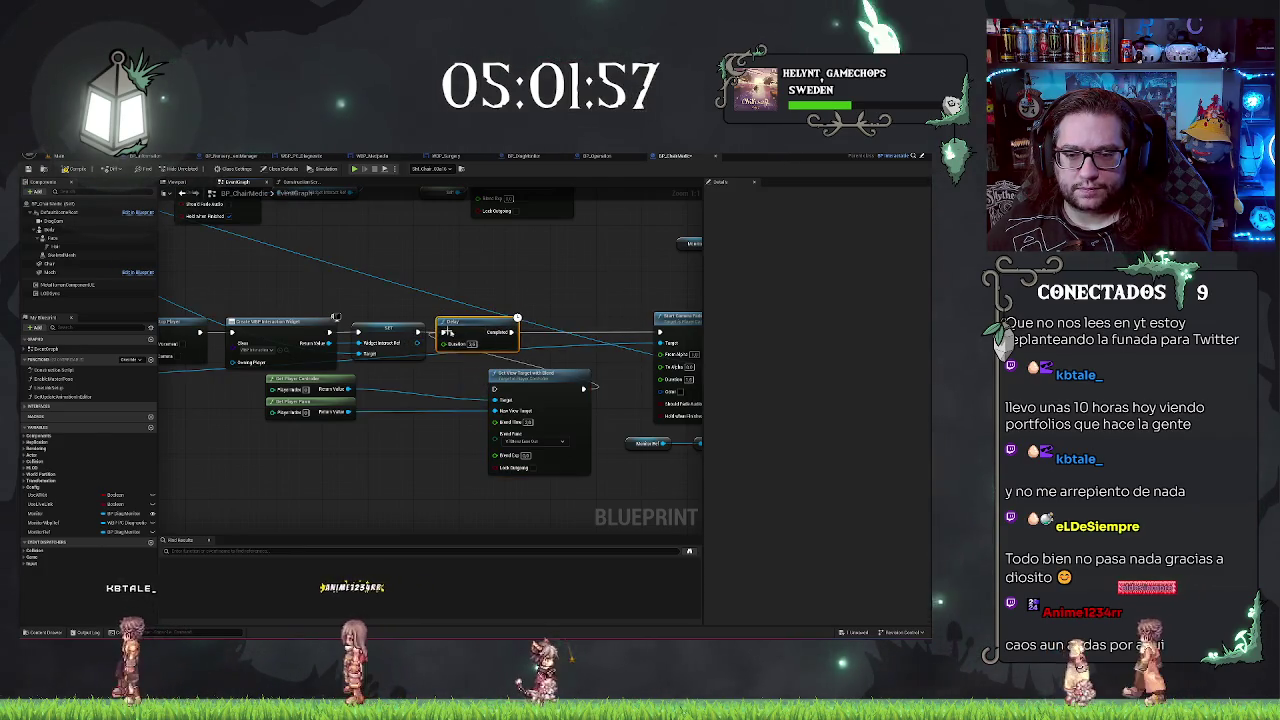
{"action": "left_click_drag", "start_coordinate": [511, 332], "coordinate": [495, 390]}
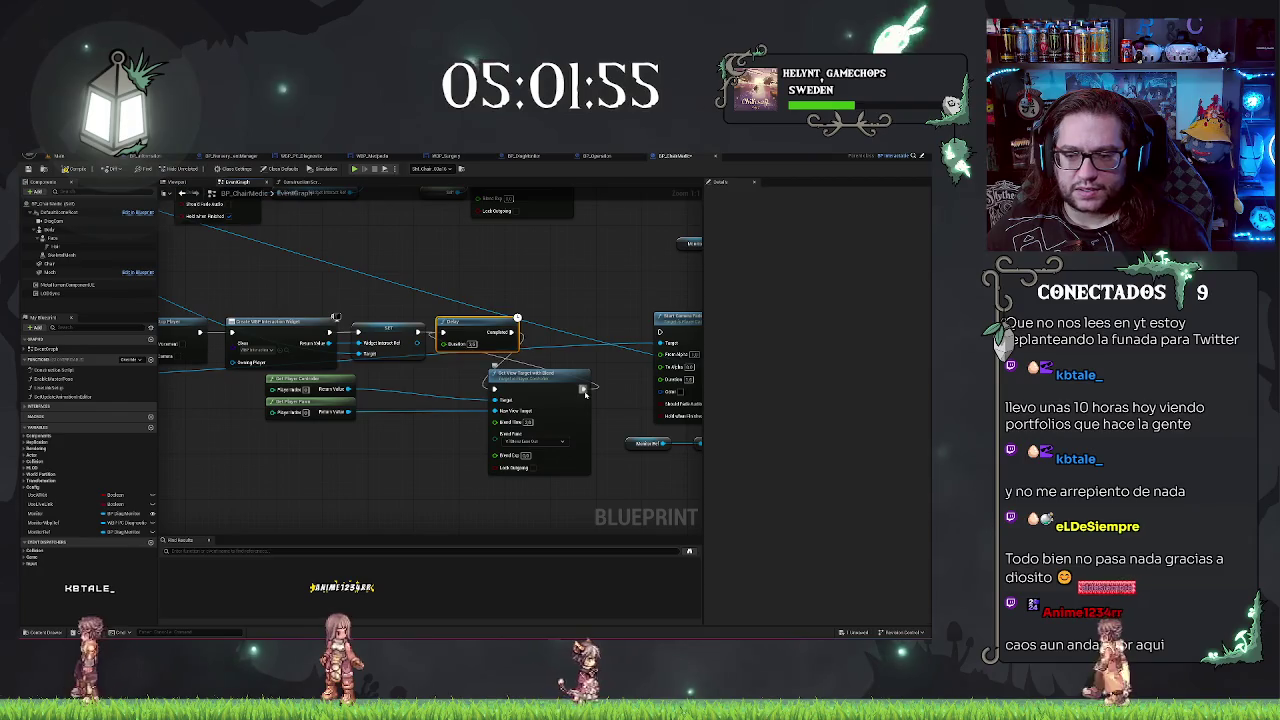
{"action": "left_click_drag", "start_coordinate": [565, 379], "coordinate": [612, 322]}
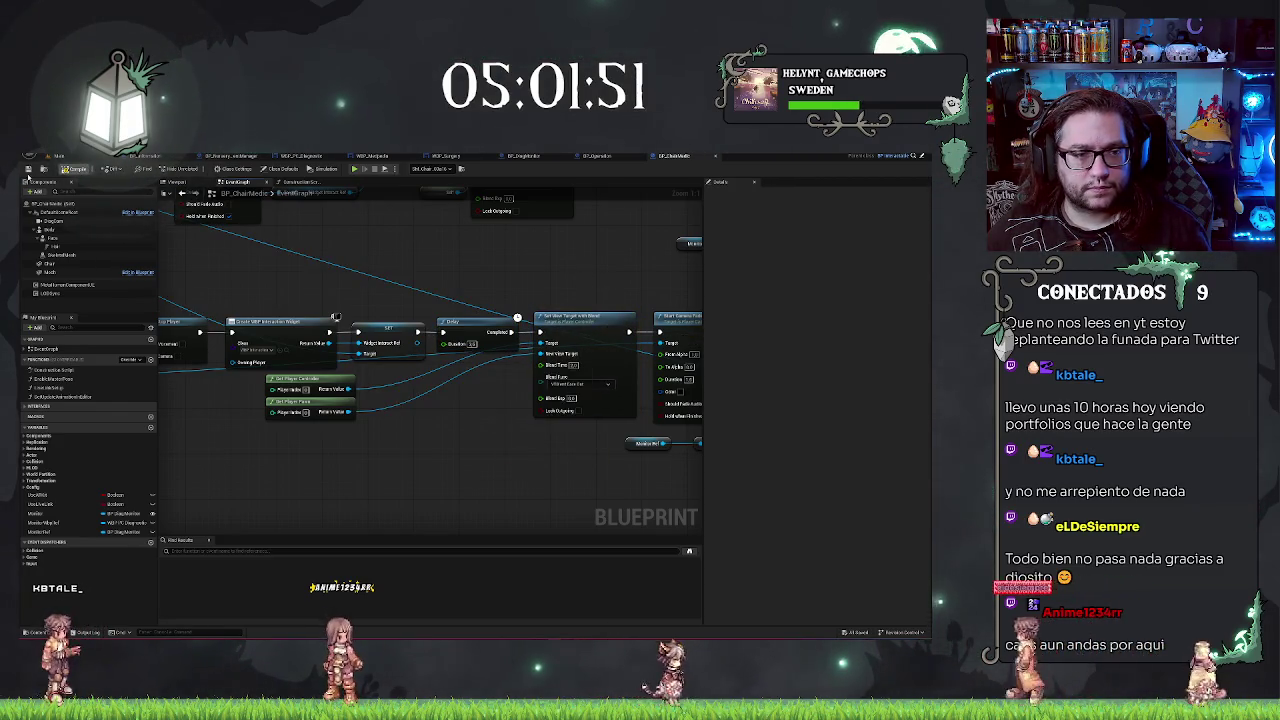
{"action": "left_click", "coordinate": [58, 157]}
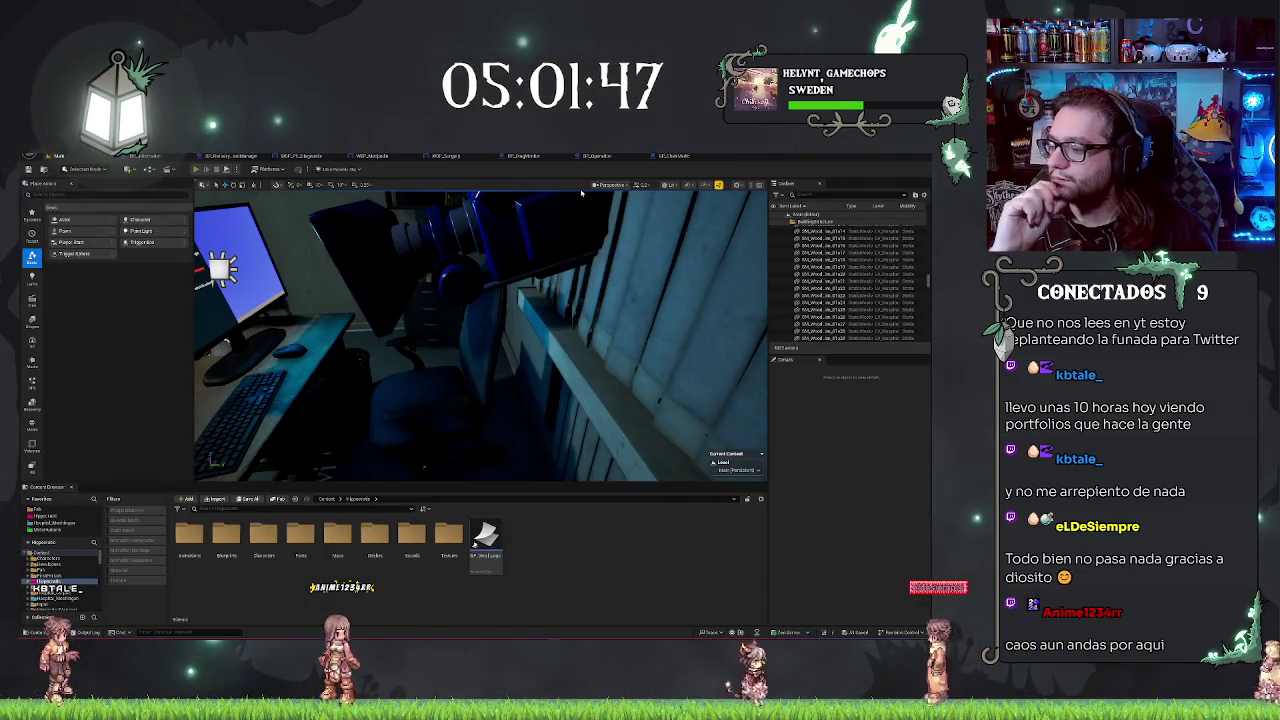
Step: Start Play-in-Editor with Alt+P to test the chair interaction in-game
{"action": "key", "text": "alt+p"}
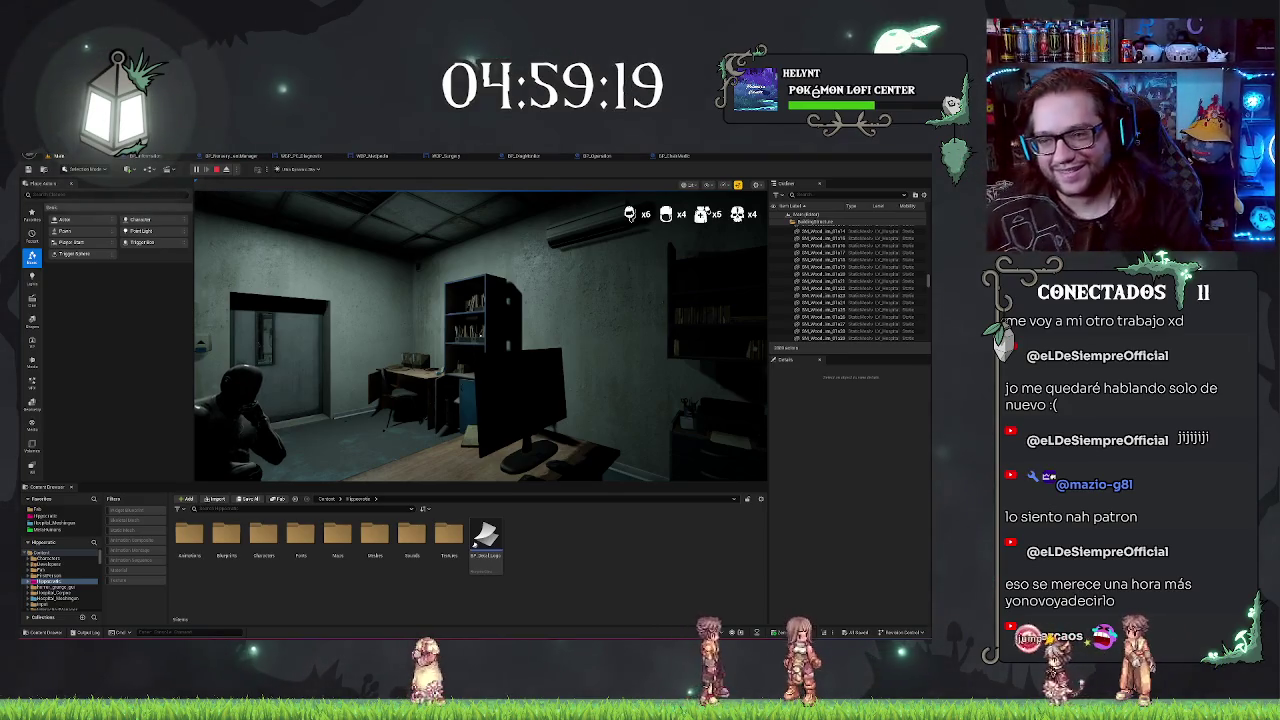
Step: Stop the play session with Esc and reopen the BP_ChairMedic event graph
{"action": "left_click", "coordinate": [483, 319]}
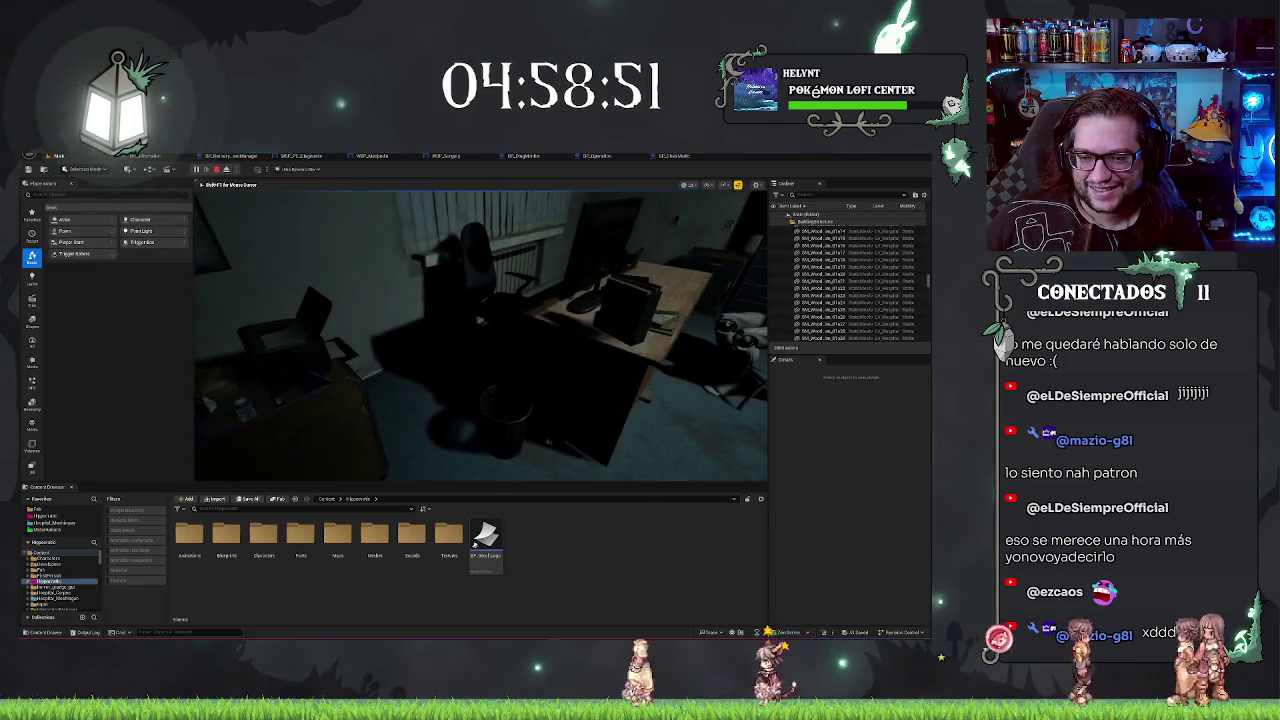
{"action": "key", "text": "Escape"}
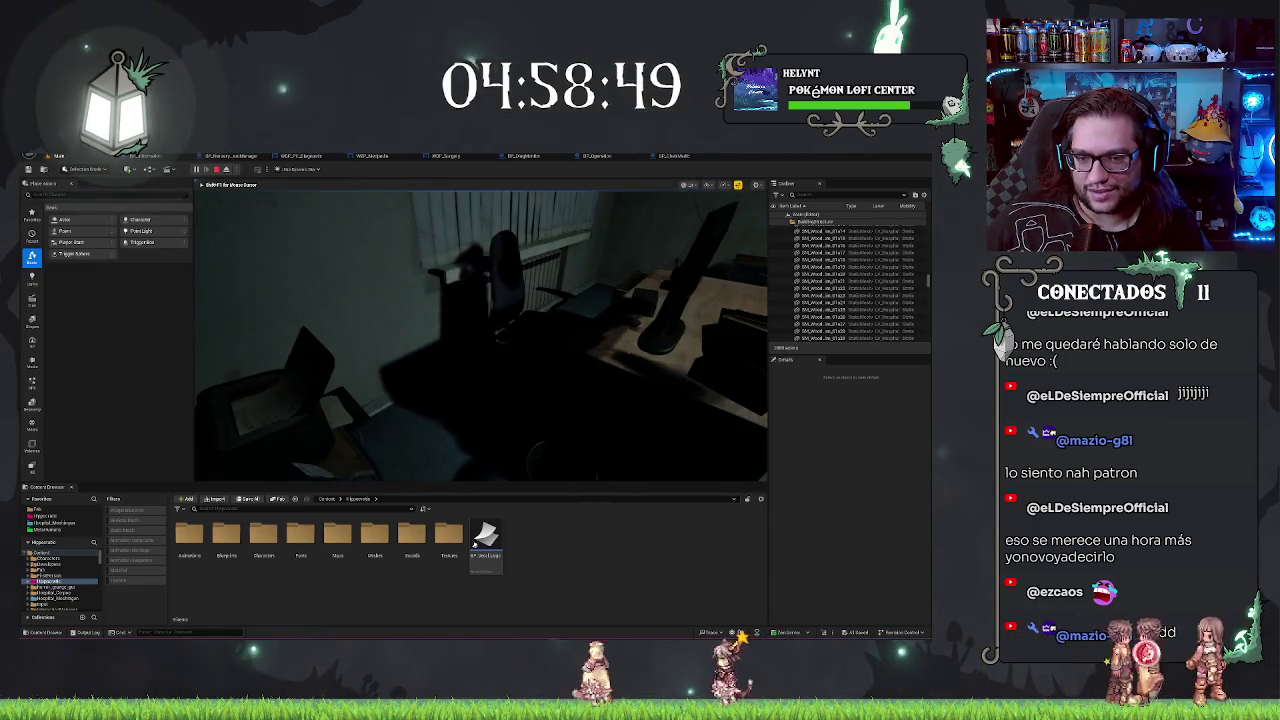
{"action": "left_click", "coordinate": [674, 155]}
Step: Shift the Start Camera Fade node a little to the right
{"action": "mouse_move", "coordinate": [570, 278]}
{"action": "left_mouse_down"}
{"action": "mouse_move", "coordinate": [343, 270]}
{"action": "mouse_move", "coordinate": [399, 274]}
{"action": "left_mouse_up"}
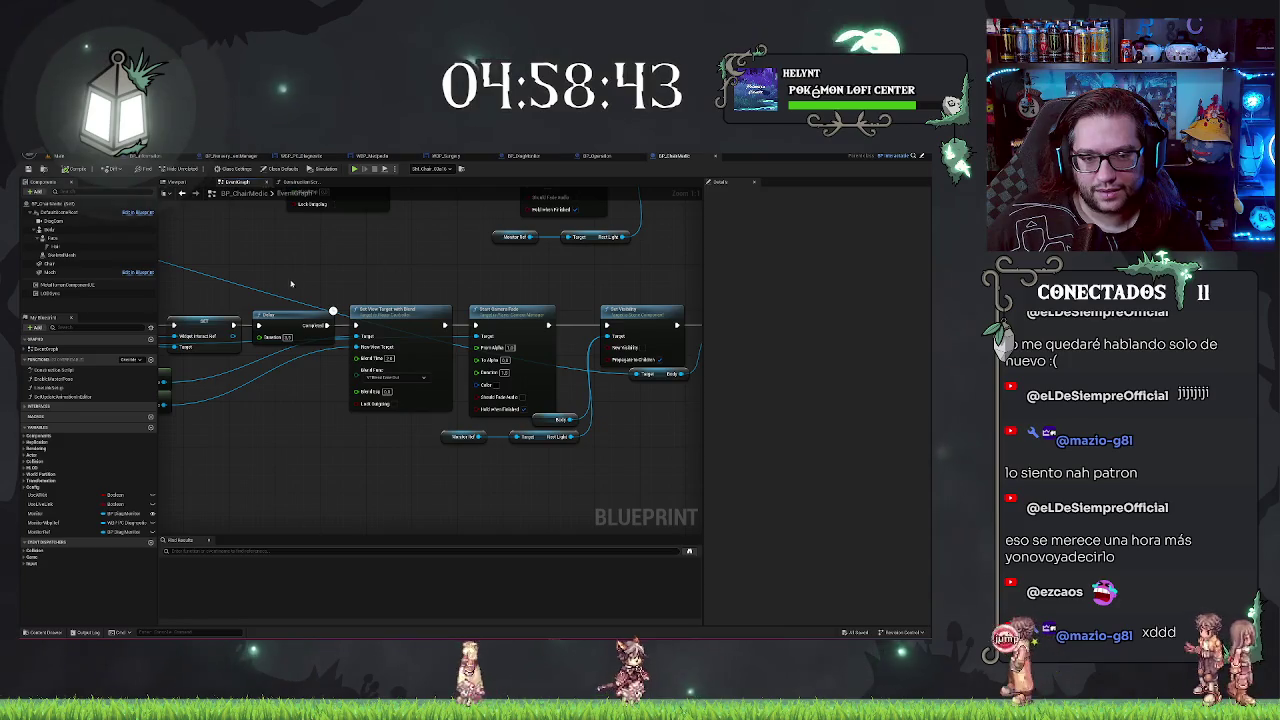
{"action": "left_click_drag", "start_coordinate": [291, 284], "coordinate": [385, 248]}
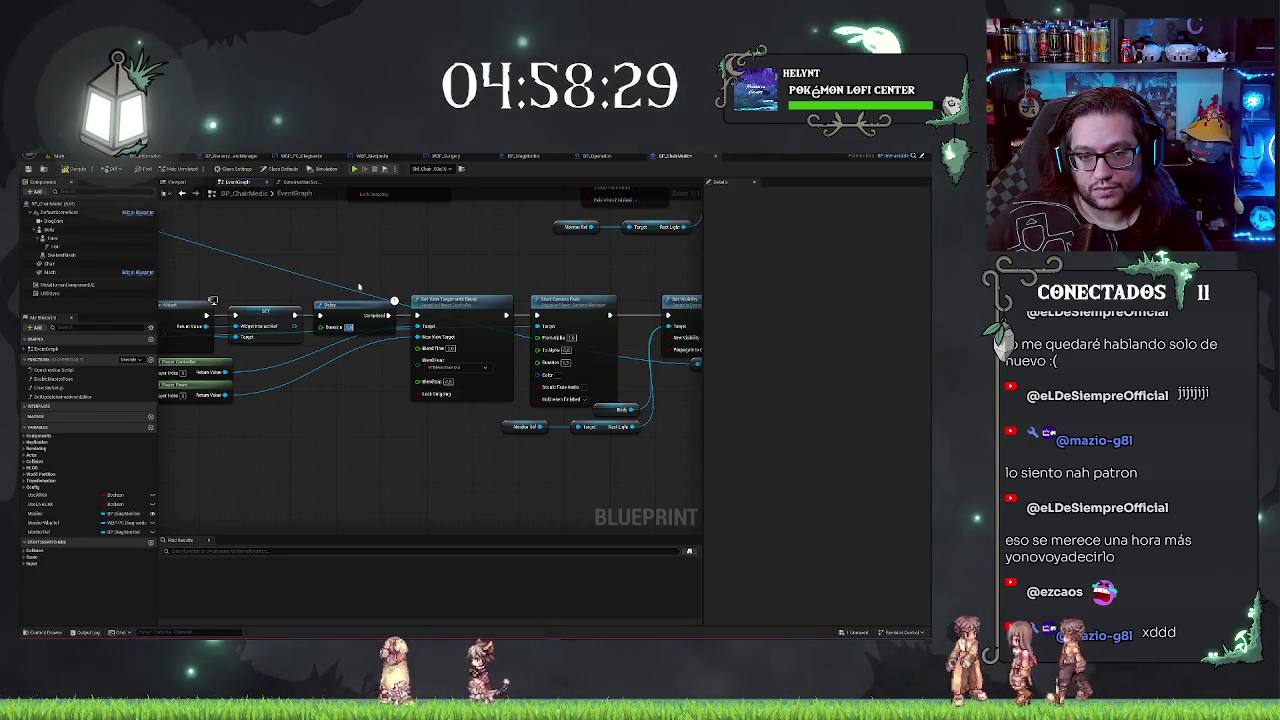
{"action": "left_click_drag", "start_coordinate": [358, 287], "coordinate": [255, 298]}
{"action": "left_click", "coordinate": [487, 312]}
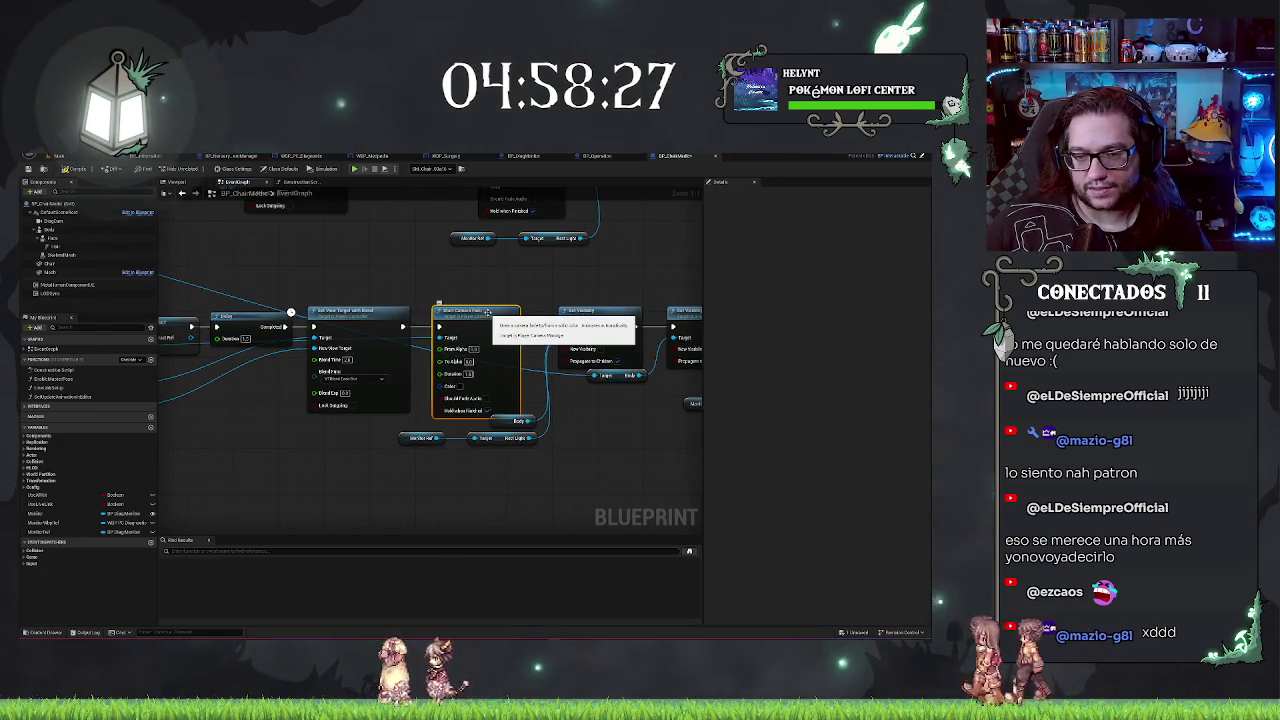
{"action": "left_click_drag", "start_coordinate": [488, 312], "coordinate": [511, 312]}
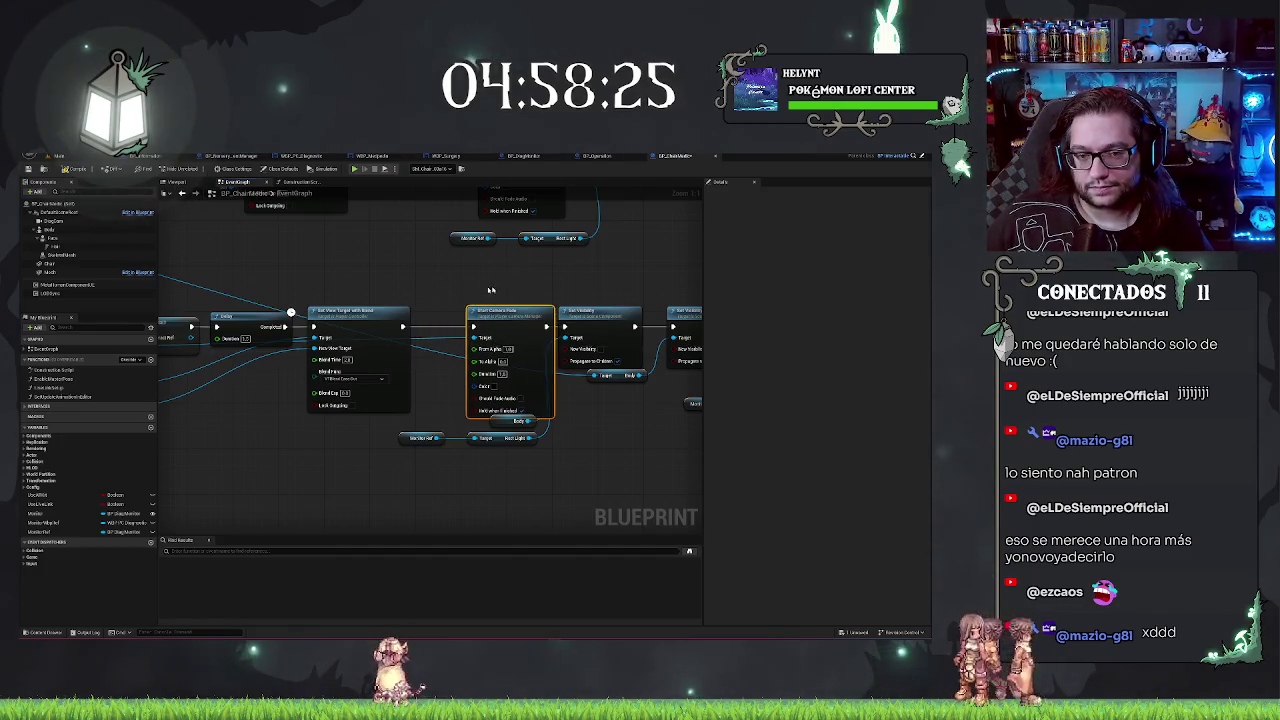
{"action": "left_click", "coordinate": [418, 293]}
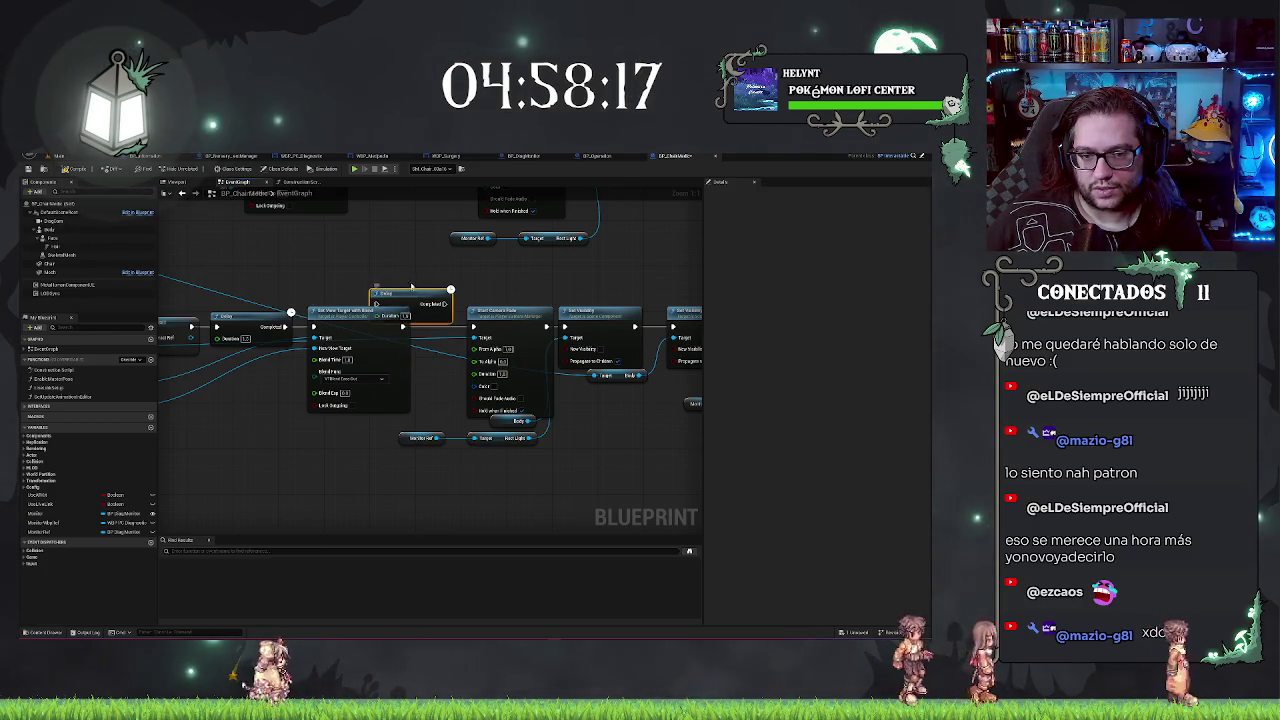
Step: Raise the Delay node above the chain and view the start of the event chain
{"action": "left_click_drag", "start_coordinate": [410, 287], "coordinate": [410, 250]}
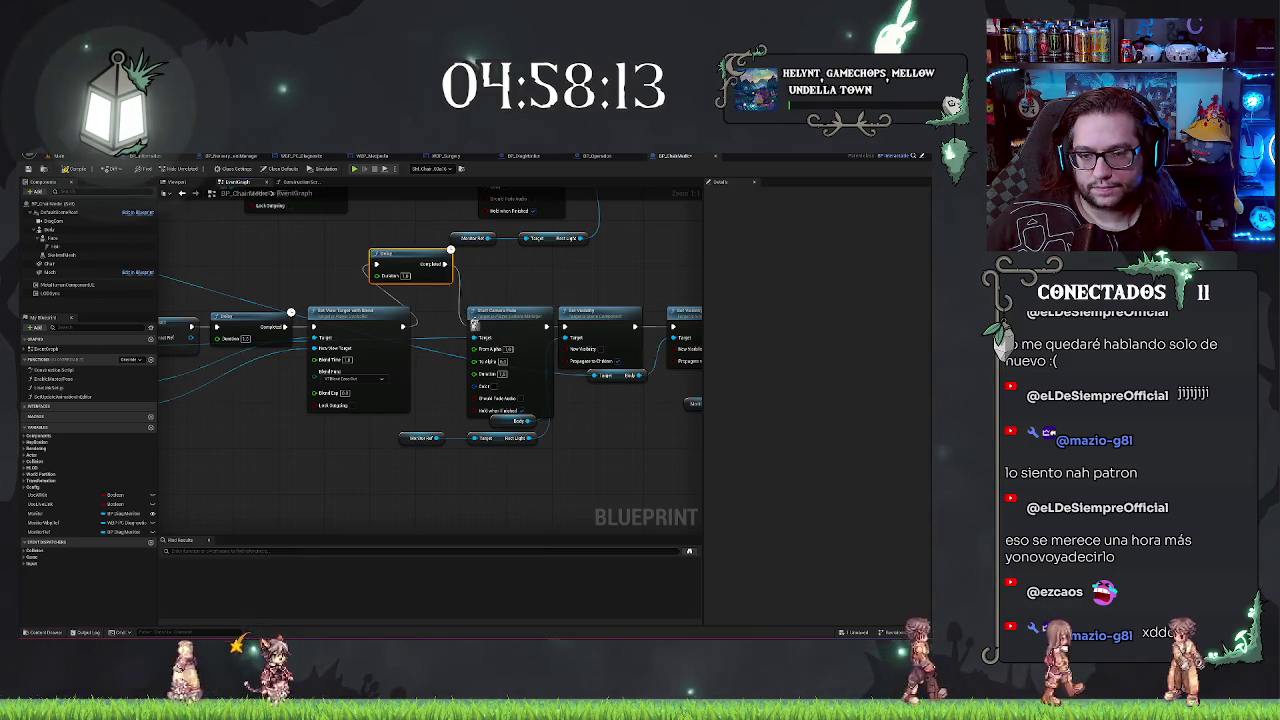
{"action": "left_click", "coordinate": [474, 324]}
{"action": "mouse_move", "coordinate": [481, 462]}
{"action": "left_mouse_down"}
{"action": "mouse_move", "coordinate": [447, 455]}
{"action": "mouse_move", "coordinate": [353, 484]}
{"action": "left_mouse_up"}
{"action": "mouse_move", "coordinate": [463, 285]}
{"action": "left_mouse_down"}
{"action": "mouse_move", "coordinate": [423, 440]}
{"action": "mouse_move", "coordinate": [543, 437]}
{"action": "mouse_move", "coordinate": [628, 477]}
{"action": "mouse_move", "coordinate": [423, 462]}
{"action": "left_mouse_up"}
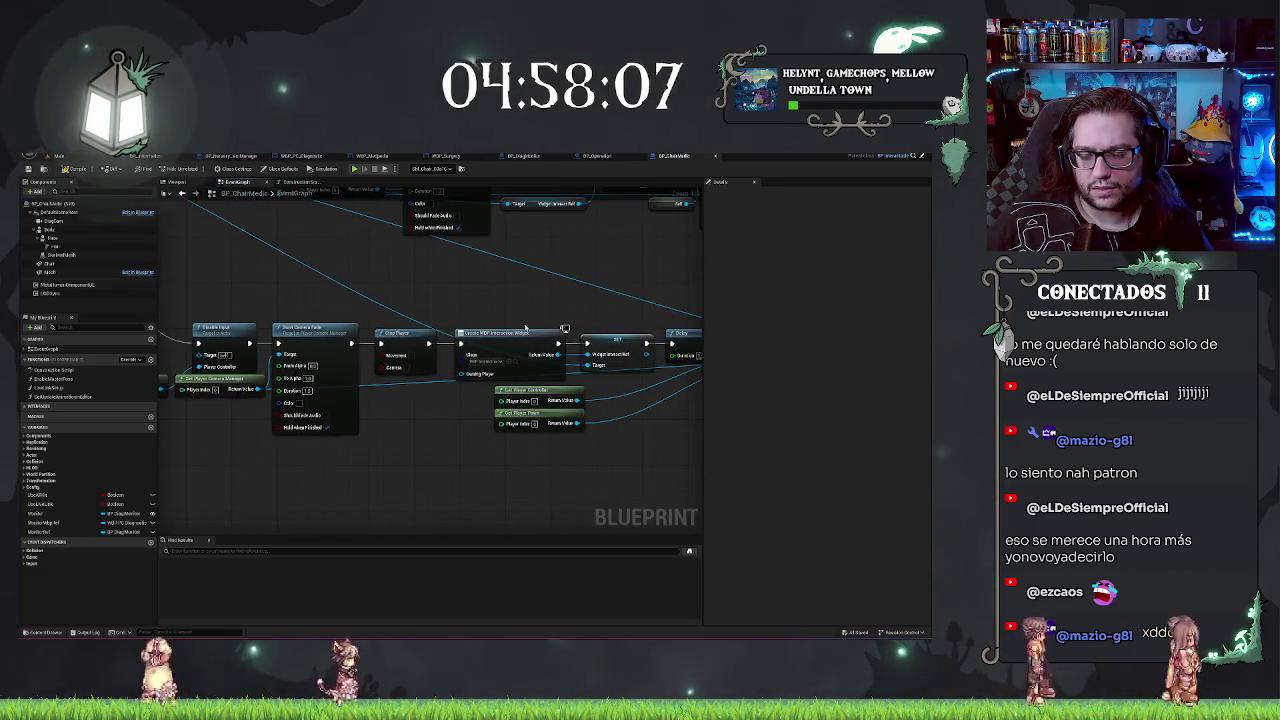
{"action": "left_click_drag", "start_coordinate": [606, 378], "coordinate": [476, 381]}
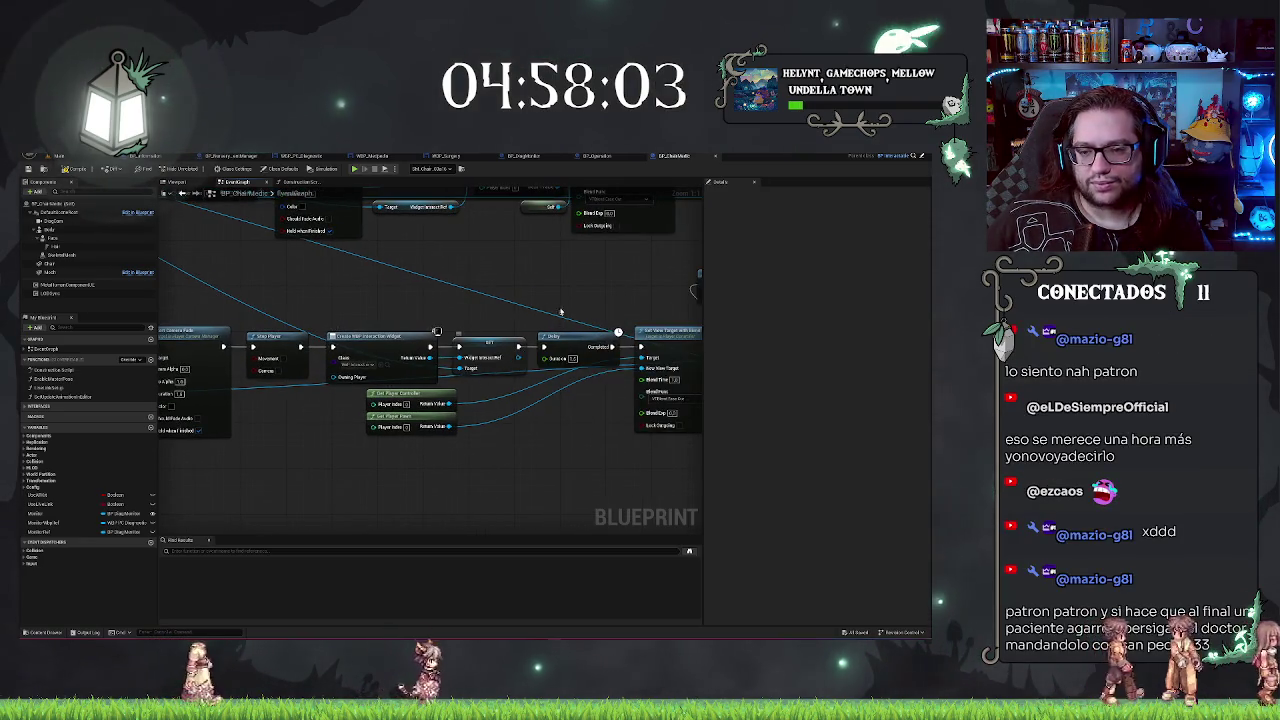
{"action": "scroll", "coordinate": [576, 358], "scroll_direction": "down", "scroll_amount": 2}
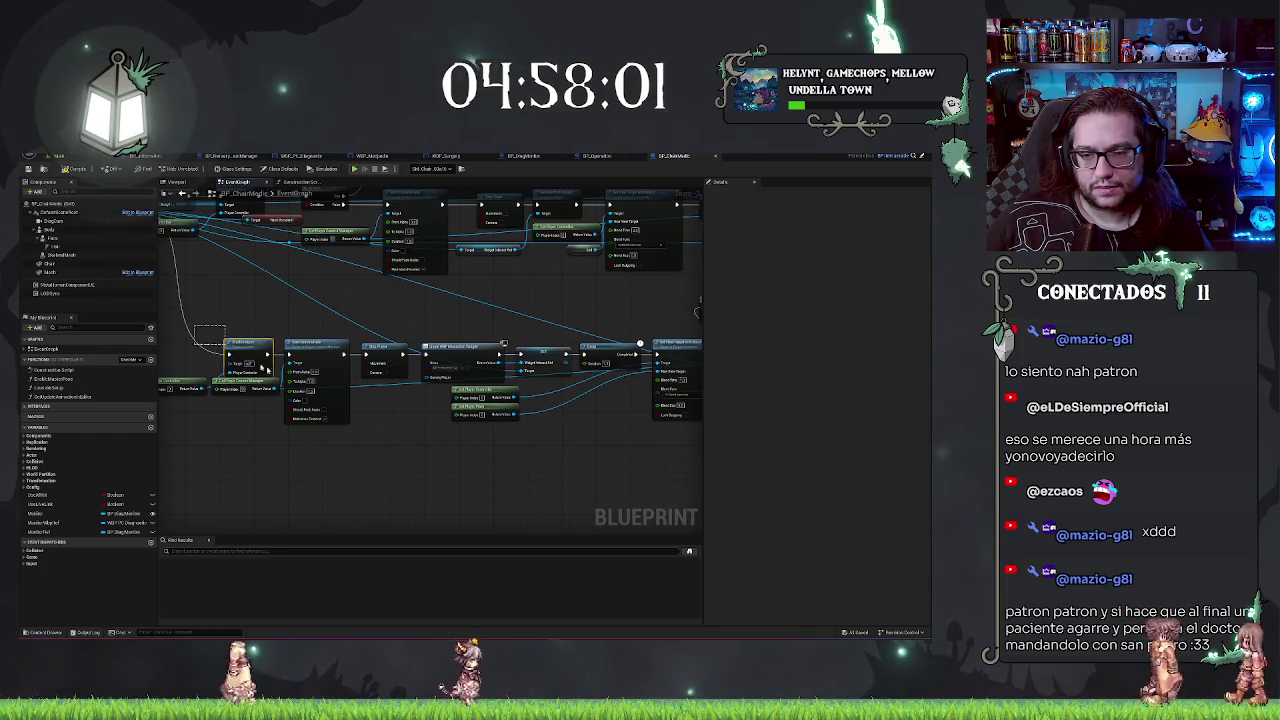
{"action": "left_click_drag", "start_coordinate": [265, 368], "coordinate": [566, 472]}
{"action": "left_click_drag", "start_coordinate": [470, 400], "coordinate": [443, 400]}
{"action": "mouse_move", "coordinate": [518, 356]}
{"action": "left_mouse_down"}
{"action": "mouse_move", "coordinate": [484, 356]}
{"action": "mouse_move", "coordinate": [546, 370]}
{"action": "left_mouse_up"}
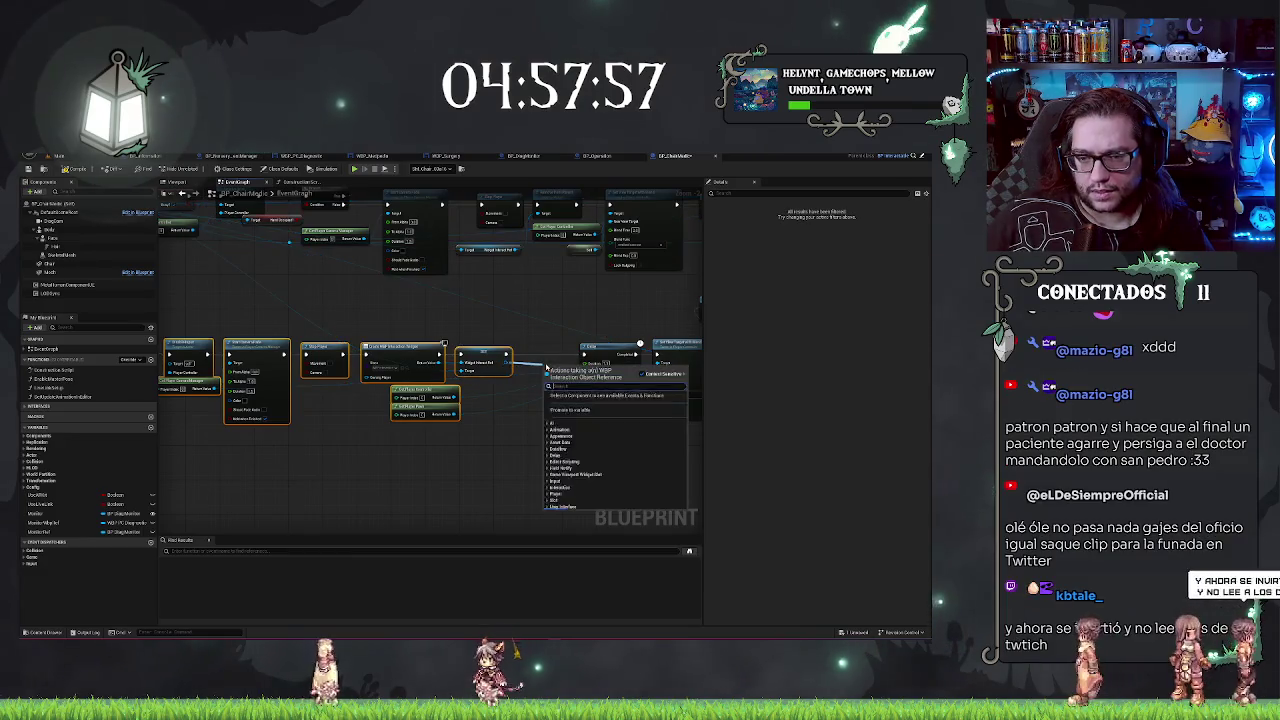
{"action": "type", "text": "add to viewport"}
{"action": "key", "text": "Return"}
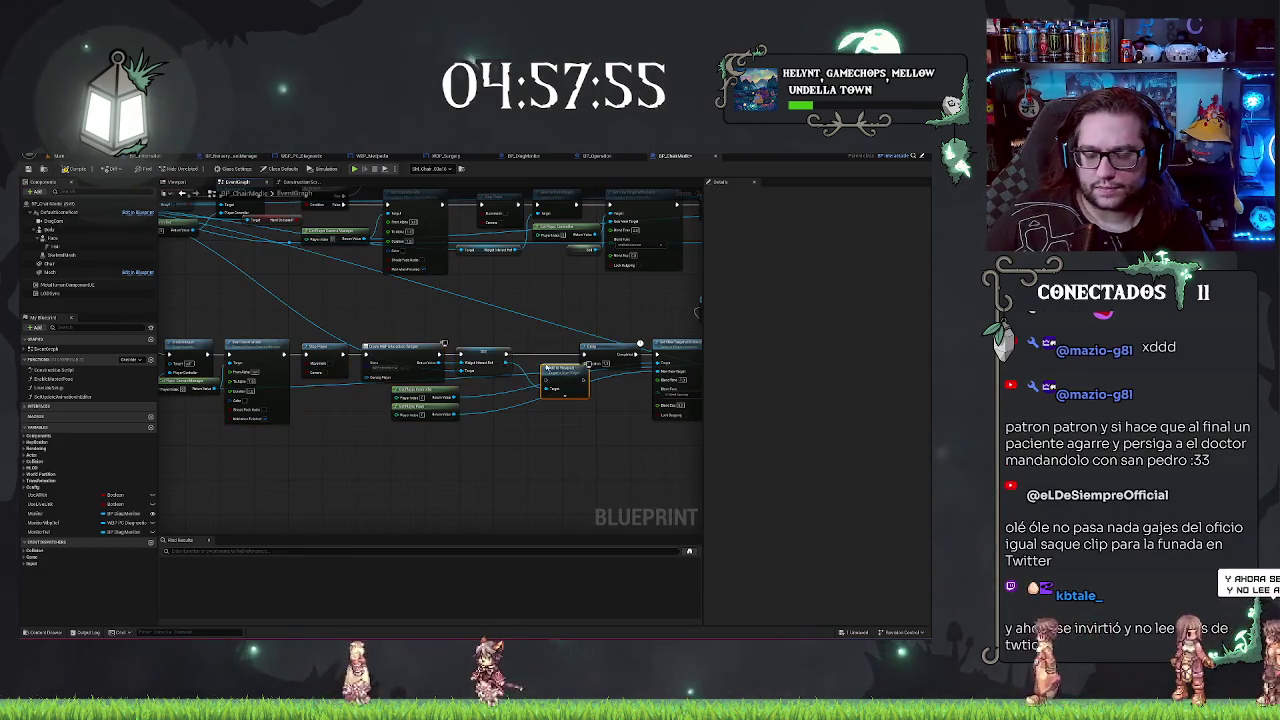
{"action": "mouse_move", "coordinate": [554, 364]}
{"action": "left_mouse_down"}
{"action": "mouse_move", "coordinate": [539, 340]}
{"action": "mouse_move", "coordinate": [527, 356]}
{"action": "mouse_move", "coordinate": [590, 358]}
{"action": "left_mouse_up"}
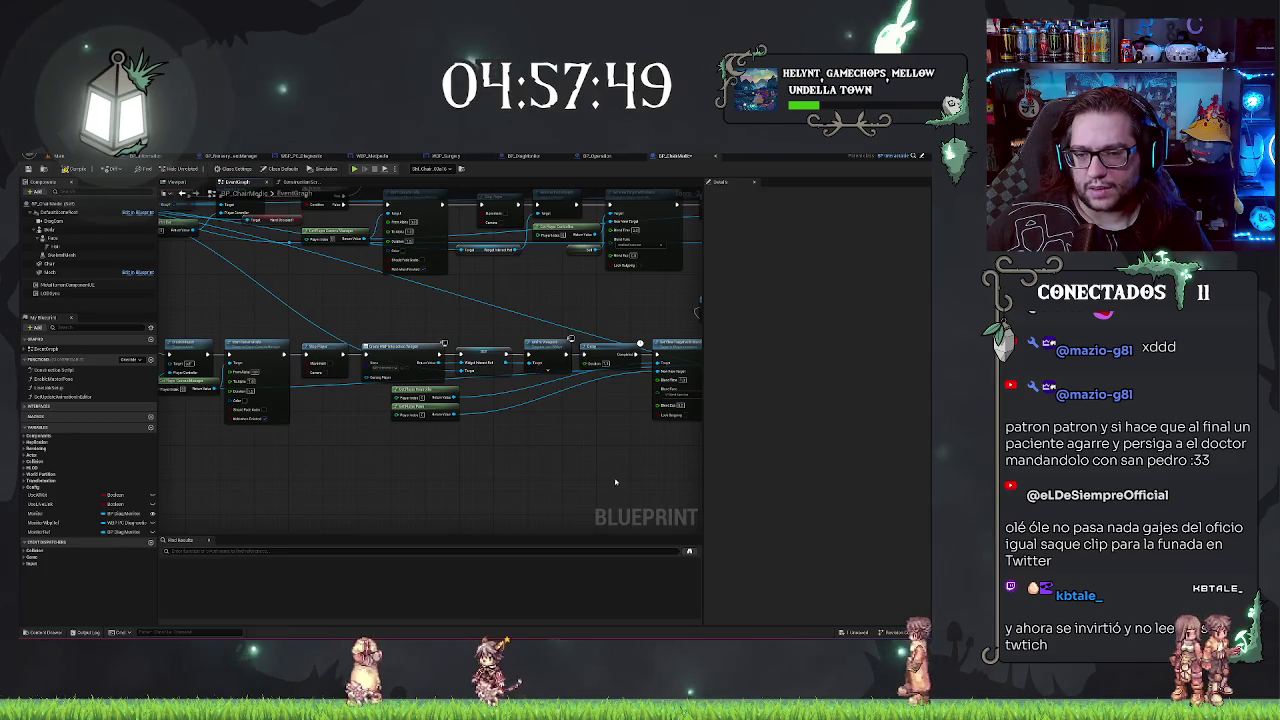
{"action": "left_click_drag", "start_coordinate": [150, 340], "coordinate": [373, 344]}
{"action": "left_click_drag", "start_coordinate": [636, 433], "coordinate": [311, 455]}
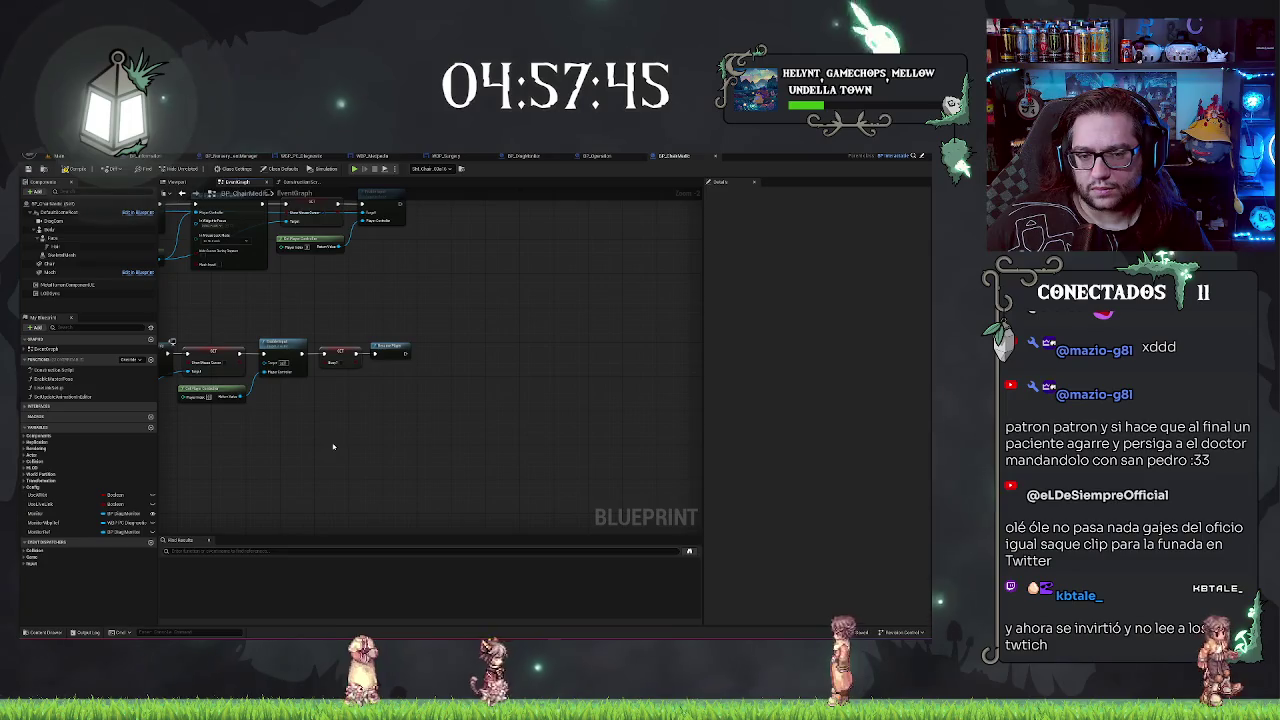
Step: Wire Get Player Controller's Return Value into Enable Input's Target in BP_ChairMedic
{"action": "scroll", "coordinate": [333, 446], "scroll_direction": "up", "scroll_amount": 3}
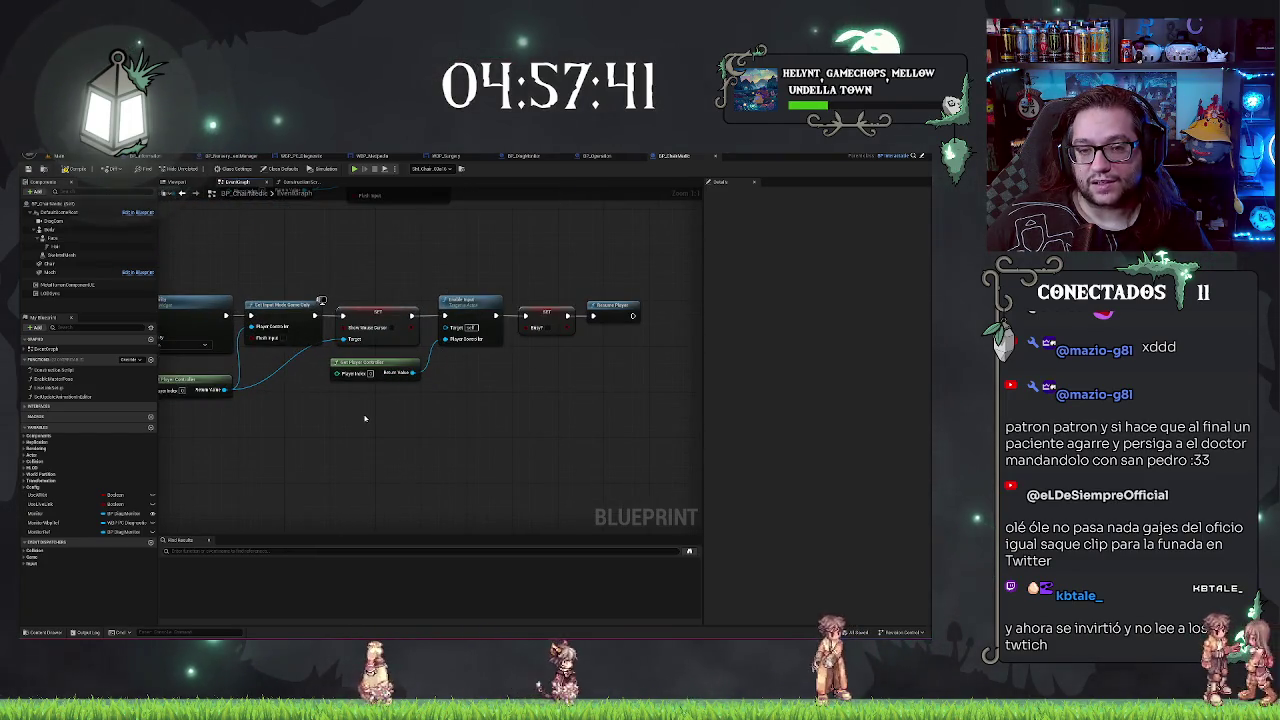
{"action": "scroll", "coordinate": [222, 455], "scroll_direction": "down", "scroll_amount": 3}
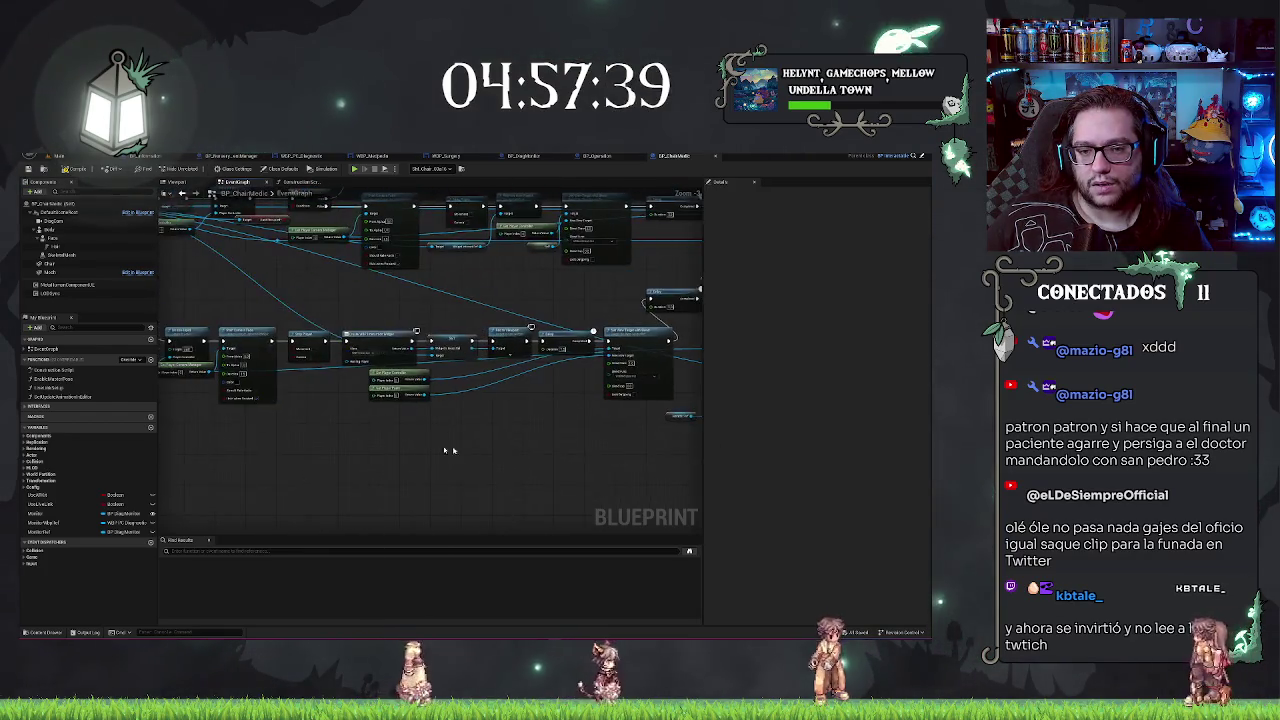
{"action": "scroll", "coordinate": [283, 432], "scroll_direction": "up", "scroll_amount": 2}
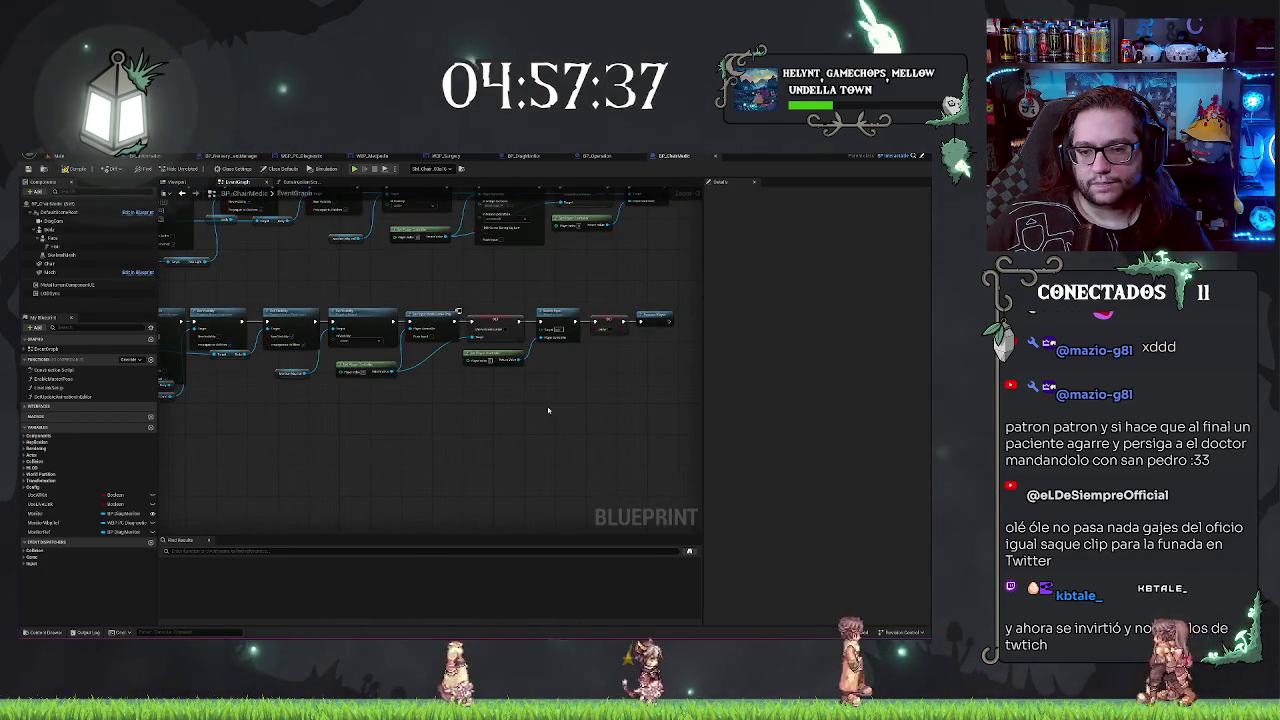
{"action": "scroll", "coordinate": [545, 415], "scroll_direction": "up", "scroll_amount": 3}
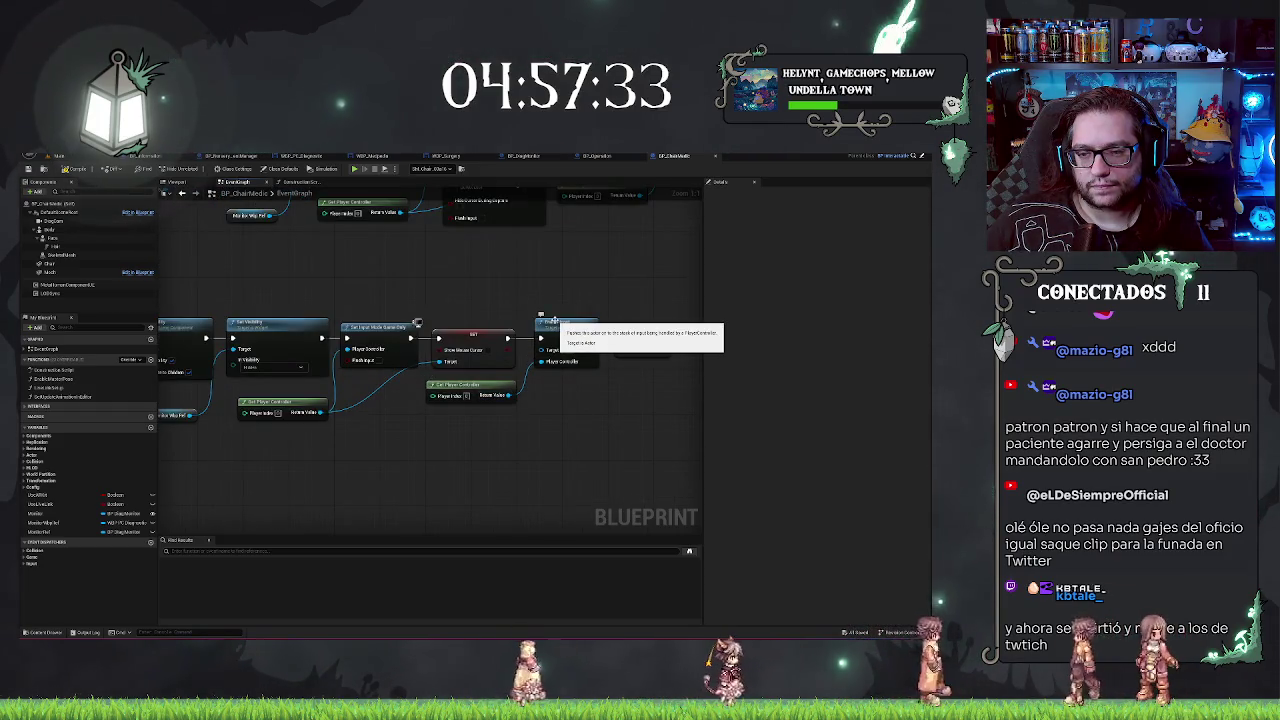
{"action": "scroll", "coordinate": [566, 391], "scroll_direction": "down", "scroll_amount": 5}
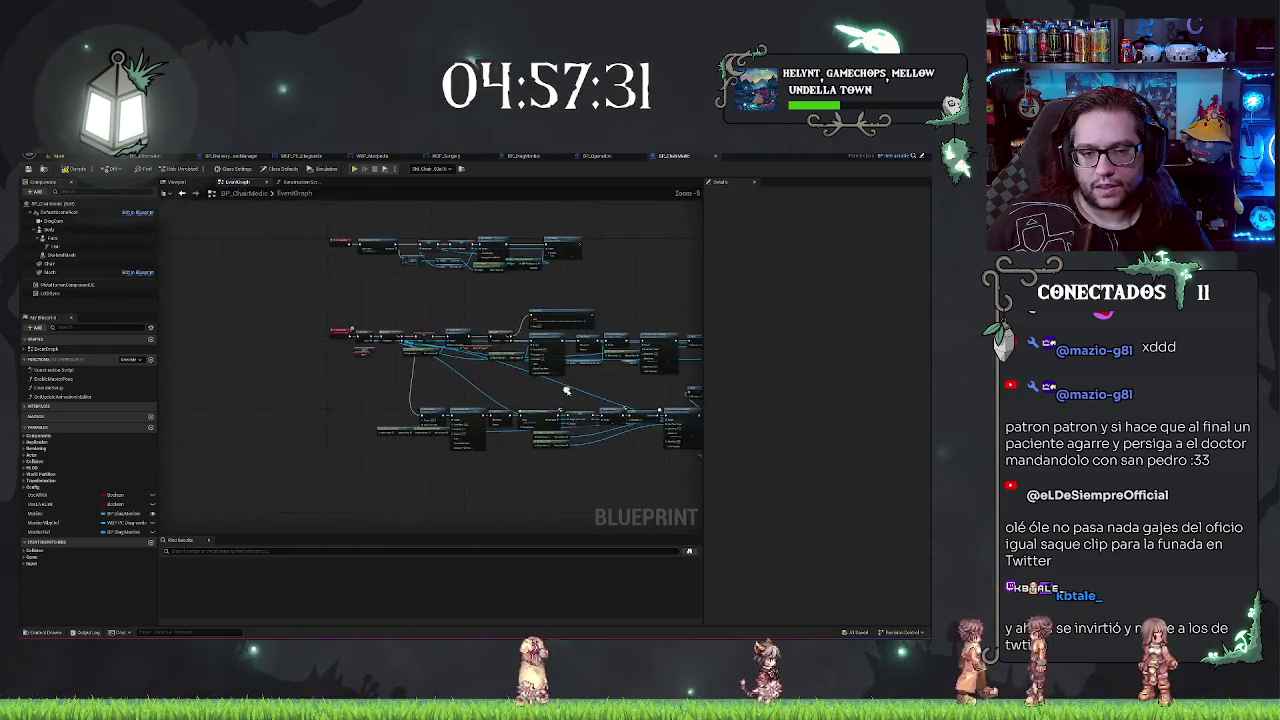
{"action": "scroll", "coordinate": [377, 343], "scroll_direction": "up", "scroll_amount": 5}
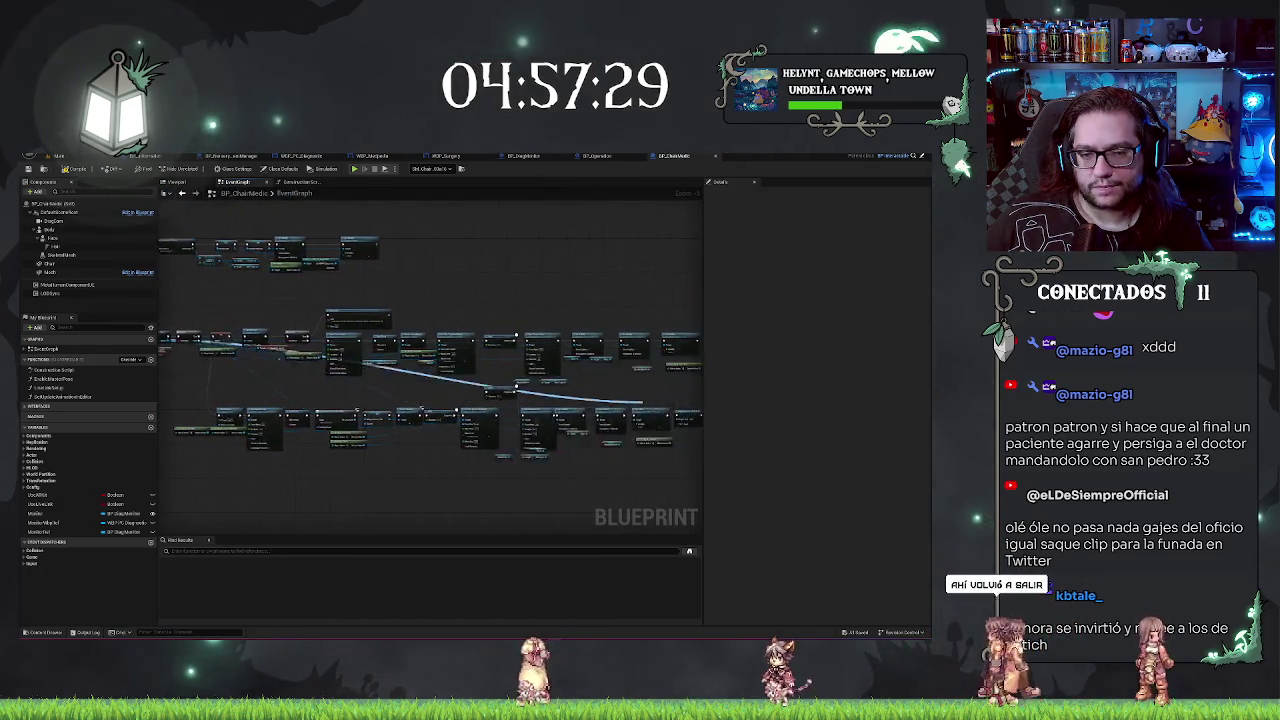
{"action": "mouse_move", "coordinate": [565, 447]}
{"action": "left_mouse_down"}
{"action": "mouse_move", "coordinate": [466, 380]}
{"action": "mouse_move", "coordinate": [517, 466]}
{"action": "mouse_move", "coordinate": [735, 426]}
{"action": "left_mouse_up"}
Step: Follow the input-setup chain to its Resume Player end, then return to the level editor
{"action": "mouse_move", "coordinate": [350, 426]}
{"action": "left_mouse_down"}
{"action": "mouse_move", "coordinate": [363, 423]}
{"action": "mouse_move", "coordinate": [158, 436]}
{"action": "left_mouse_up"}
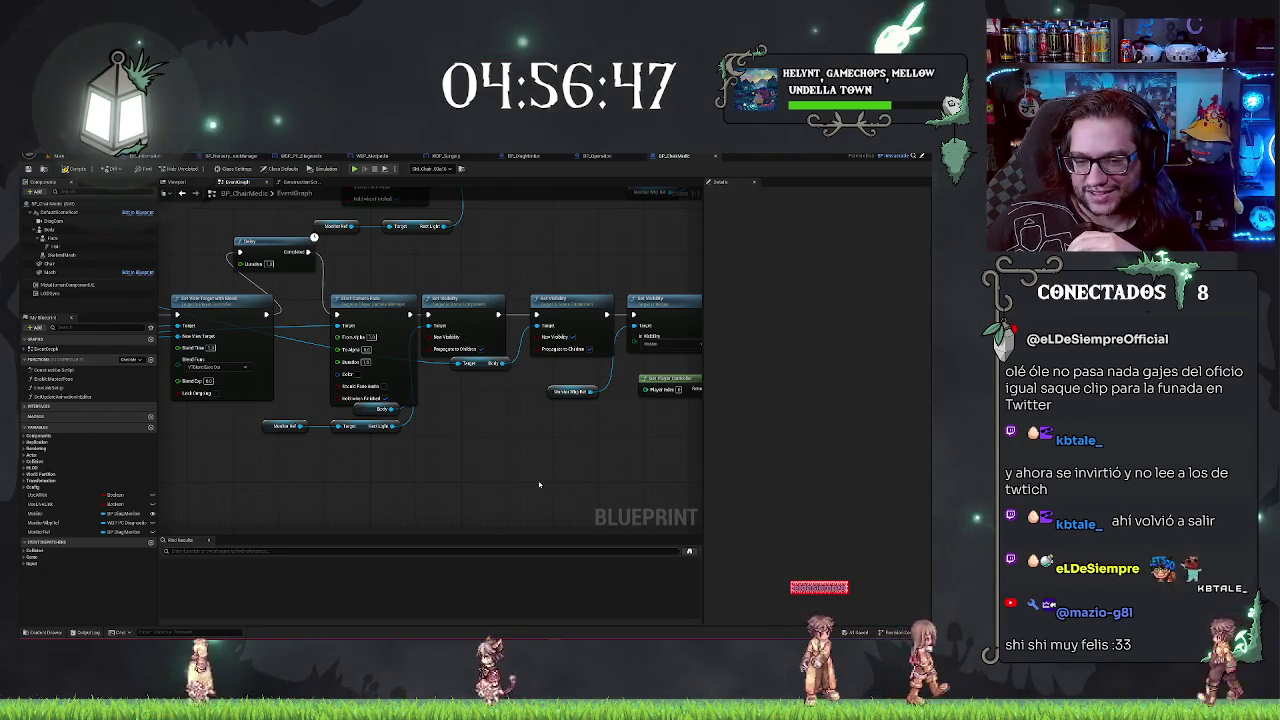
{"action": "left_click_drag", "start_coordinate": [539, 485], "coordinate": [370, 516]}
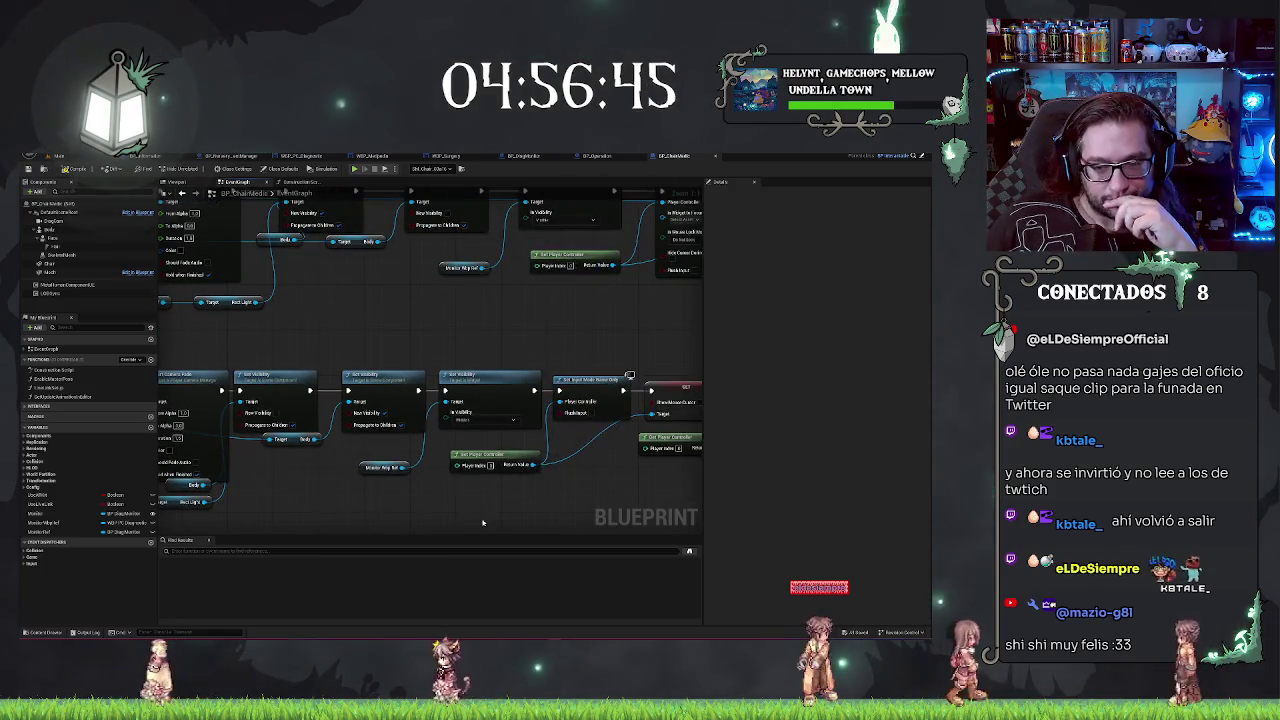
{"action": "left_click_drag", "start_coordinate": [508, 503], "coordinate": [408, 499]}
{"action": "left_click_drag", "start_coordinate": [587, 367], "coordinate": [468, 454]}
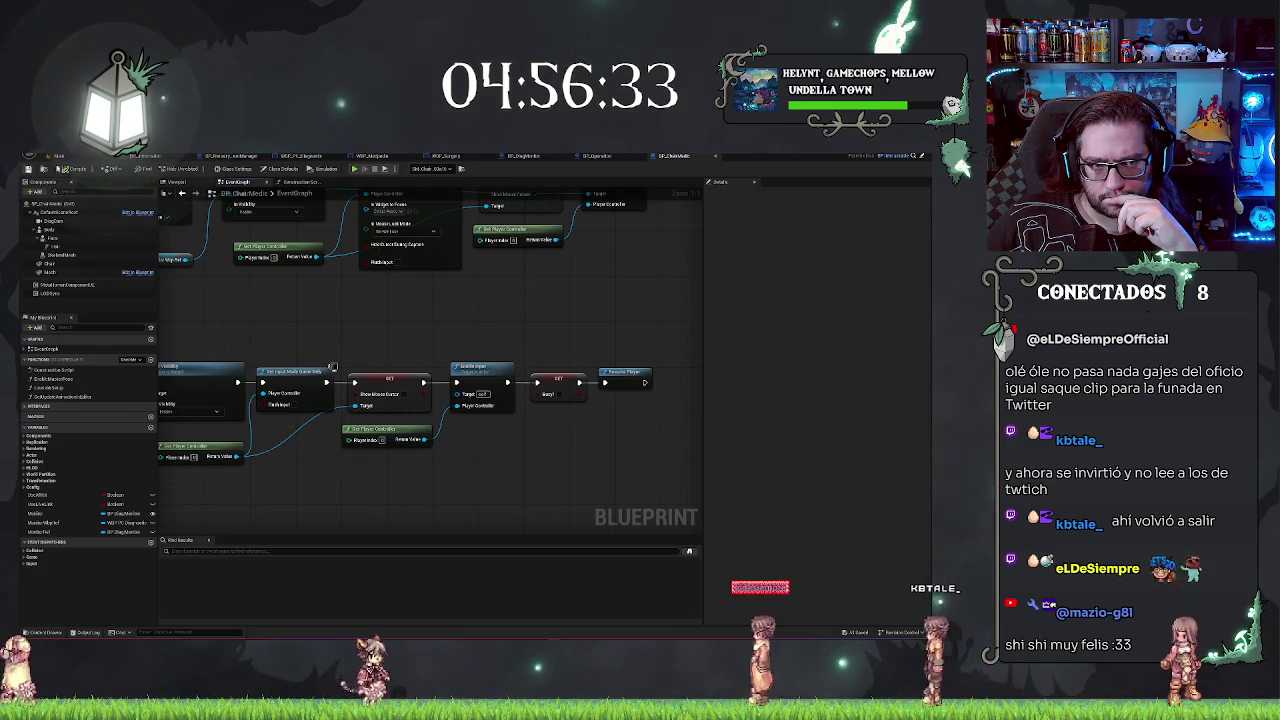
{"action": "key", "text": "ctrl+Tab"}
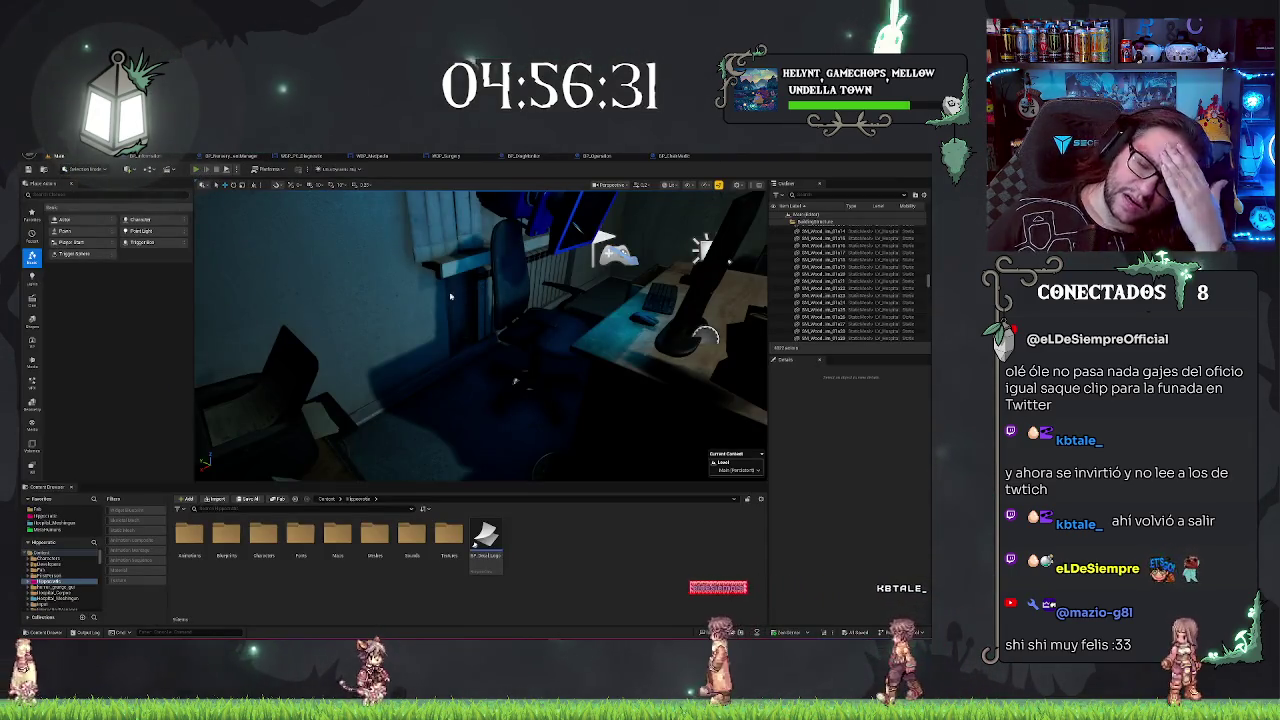
Step: Play-test until the seated Medpedia monitor view appears, stop, and reopen the BP_ChairMedic graph
{"action": "key", "text": "alt+p"}
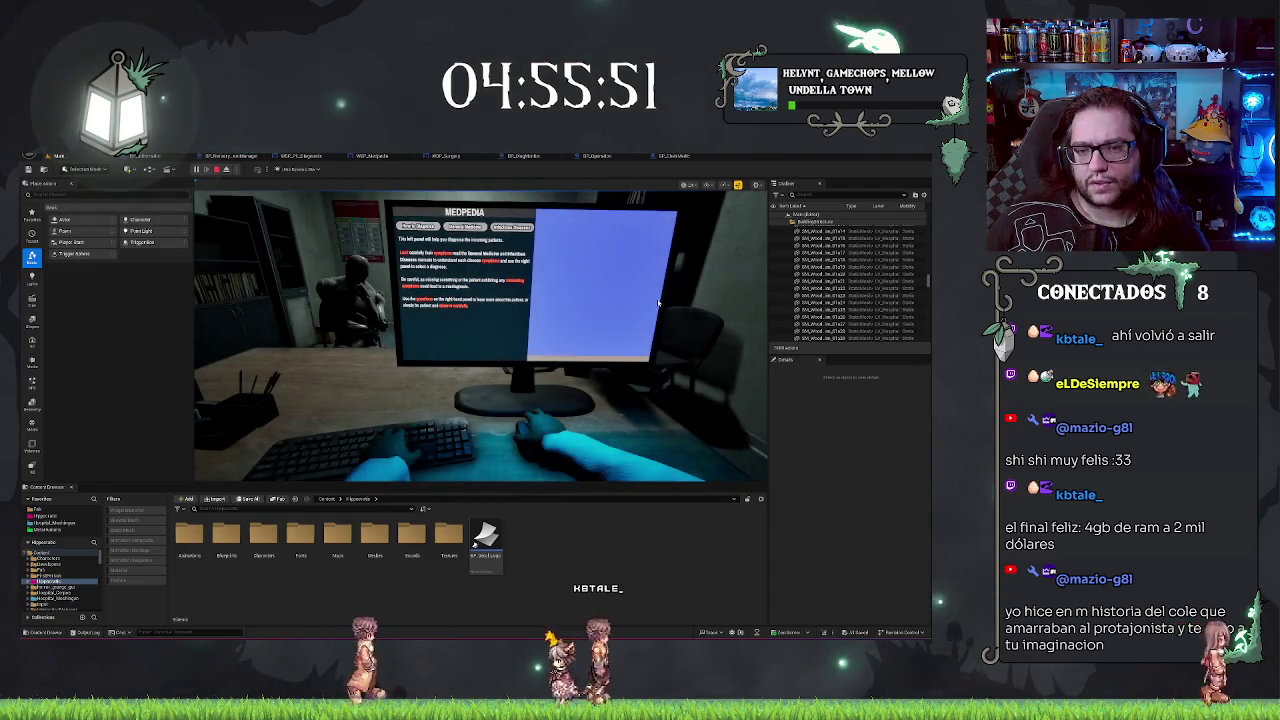
{"action": "key", "text": "Escape"}
{"action": "left_click", "coordinate": [673, 156]}
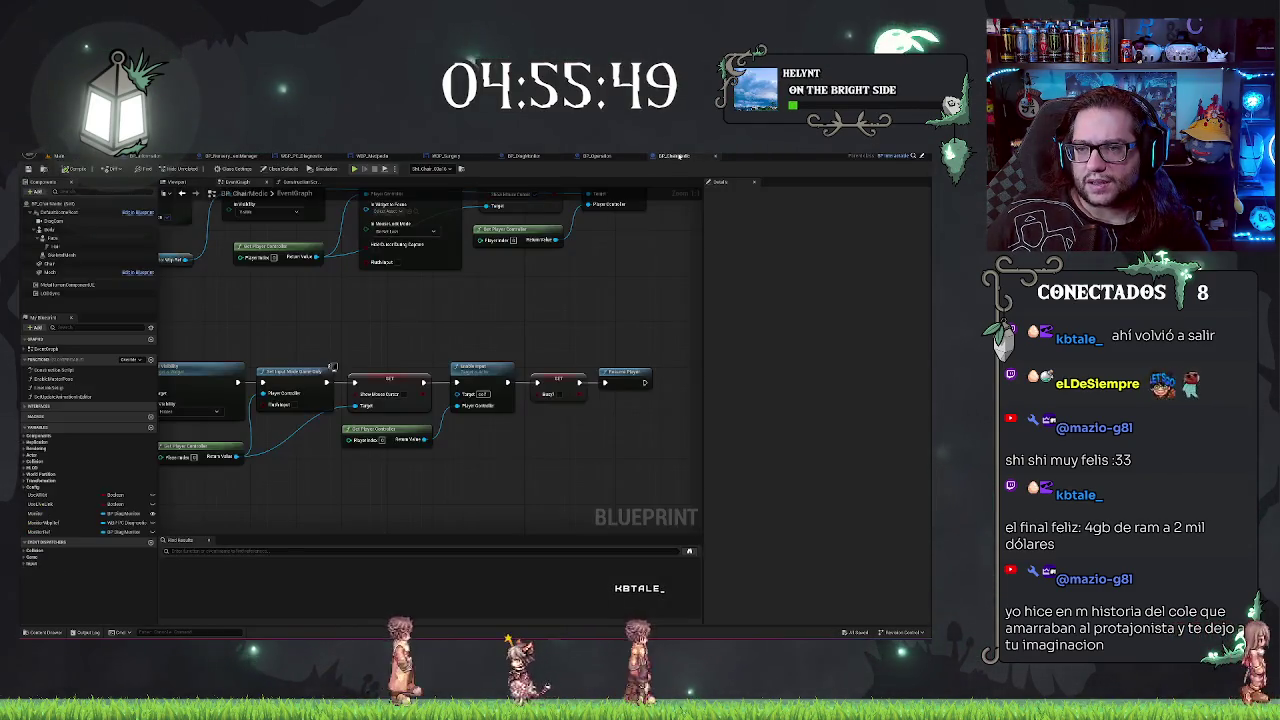
{"action": "scroll", "coordinate": [479, 355], "scroll_direction": "down", "scroll_amount": 2}
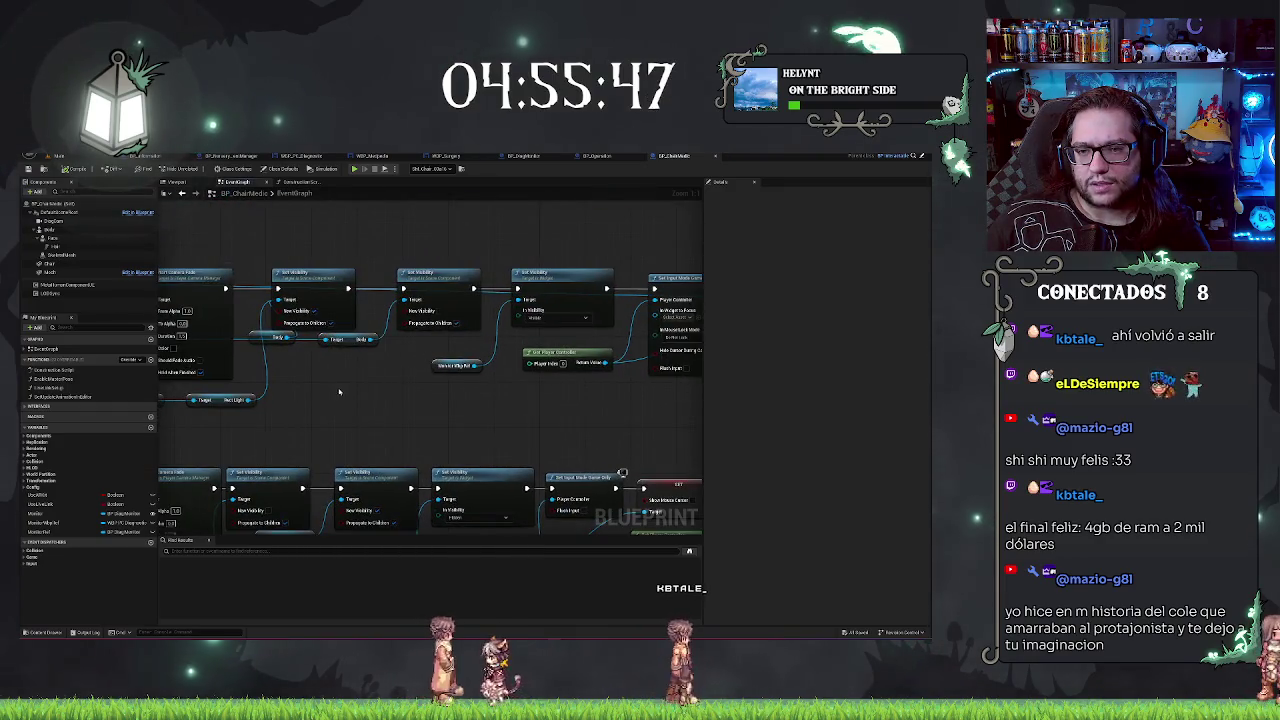
{"action": "scroll", "coordinate": [479, 355], "scroll_direction": "down", "scroll_amount": 2}
{"action": "scroll", "coordinate": [545, 413], "scroll_direction": "up", "scroll_amount": 2}
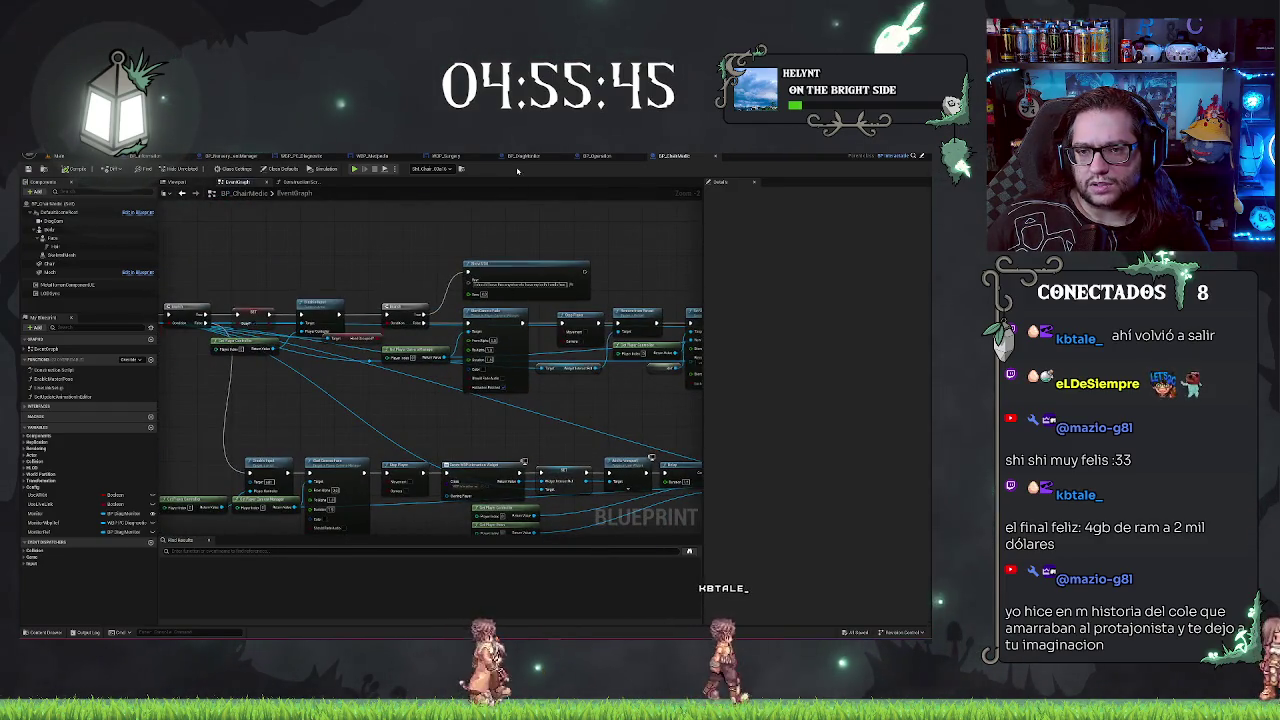
{"action": "scroll", "coordinate": [484, 245], "scroll_direction": "down", "scroll_amount": 3}
{"action": "scroll", "coordinate": [484, 245], "scroll_direction": "up", "scroll_amount": 5}
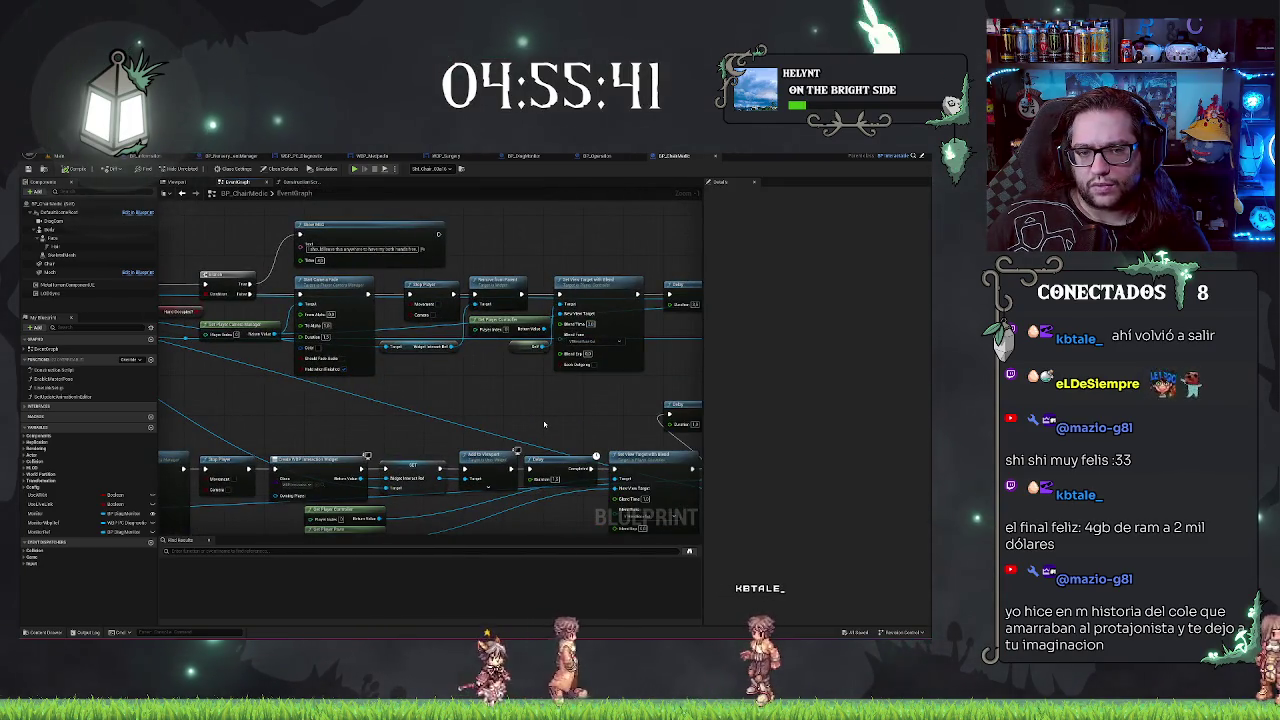
{"action": "left_click_drag", "start_coordinate": [544, 424], "coordinate": [522, 423]}
{"action": "left_click_drag", "start_coordinate": [573, 260], "coordinate": [647, 278]}
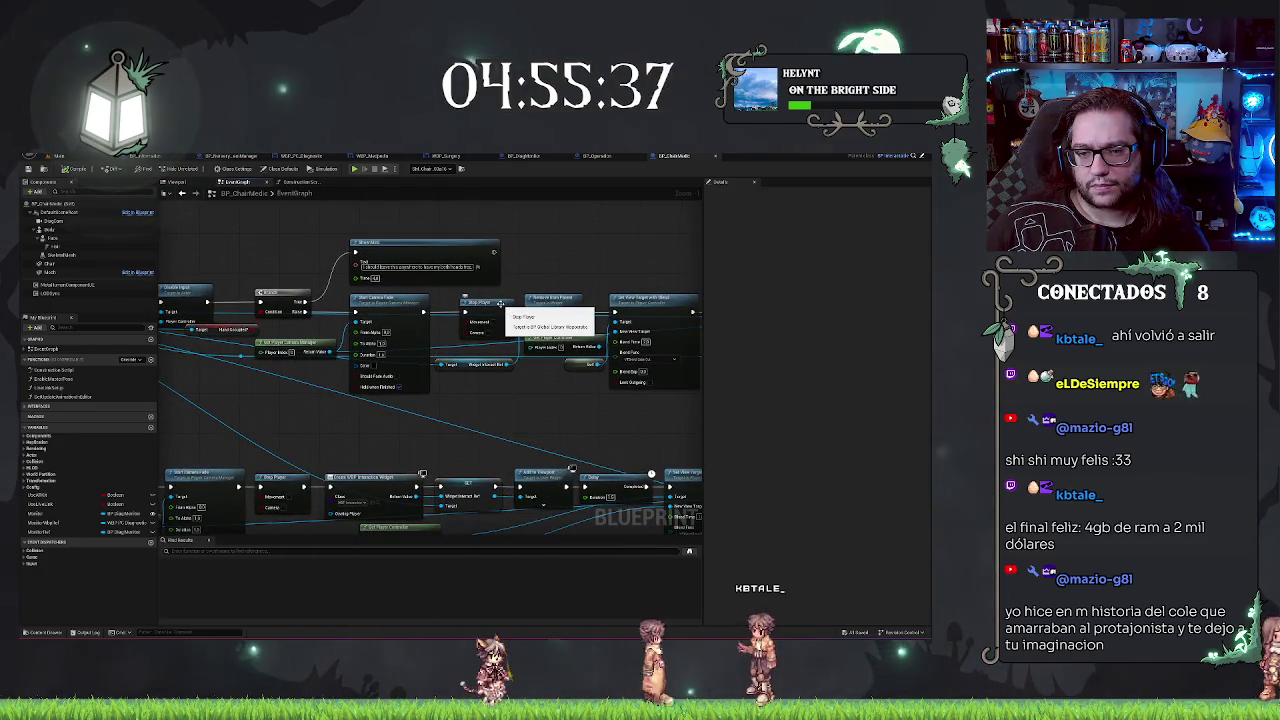
{"action": "mouse_move", "coordinate": [522, 306]}
{"action": "left_mouse_down"}
{"action": "mouse_move", "coordinate": [574, 366]}
{"action": "mouse_move", "coordinate": [598, 366]}
{"action": "left_mouse_up"}
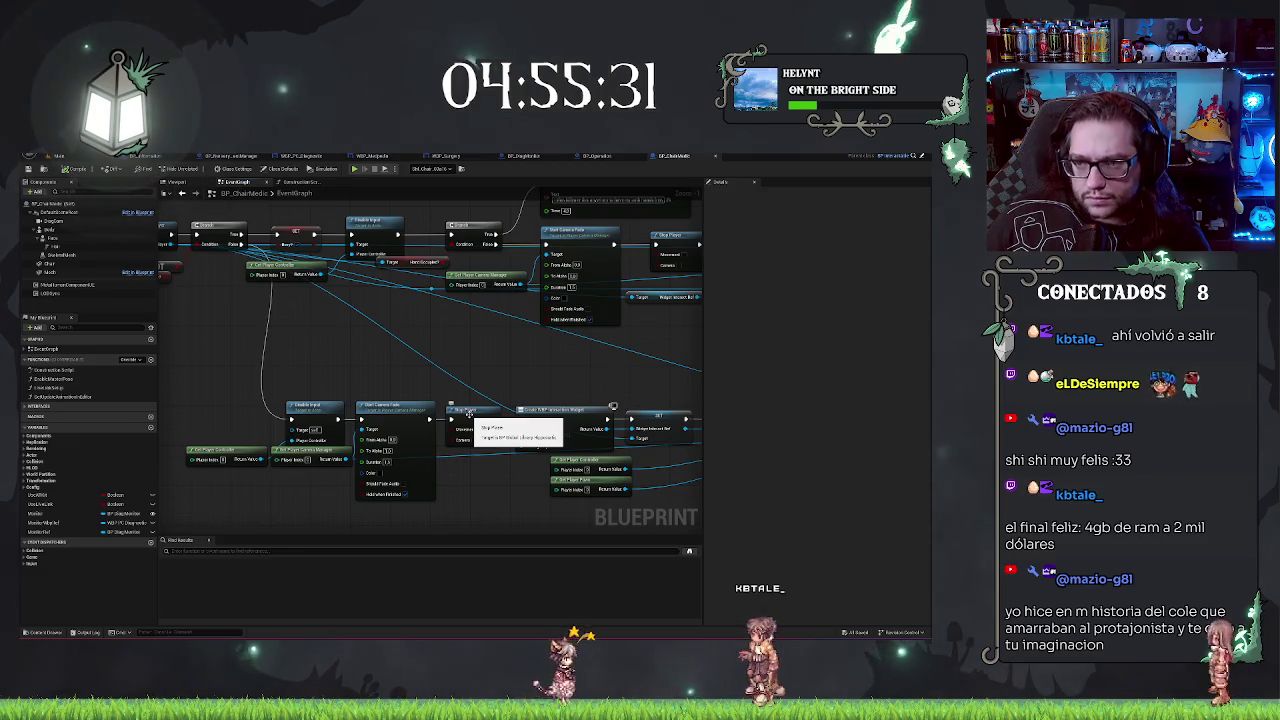
{"action": "left_click", "coordinate": [470, 415]}
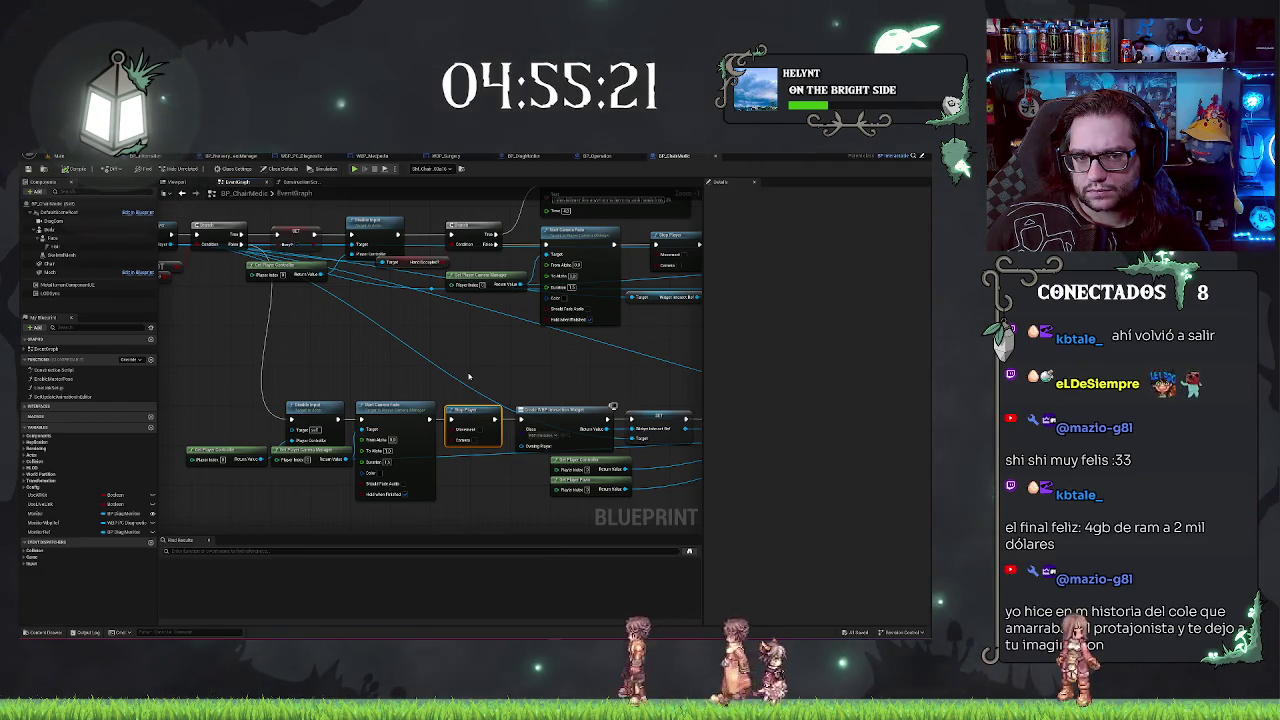
{"action": "left_click_drag", "start_coordinate": [397, 189], "coordinate": [412, 292]}
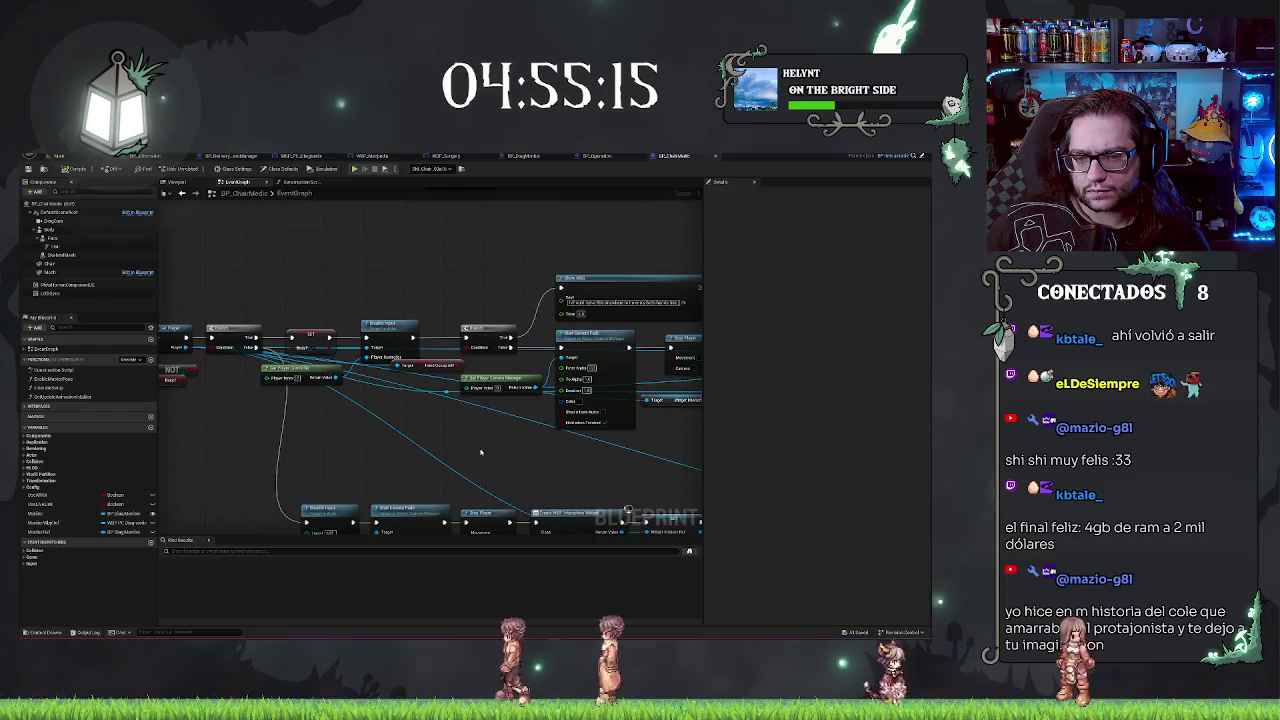
{"action": "left_click_drag", "start_coordinate": [480, 452], "coordinate": [380, 417]}
{"action": "mouse_move", "coordinate": [511, 442]}
{"action": "left_mouse_down"}
{"action": "mouse_move", "coordinate": [474, 418]}
{"action": "mouse_move", "coordinate": [439, 427]}
{"action": "left_mouse_up"}
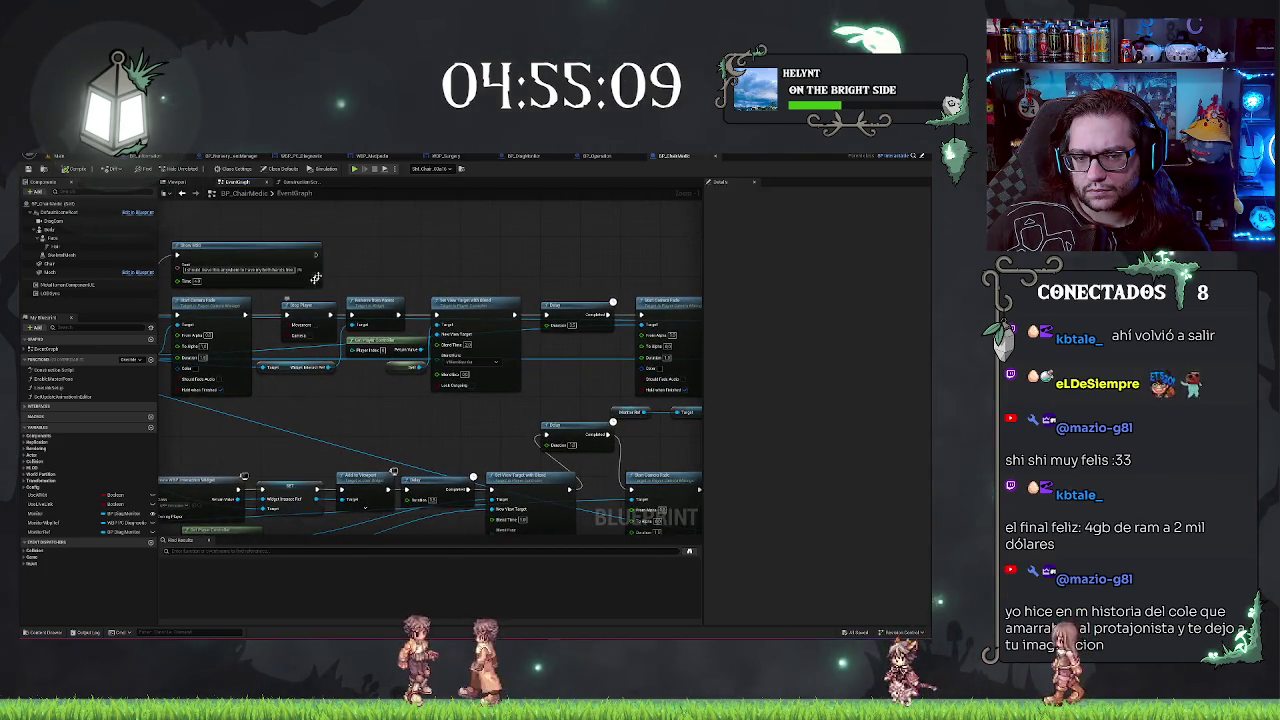
{"action": "left_click_drag", "start_coordinate": [408, 444], "coordinate": [637, 285]}
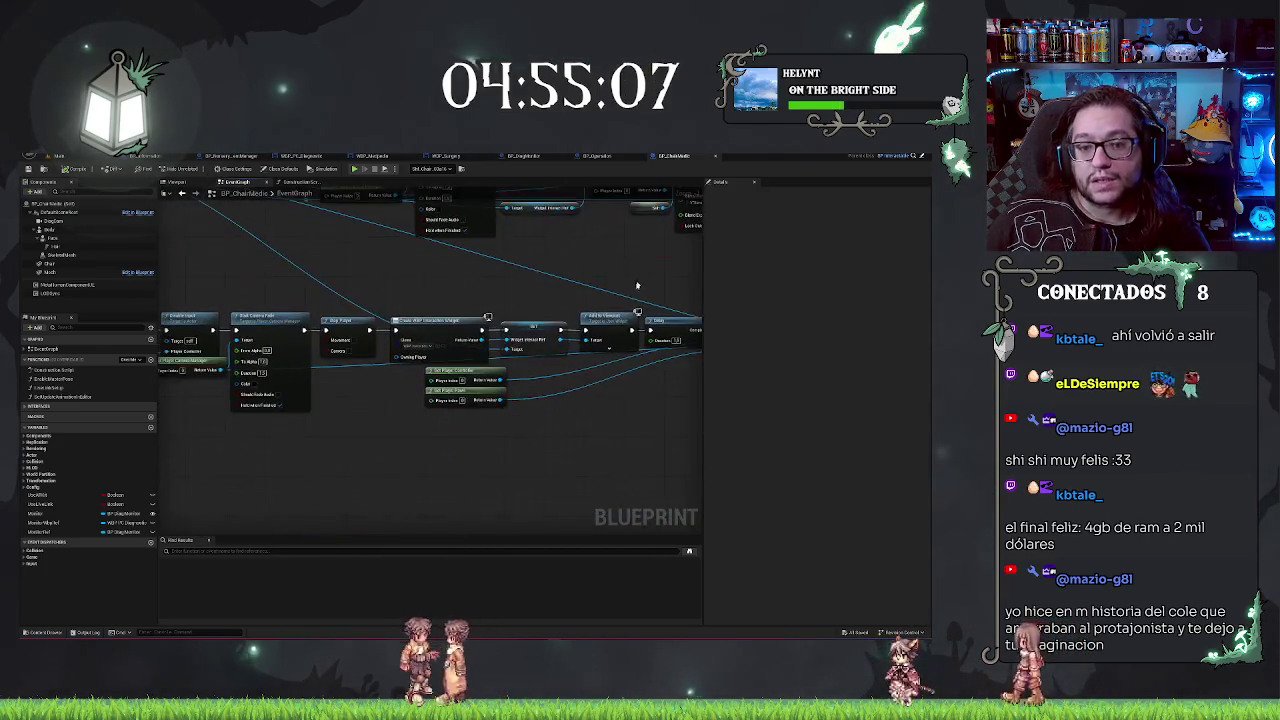
Step: Delete a node along the Create Widget row and nudge the remaining nodes right
{"action": "left_click_drag", "start_coordinate": [341, 408], "coordinate": [503, 394]}
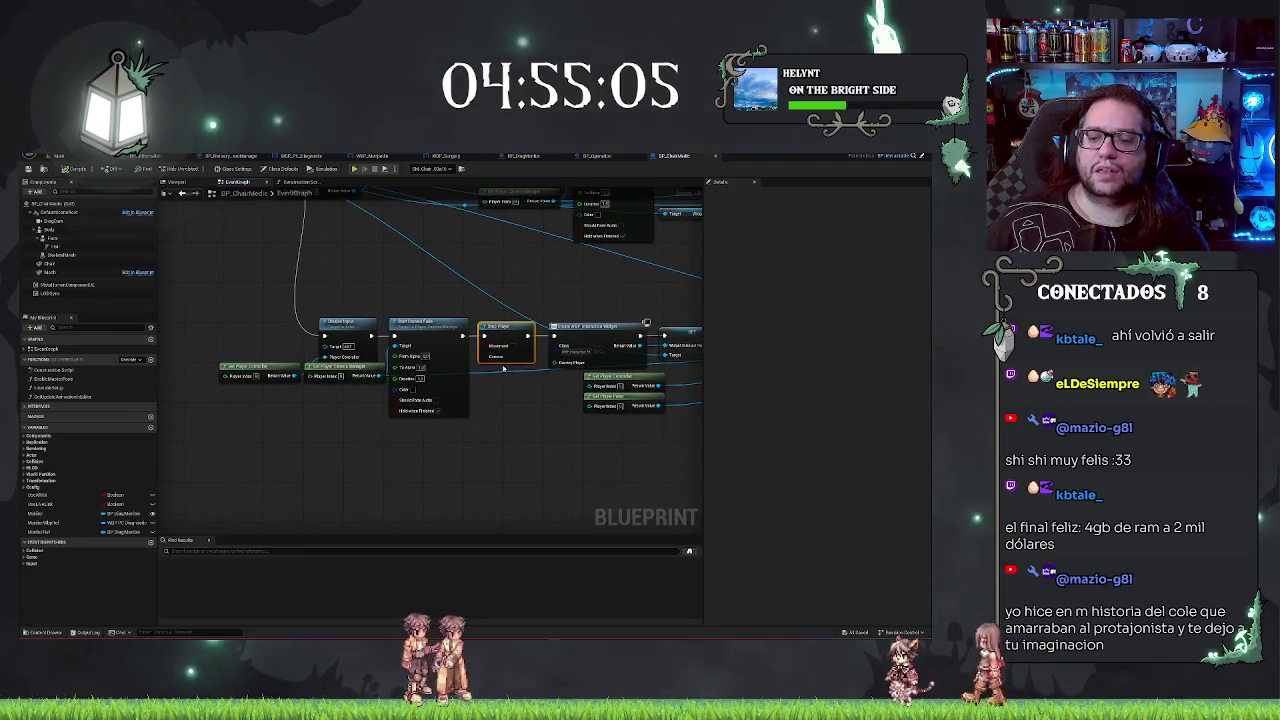
{"action": "key", "text": "Delete"}
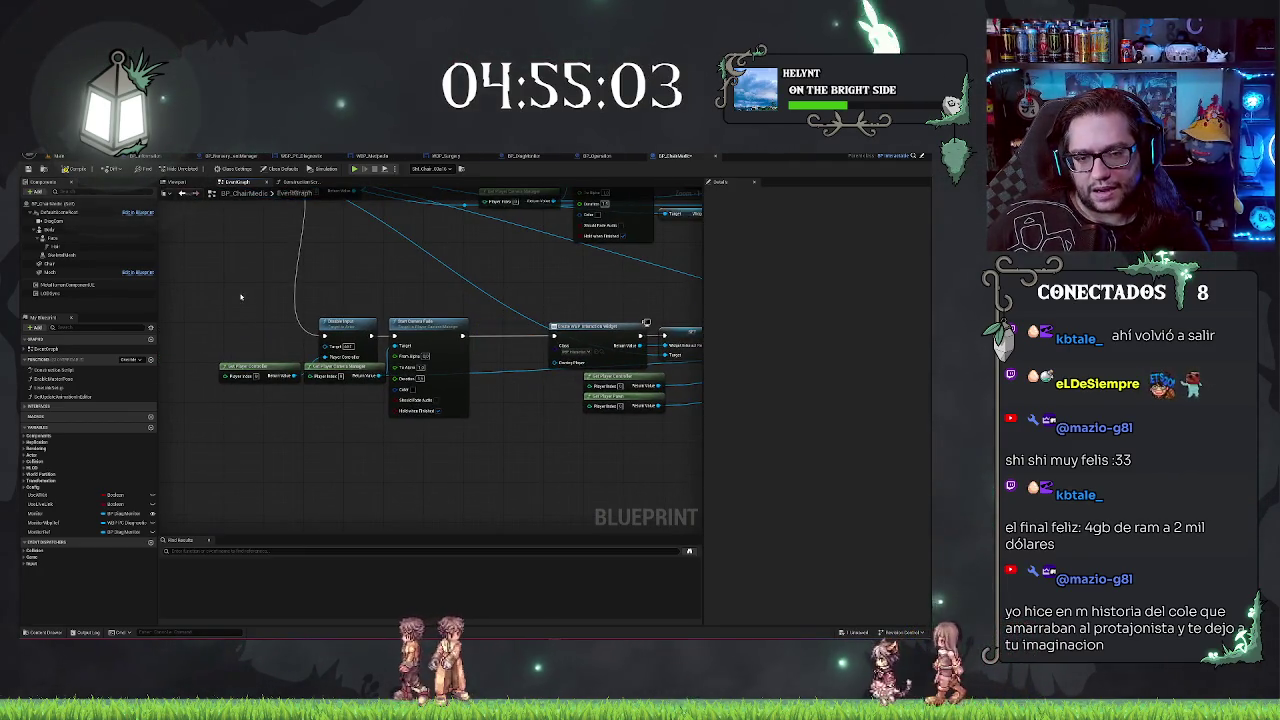
{"action": "key", "text": "Right"}
{"action": "key", "text": "Right"}
{"action": "key", "text": "Right"}
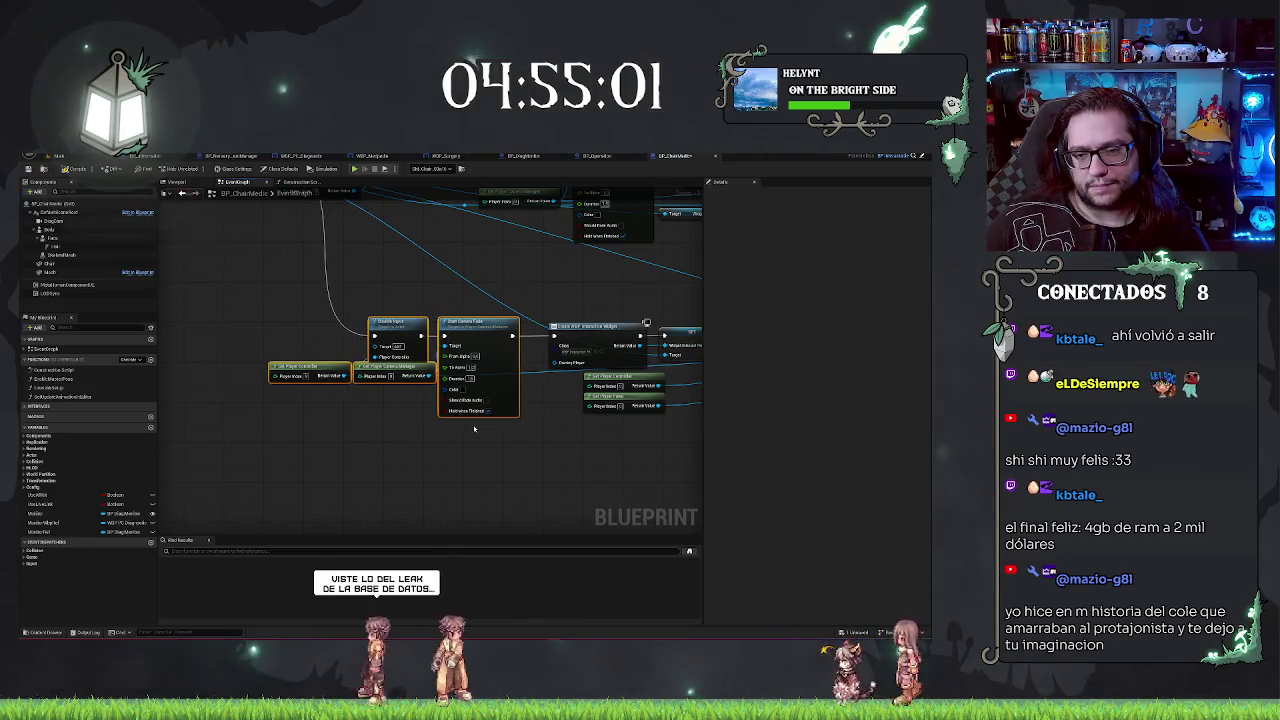
{"action": "left_click", "coordinate": [467, 460]}
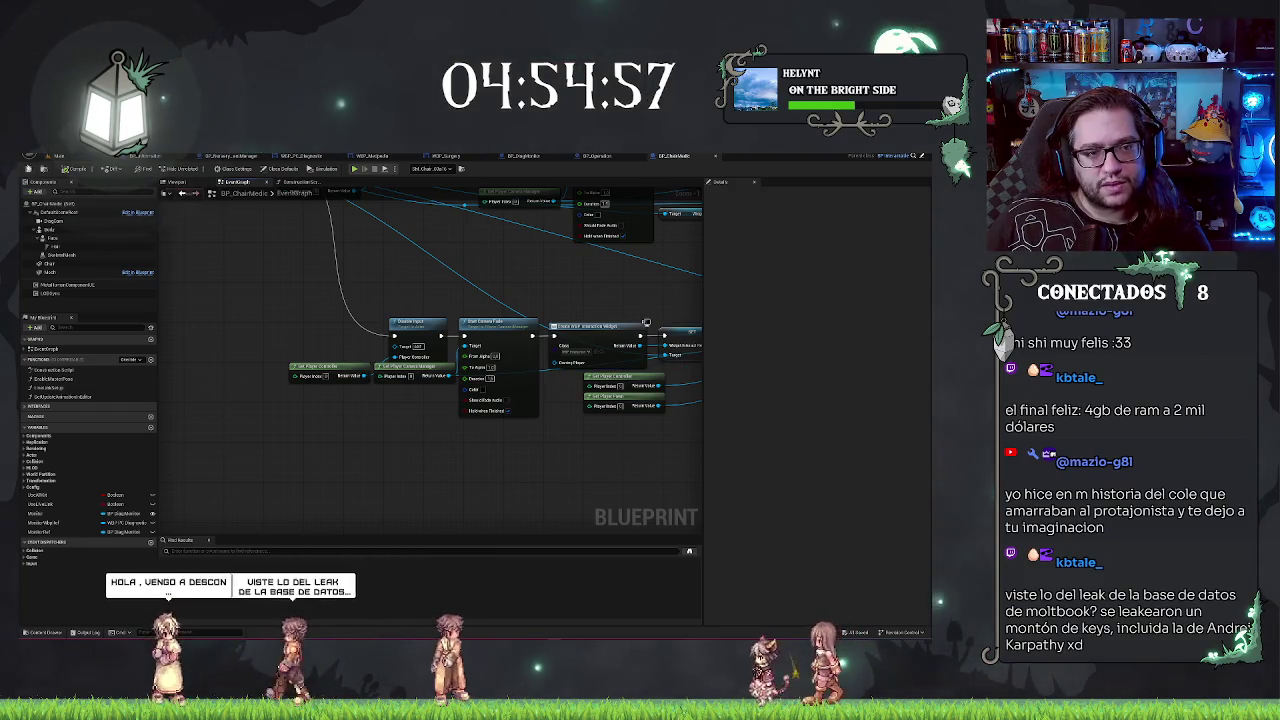
Step: Align the Delay node with the For Each node, then return to the level viewport
{"action": "mouse_move", "coordinate": [495, 456]}
{"action": "left_mouse_down"}
{"action": "mouse_move", "coordinate": [447, 444]}
{"action": "mouse_move", "coordinate": [260, 312]}
{"action": "left_mouse_up"}
{"action": "scroll", "coordinate": [446, 297], "scroll_direction": "down", "scroll_amount": 2}
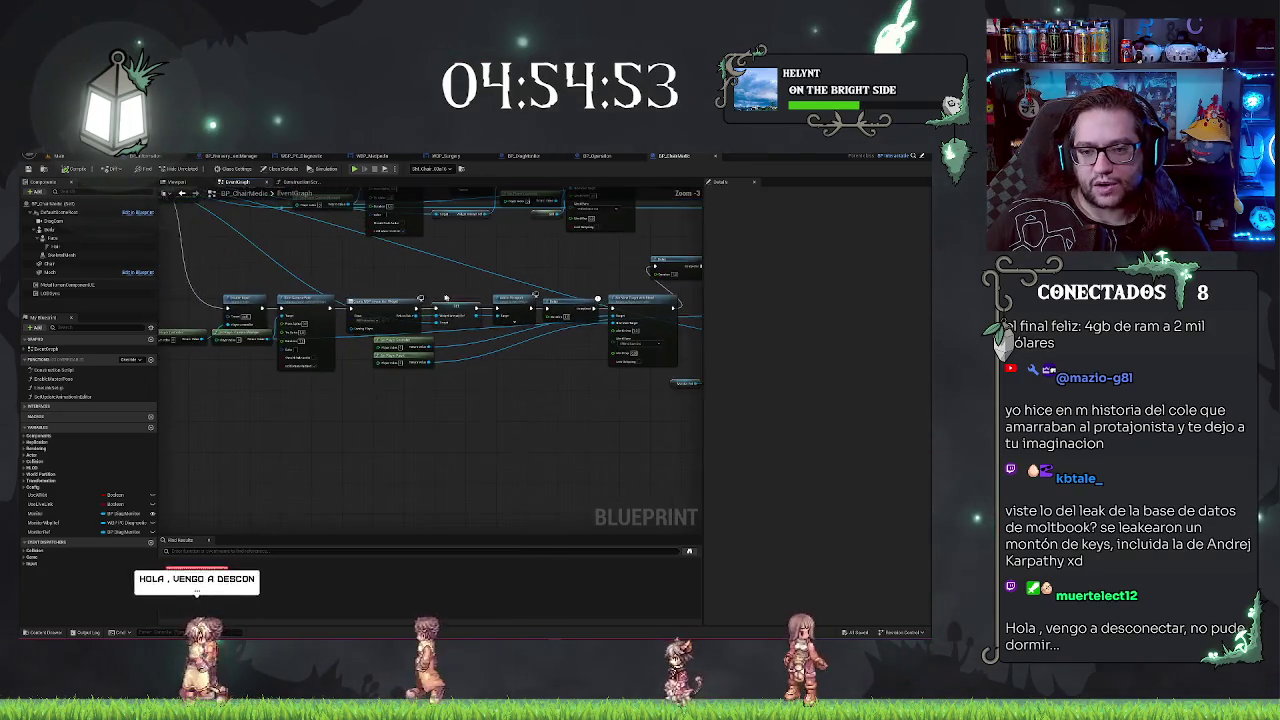
{"action": "left_click", "coordinate": [619, 429]}
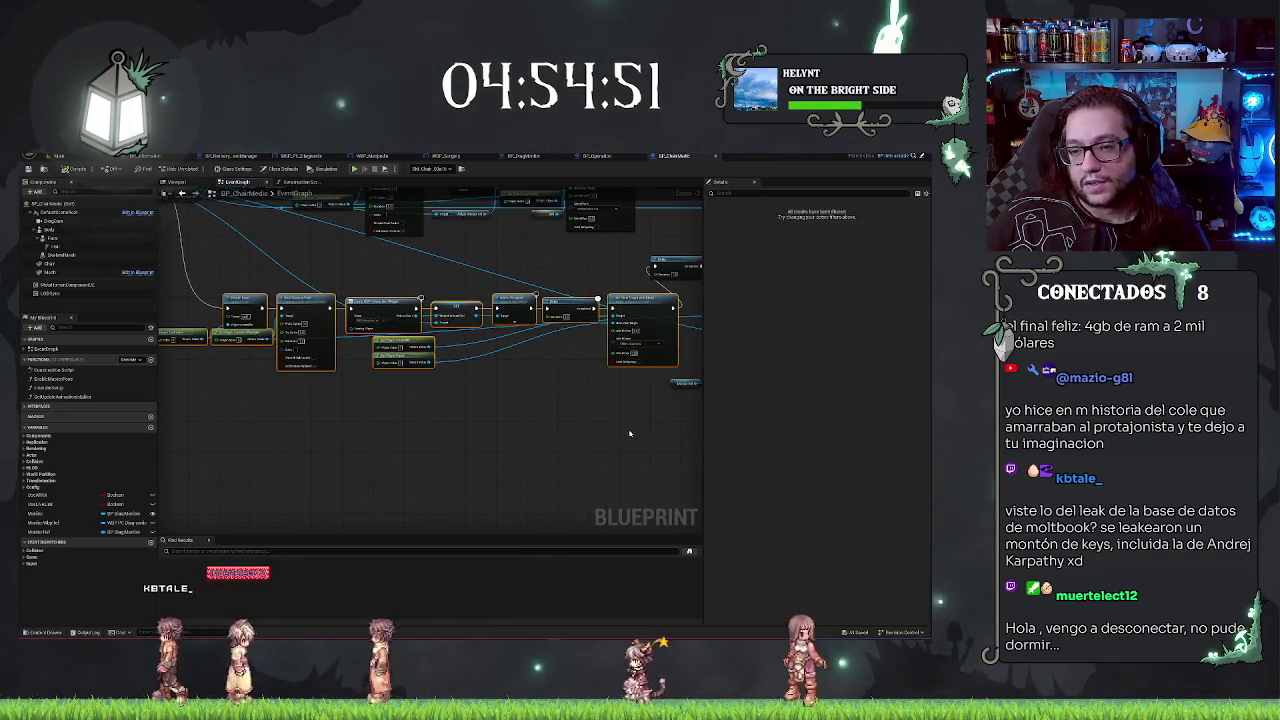
{"action": "left_click_drag", "start_coordinate": [619, 429], "coordinate": [451, 283]}
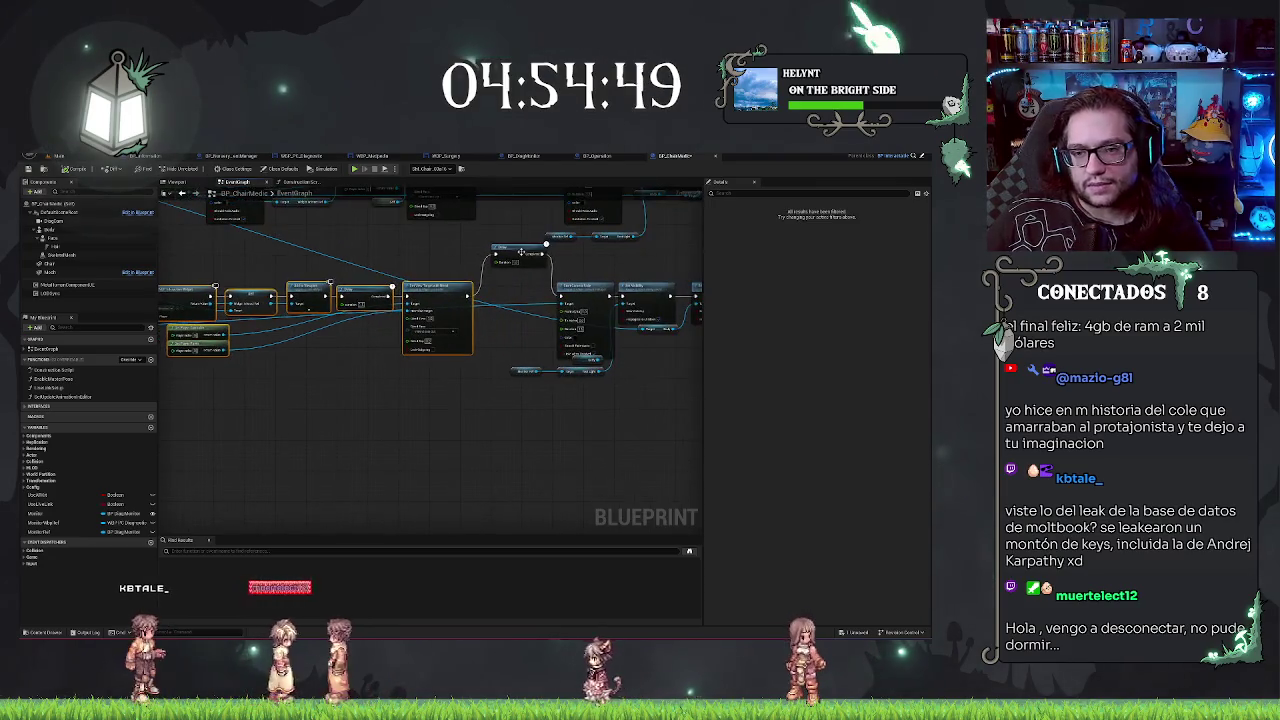
{"action": "left_click", "coordinate": [437, 286], "text": "shift"}
{"action": "key", "text": "q"}
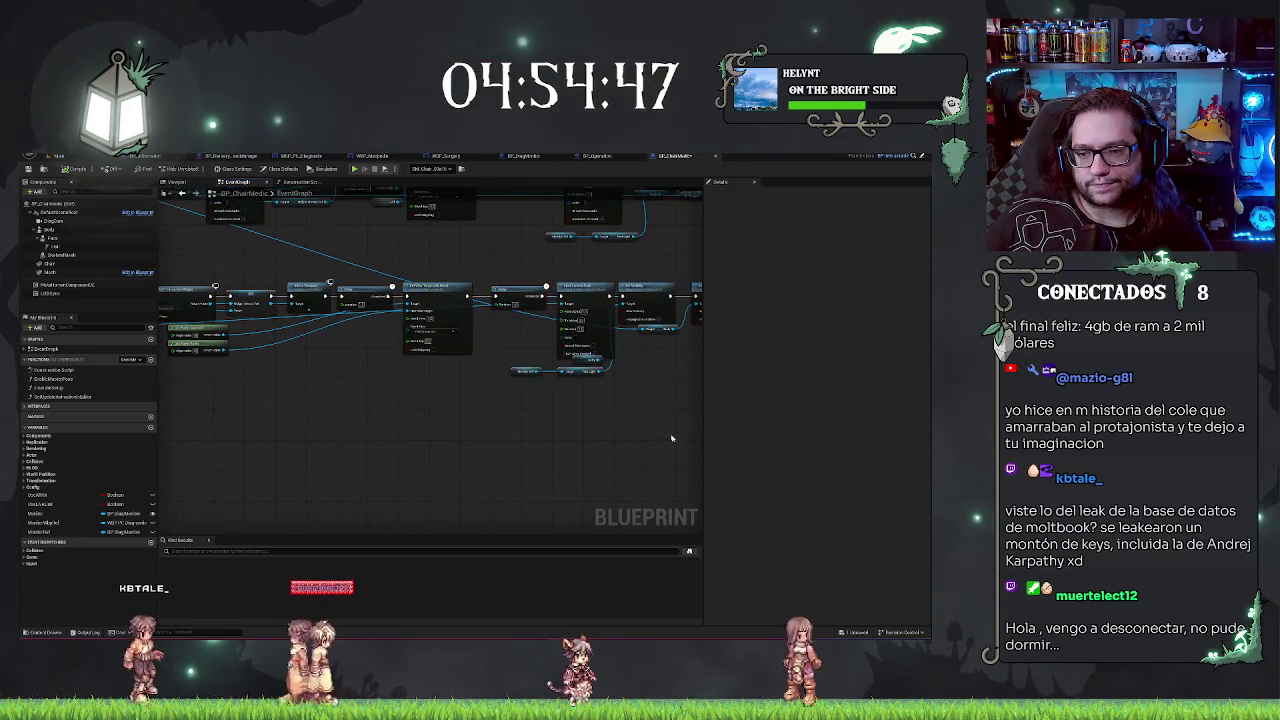
{"action": "left_click_drag", "start_coordinate": [672, 438], "coordinate": [530, 448]}
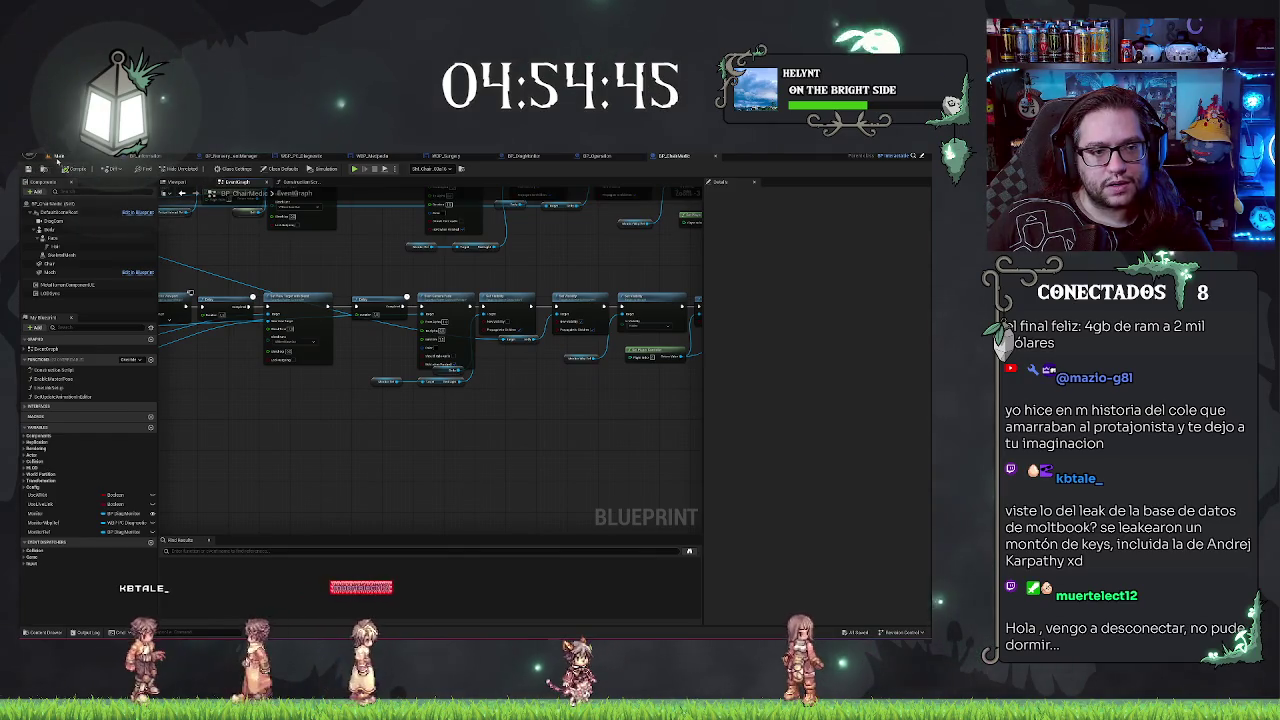
{"action": "left_click", "coordinate": [57, 157]}
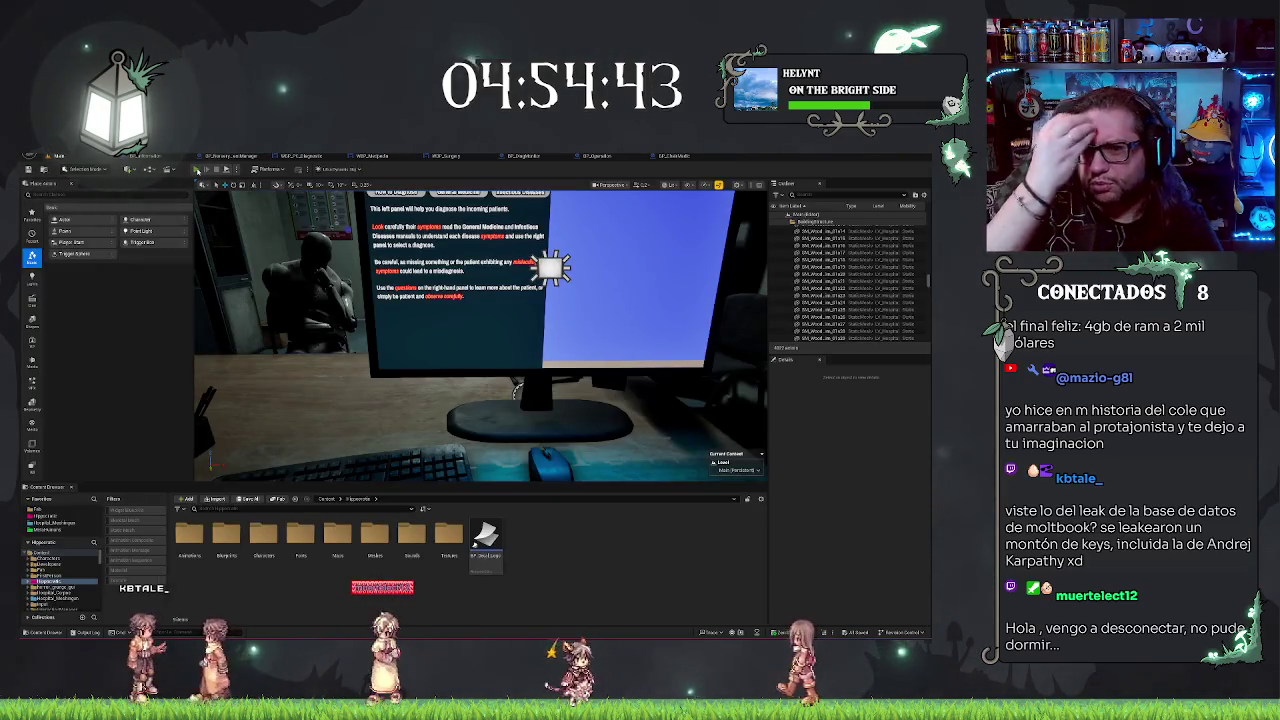
Step: Play-test by walking the hospital corridors to the Medpedia desk, then reopen BP_ChairMedic
{"action": "key", "text": "alt+p"}
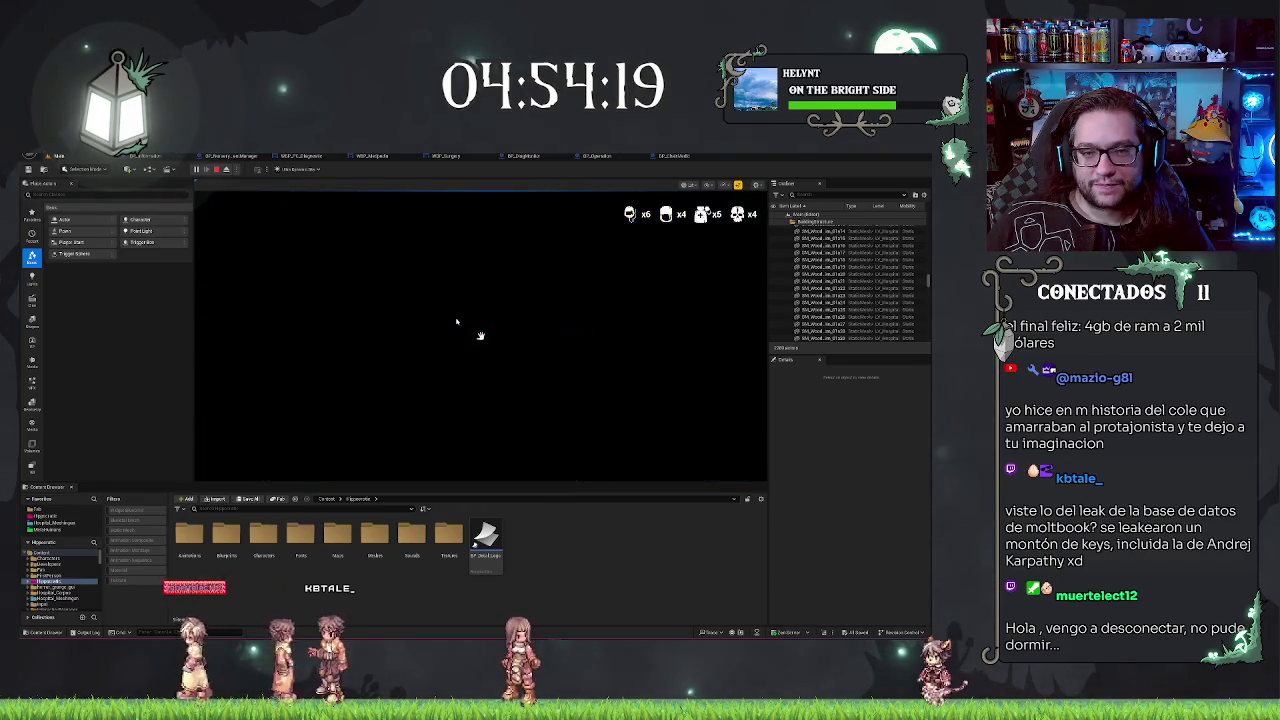
{"action": "left_click", "coordinate": [456, 321]}
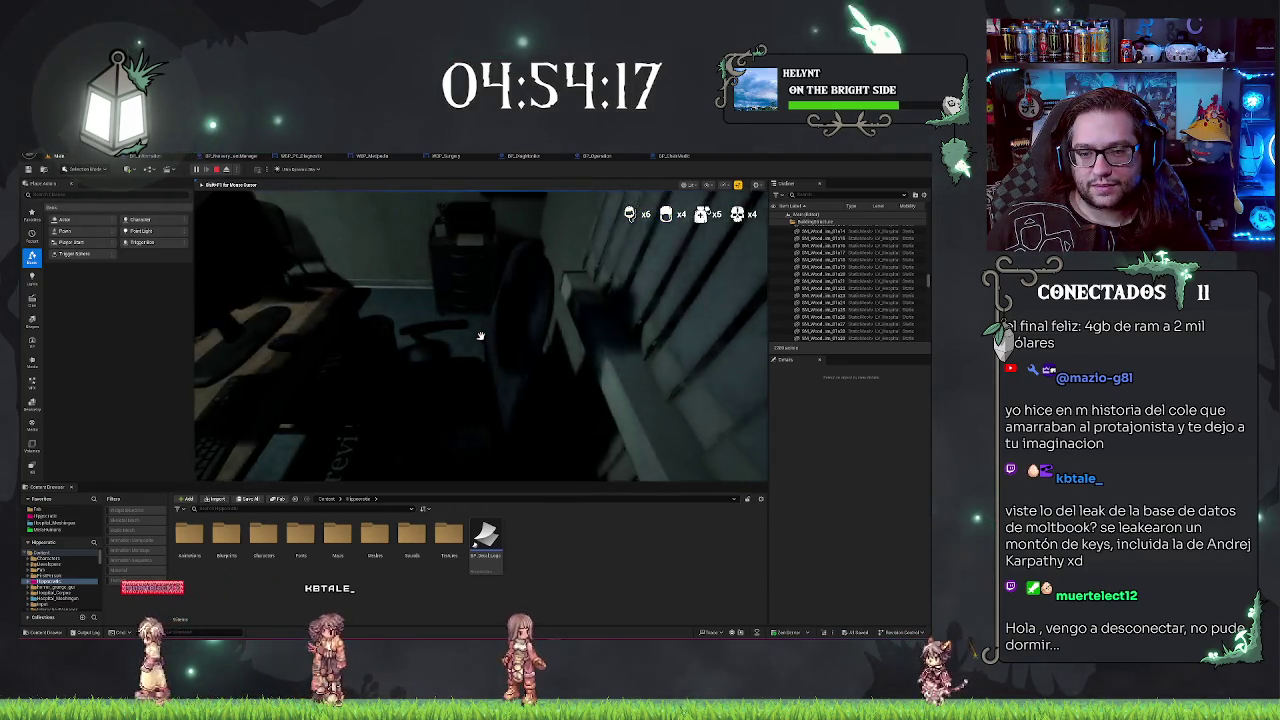
{"action": "key", "text": "w"}
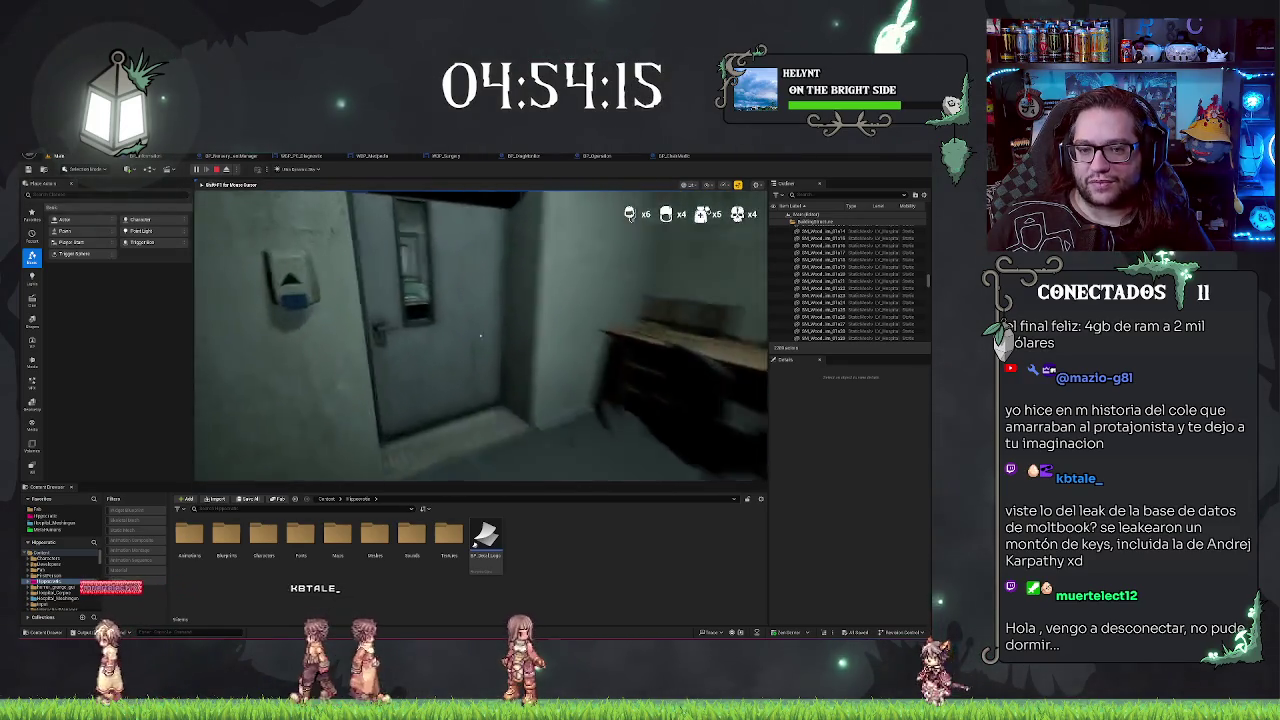
{"action": "key", "text": "w"}
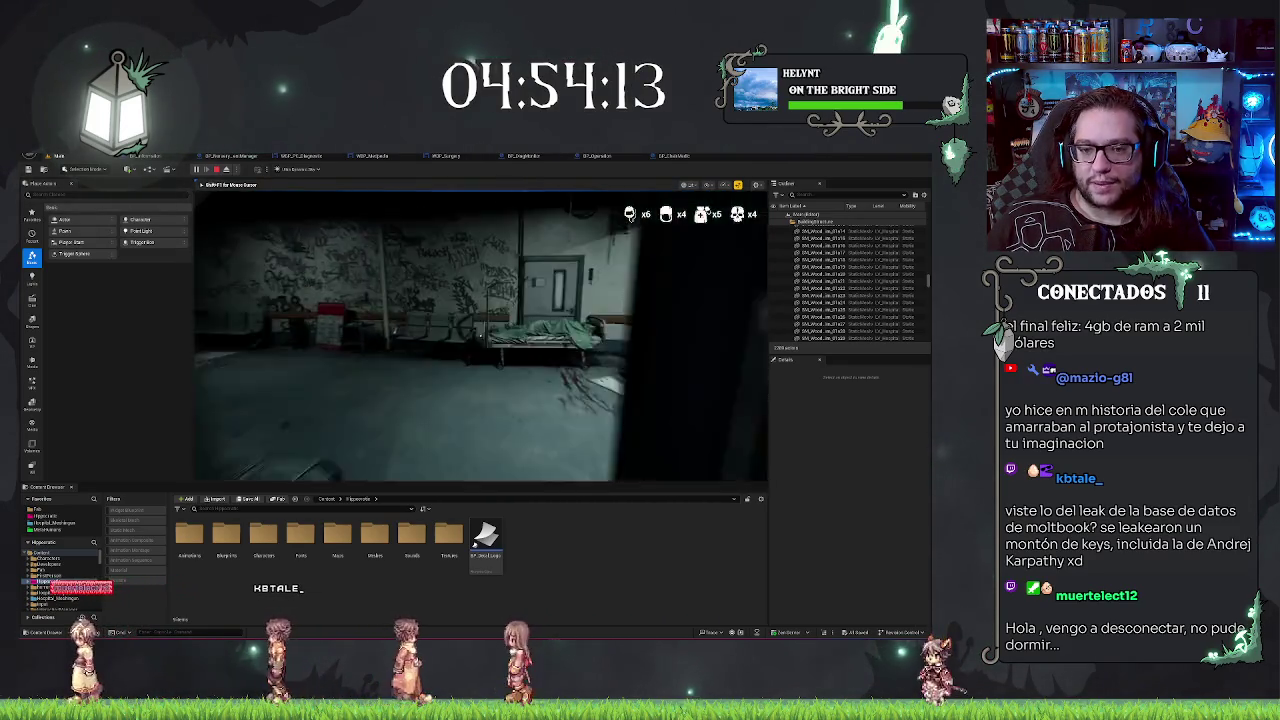
{"action": "key", "text": "w"}
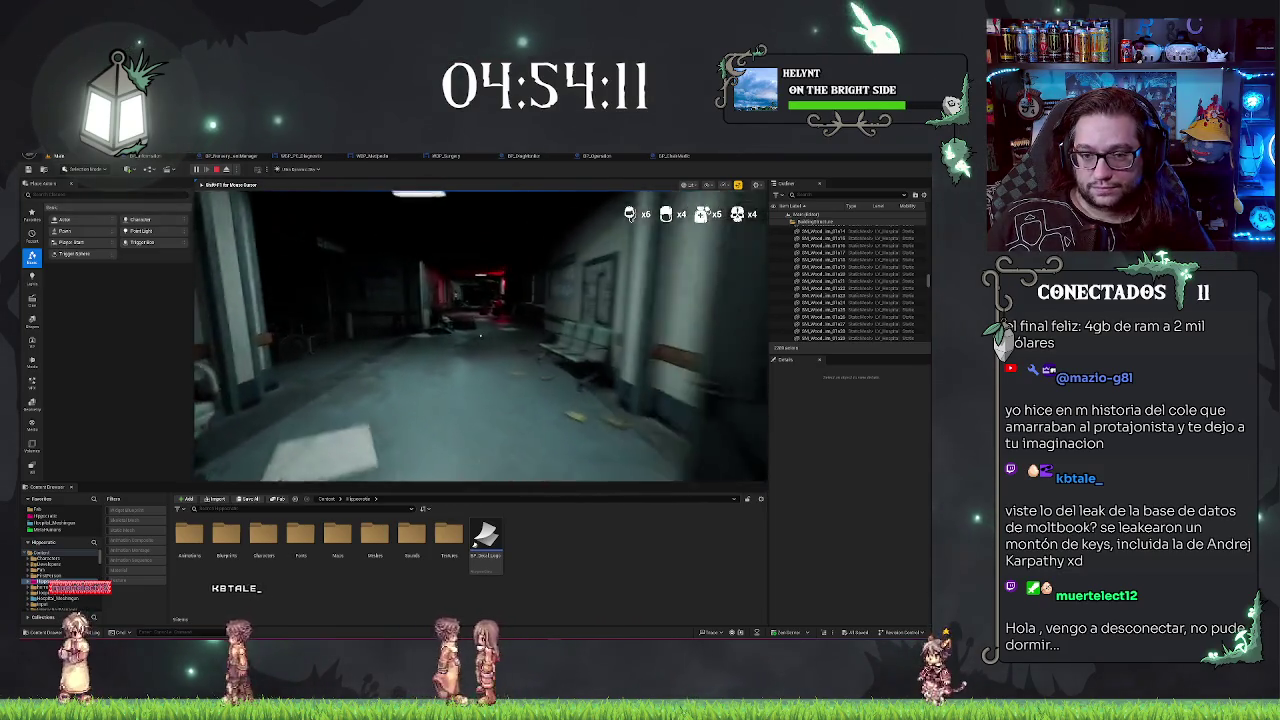
{"action": "key", "text": "w"}
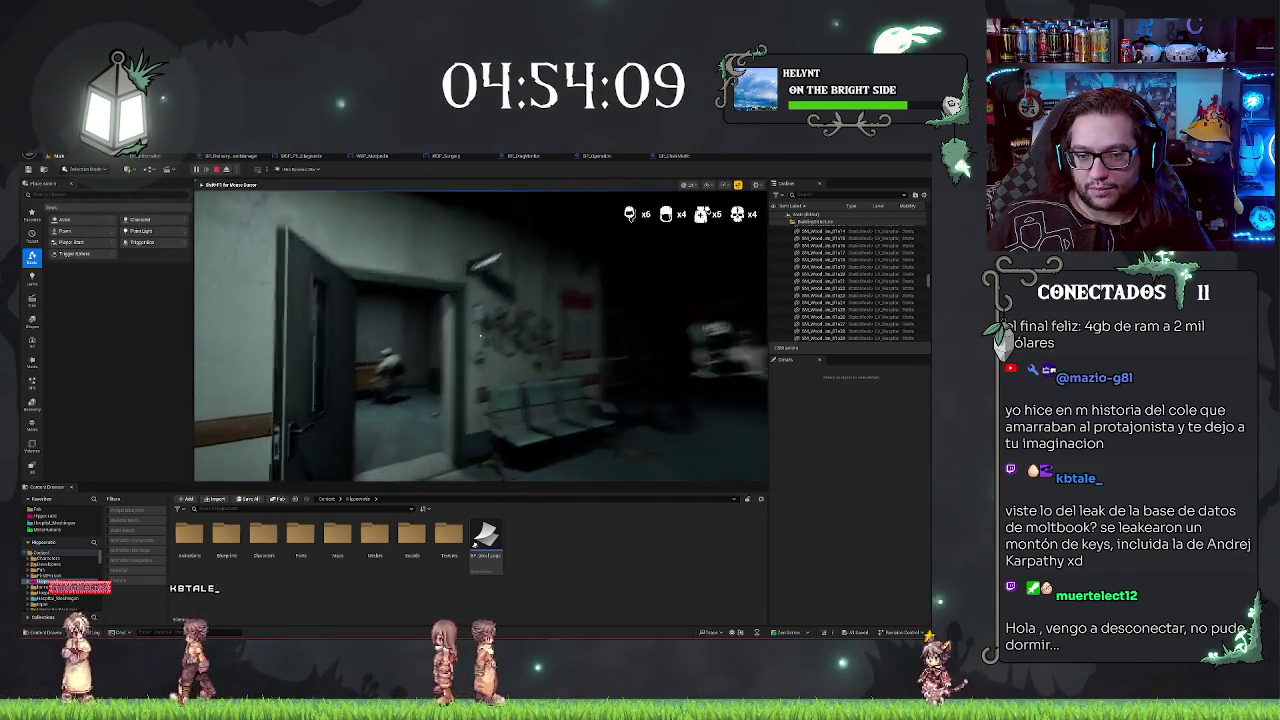
{"action": "key", "text": "w"}
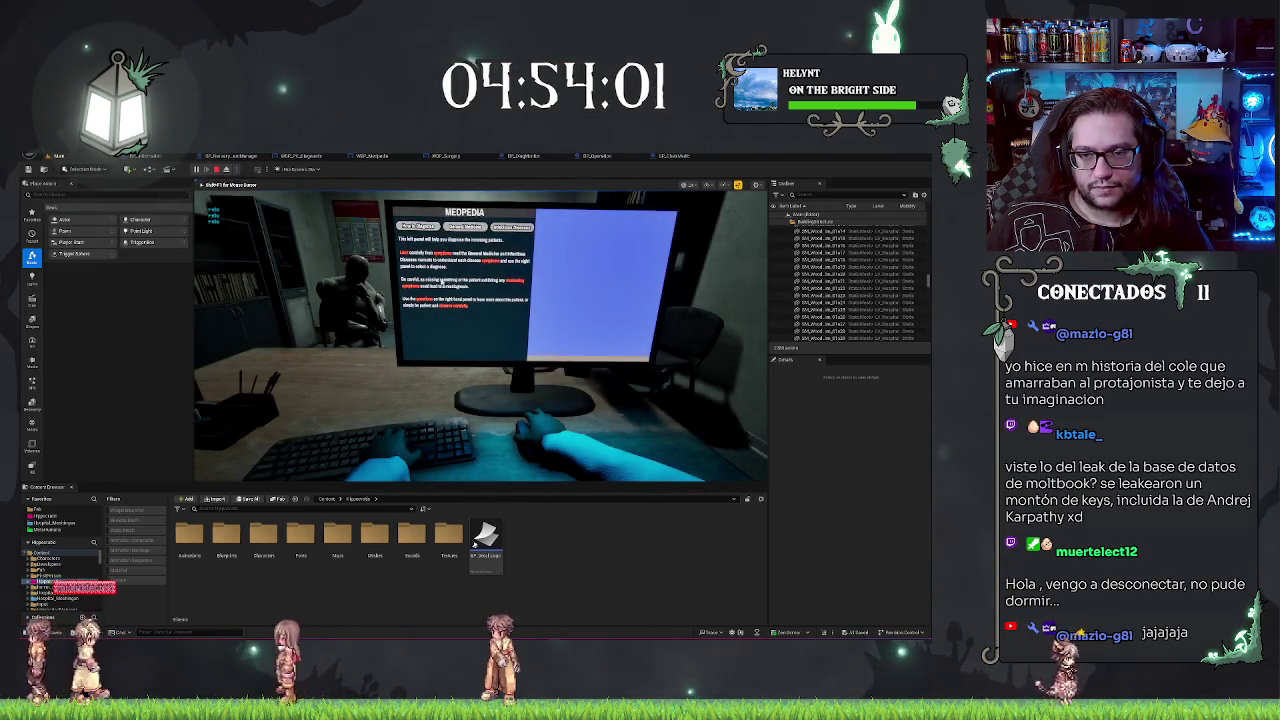
{"action": "key", "text": "Escape"}
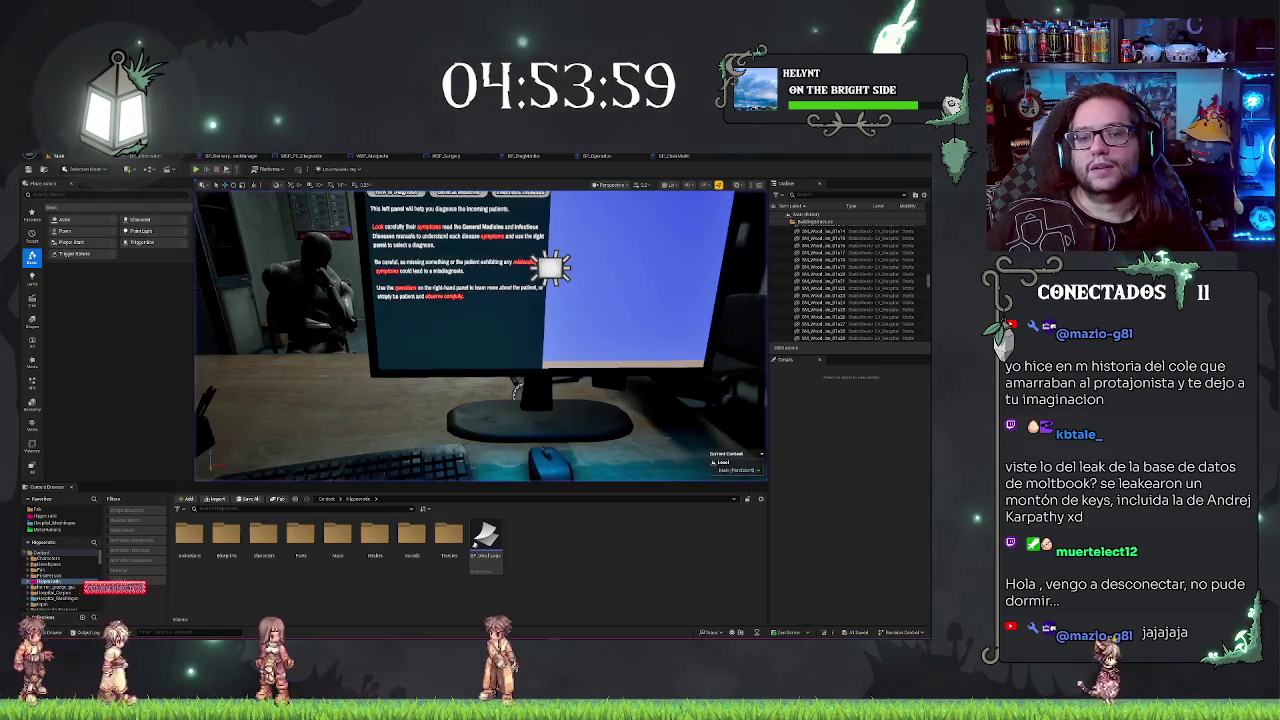
{"action": "left_click", "coordinate": [674, 157]}
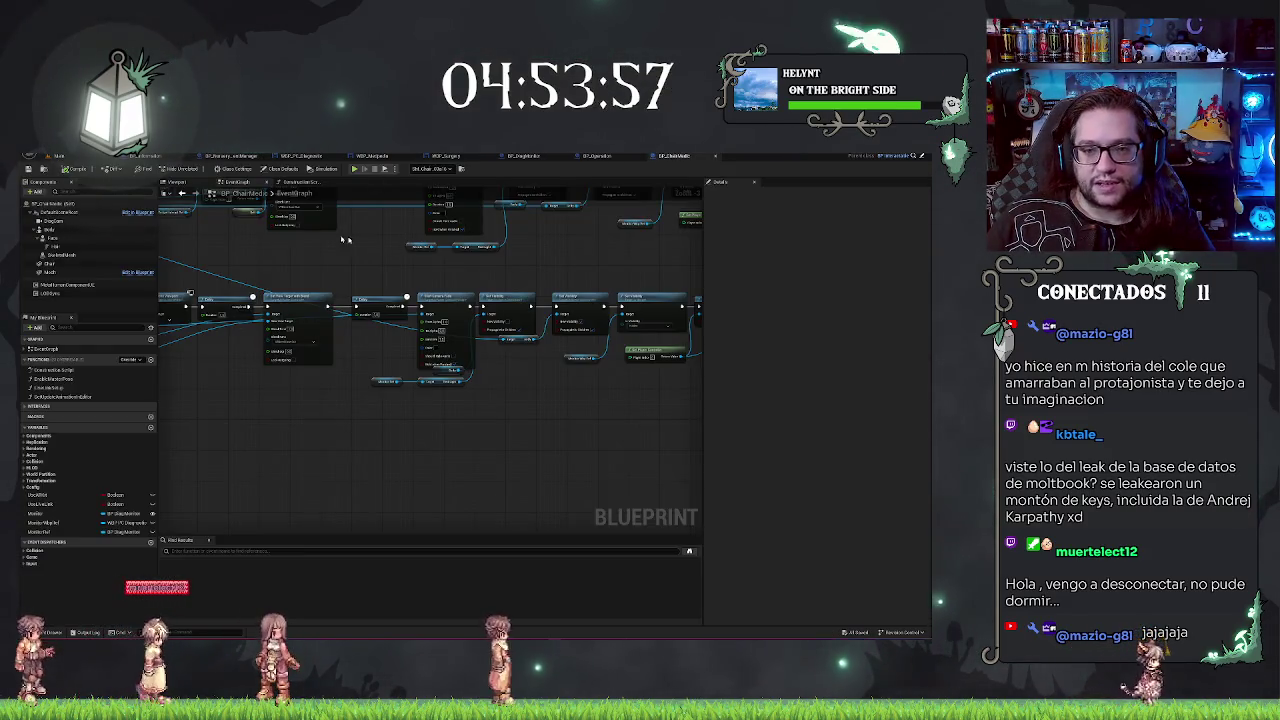
Step: In WBP_Medpedia, collapse Style and select the General Medicine and Infectious Diseases buttons, then return to the level
{"action": "left_click", "coordinate": [362, 156]}
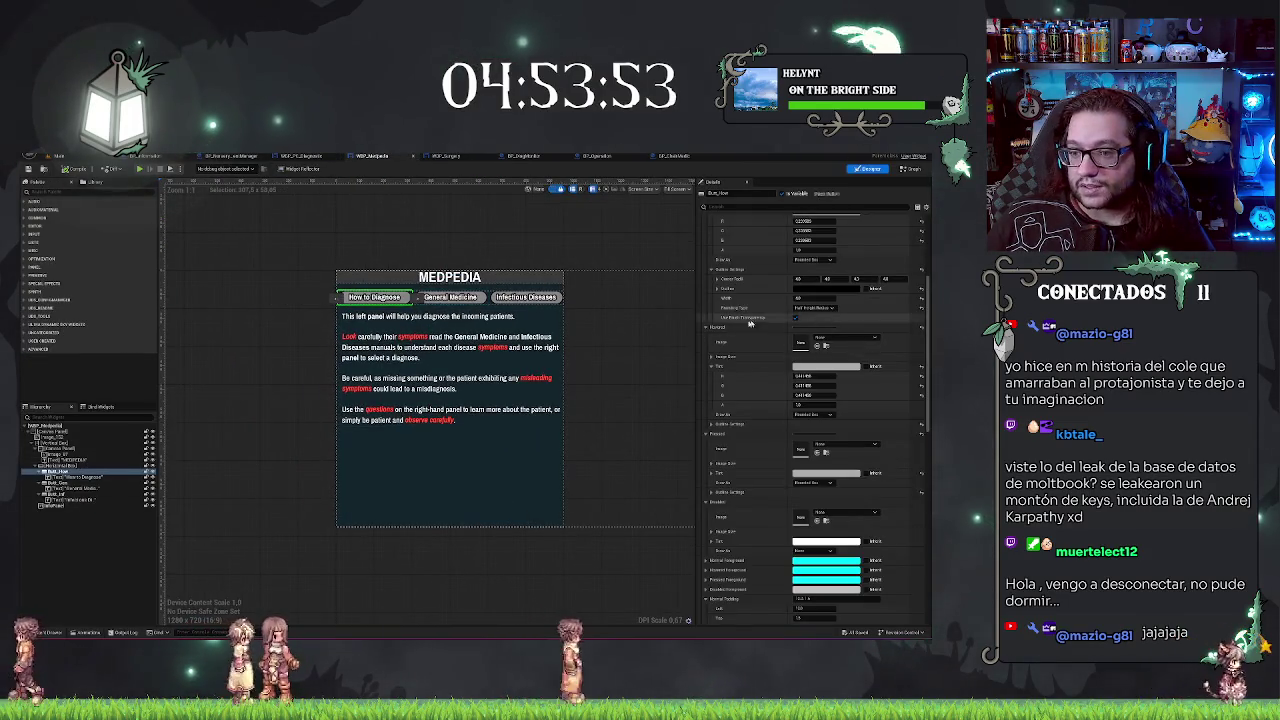
{"action": "scroll", "coordinate": [760, 340], "scroll_direction": "up", "scroll_amount": 5}
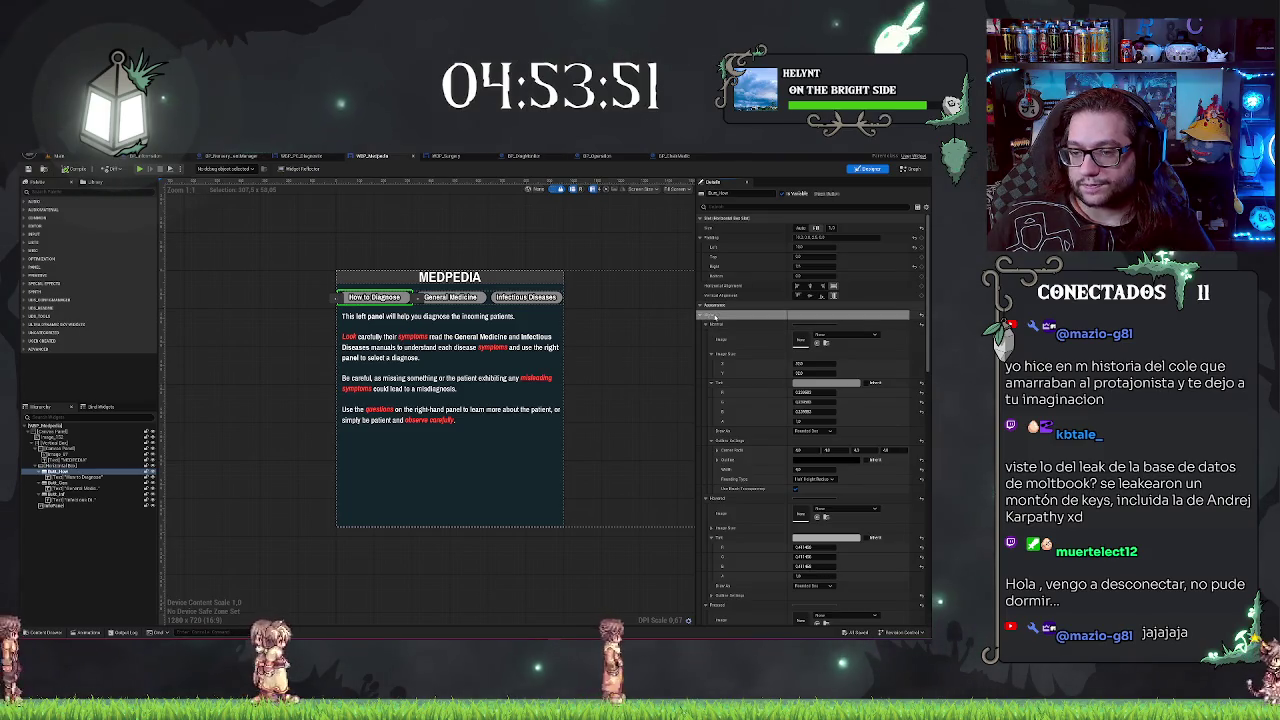
{"action": "left_click", "coordinate": [700, 318]}
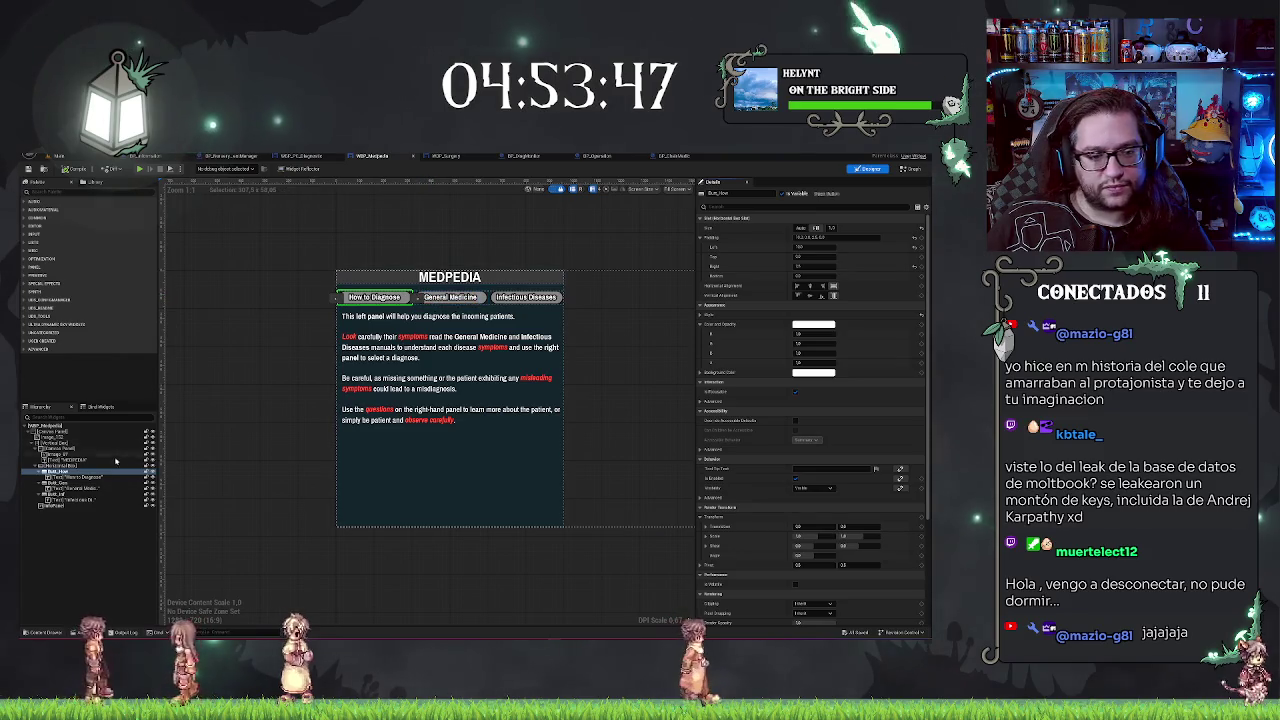
{"action": "left_click", "coordinate": [62, 484]}
{"action": "left_click", "coordinate": [62, 494]}
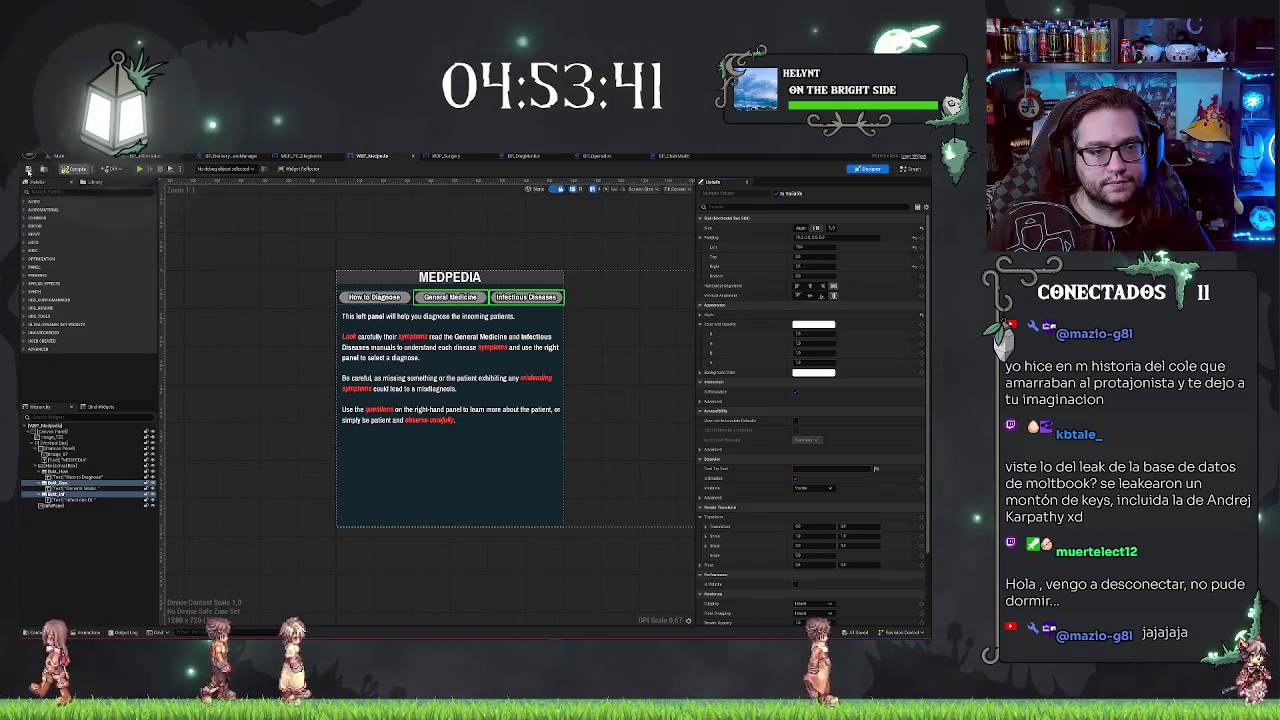
{"action": "left_click", "coordinate": [57, 156]}
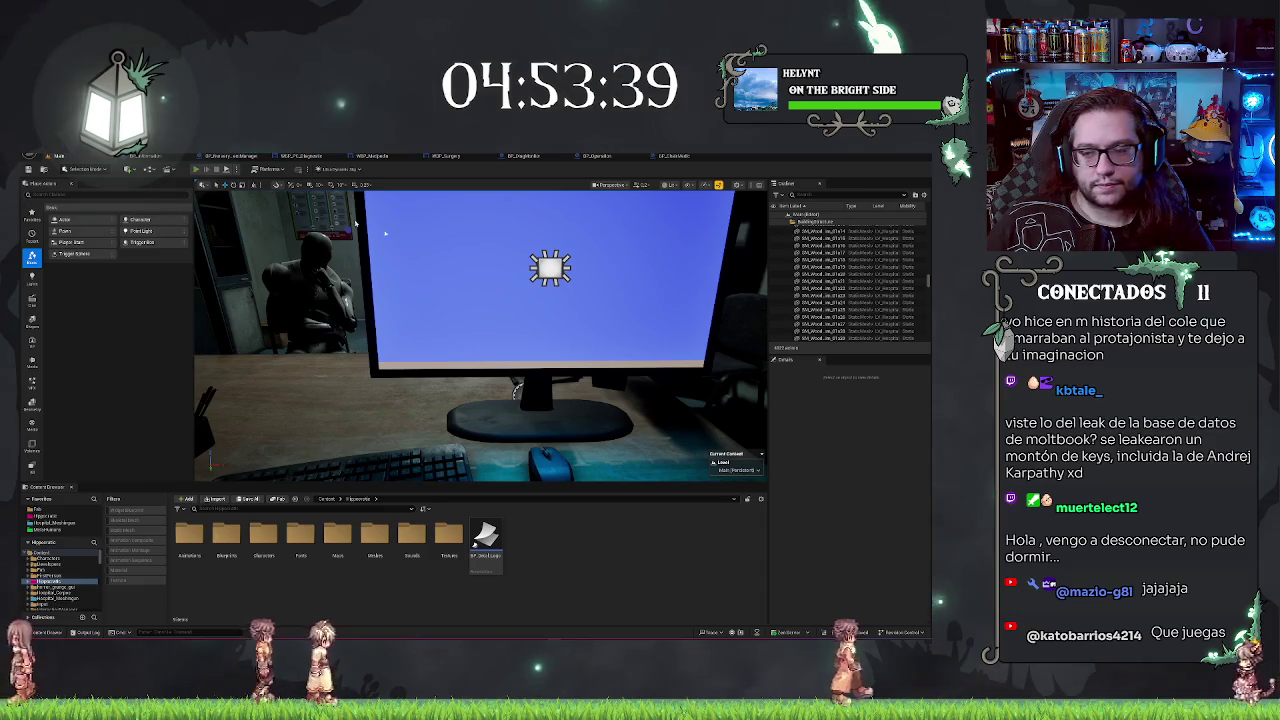
Step: Play-test, walk to the desk, and advance the patient dialogue until the surgery view opens
{"action": "key", "text": "alt+p"}
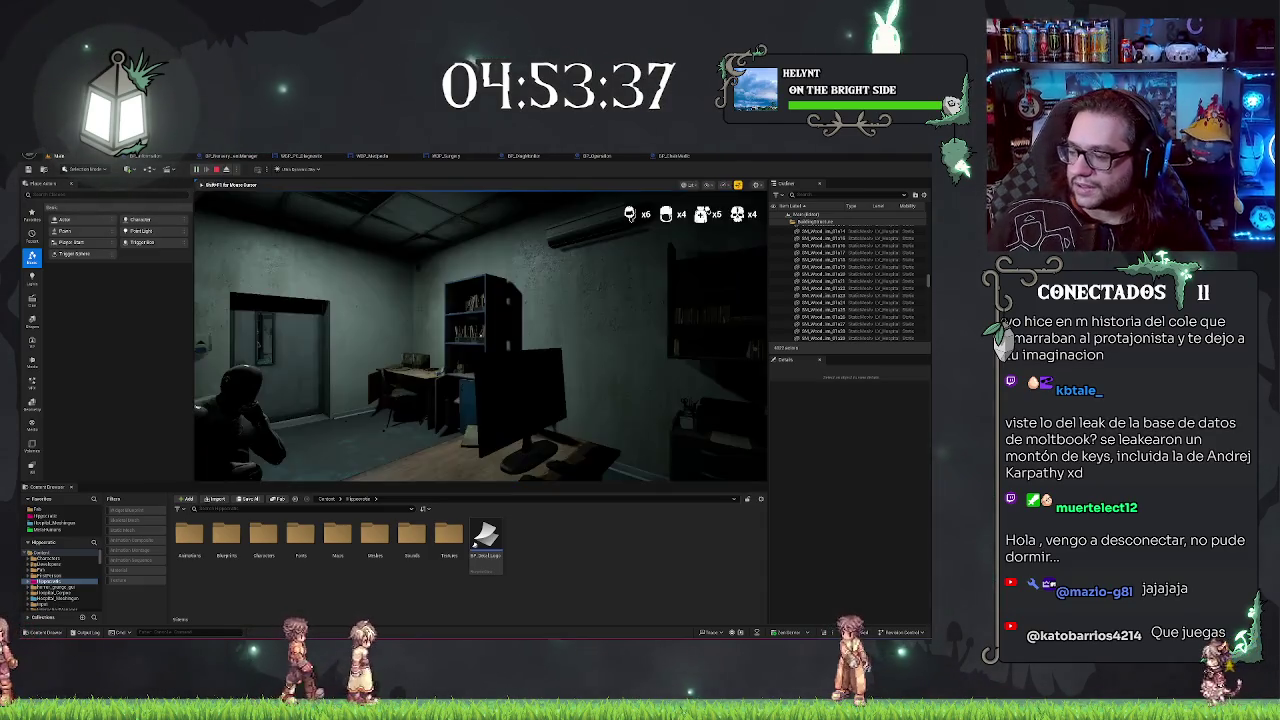
{"action": "key", "text": "w"}
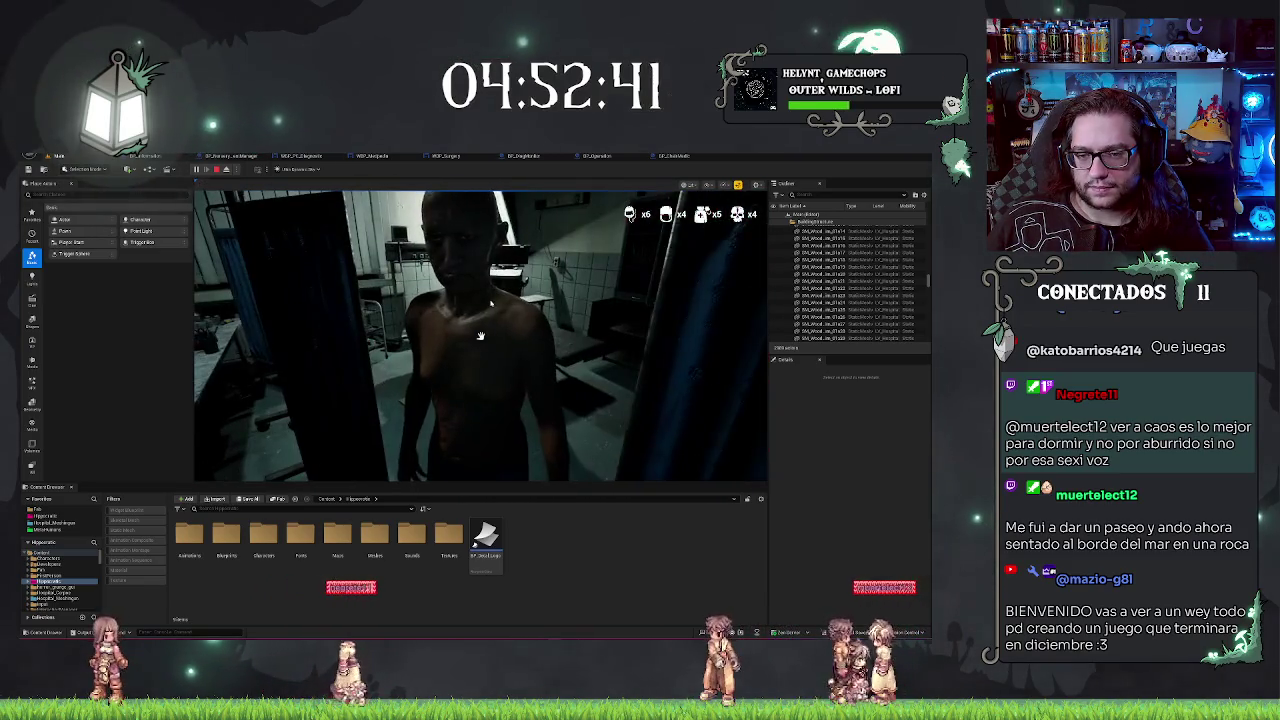
{"action": "left_click", "coordinate": [621, 431]}
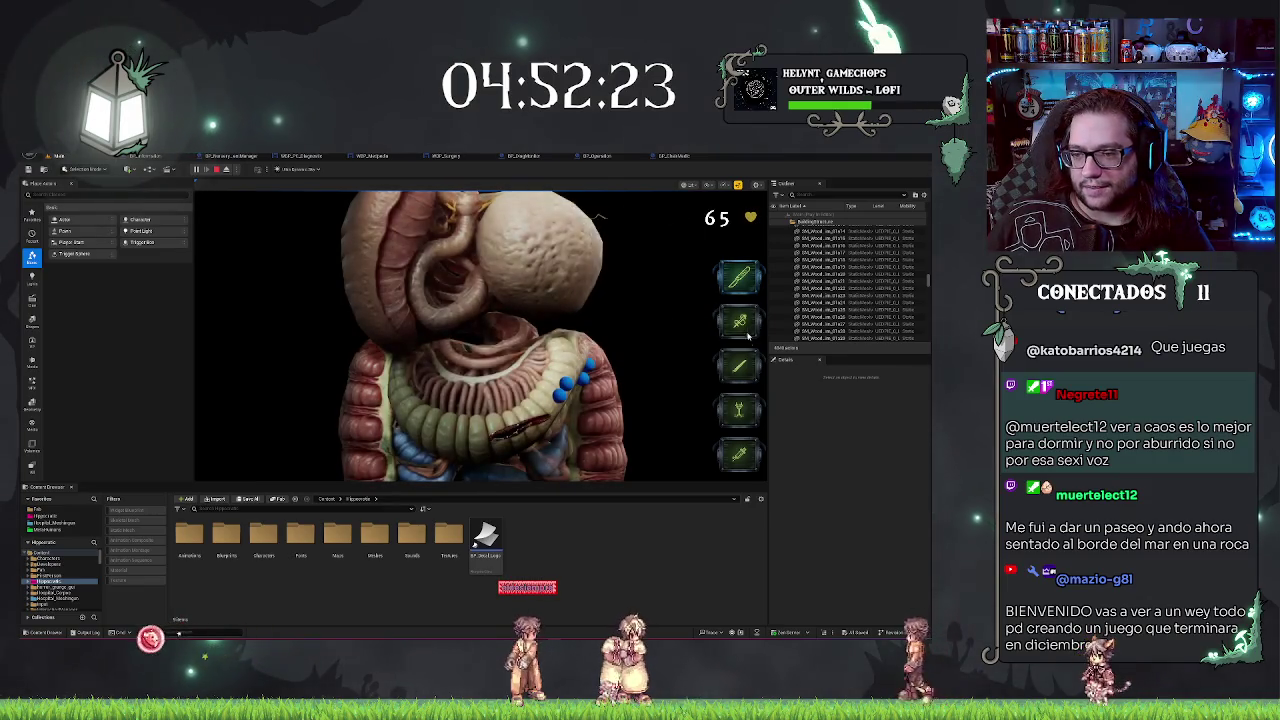
Step: Use the forceps on the intestines' blue markers as vitals fall to 28
{"action": "left_click", "coordinate": [743, 328]}
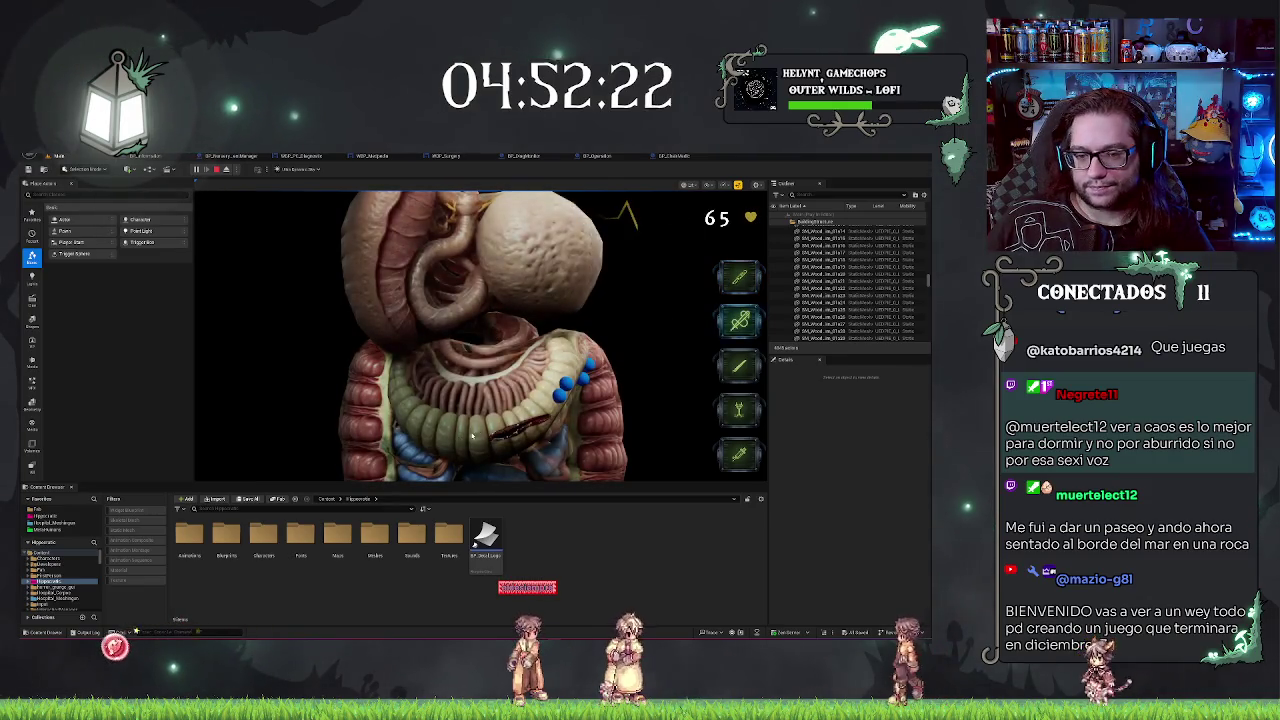
{"action": "left_click", "coordinate": [535, 407]}
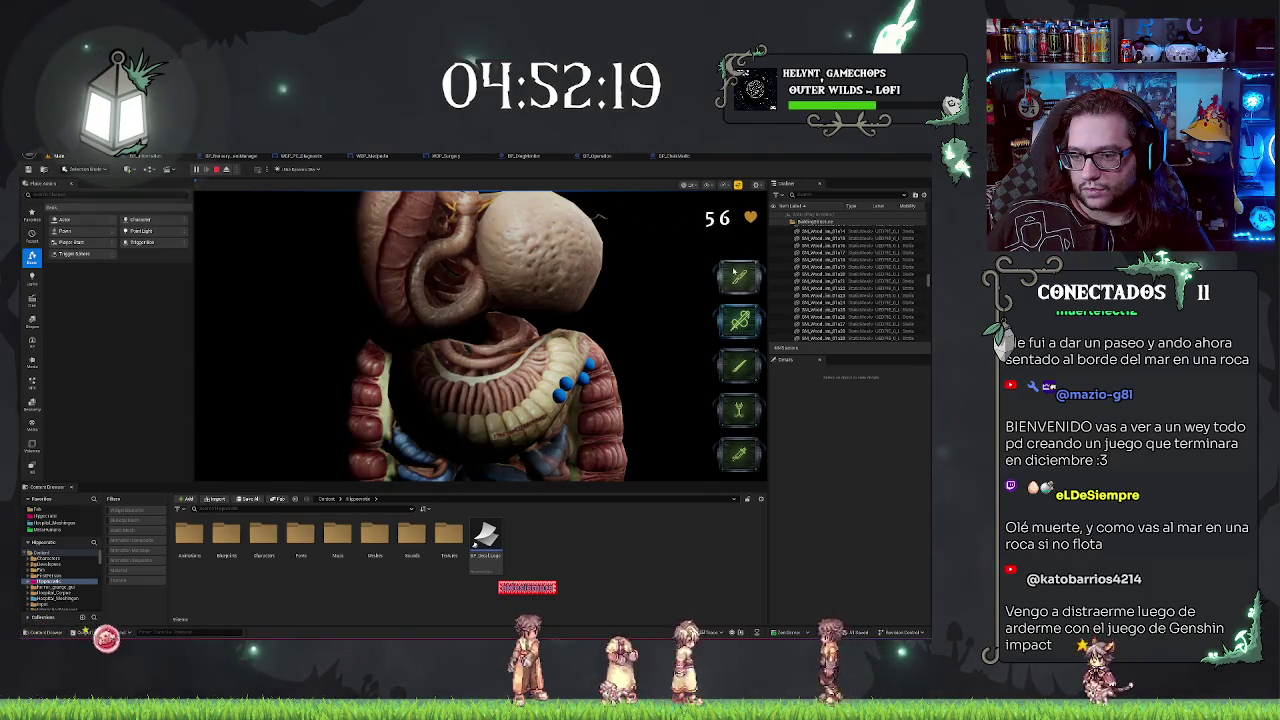
{"action": "left_click", "coordinate": [570, 401]}
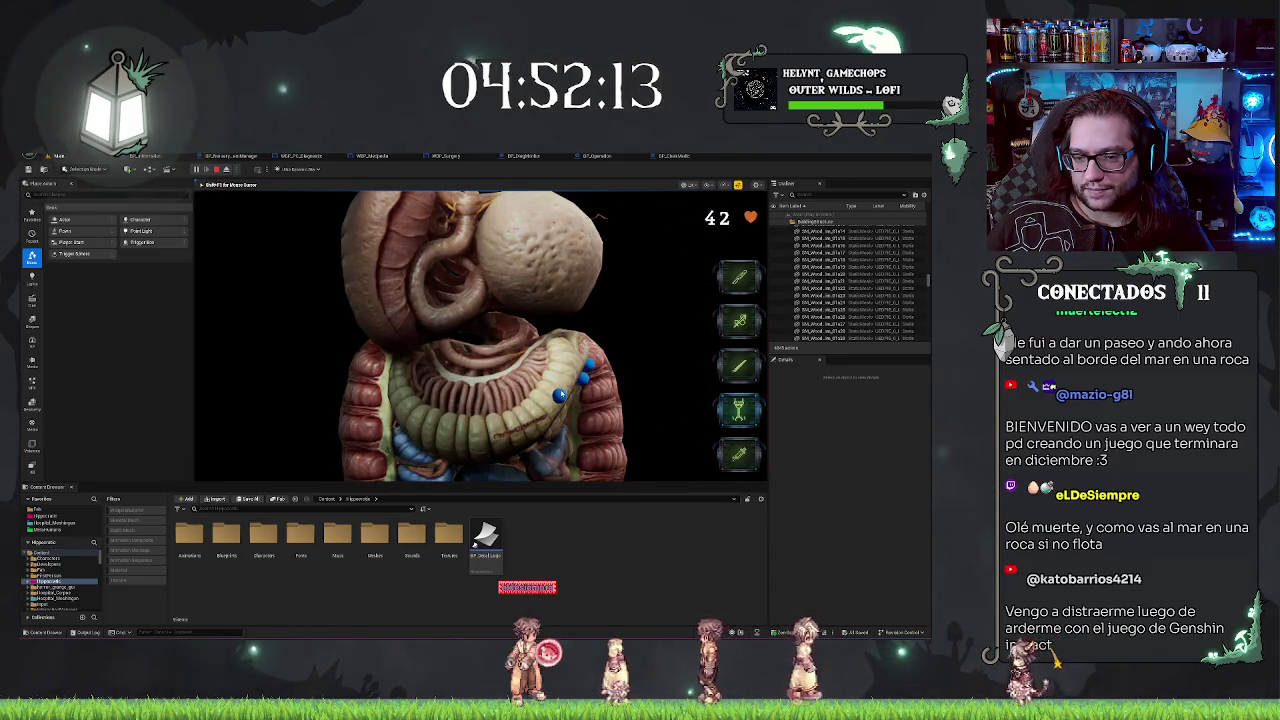
{"action": "left_click", "coordinate": [558, 396]}
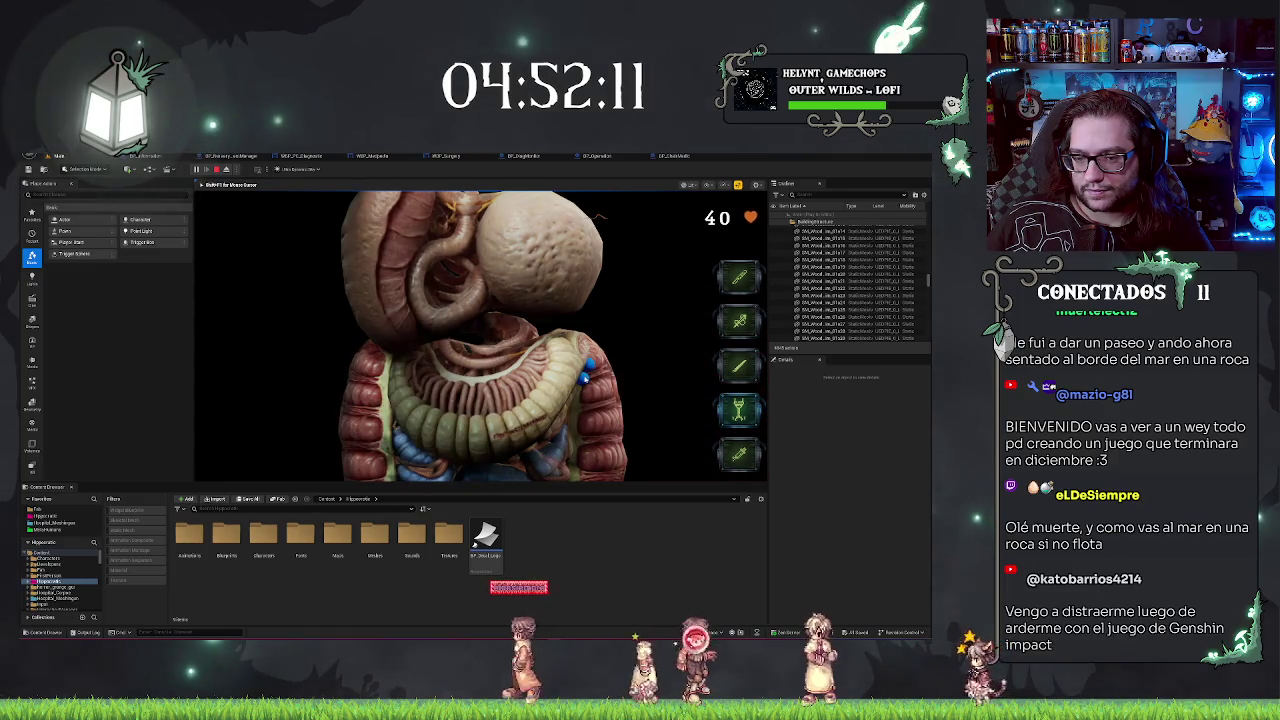
{"action": "left_click", "coordinate": [585, 378]}
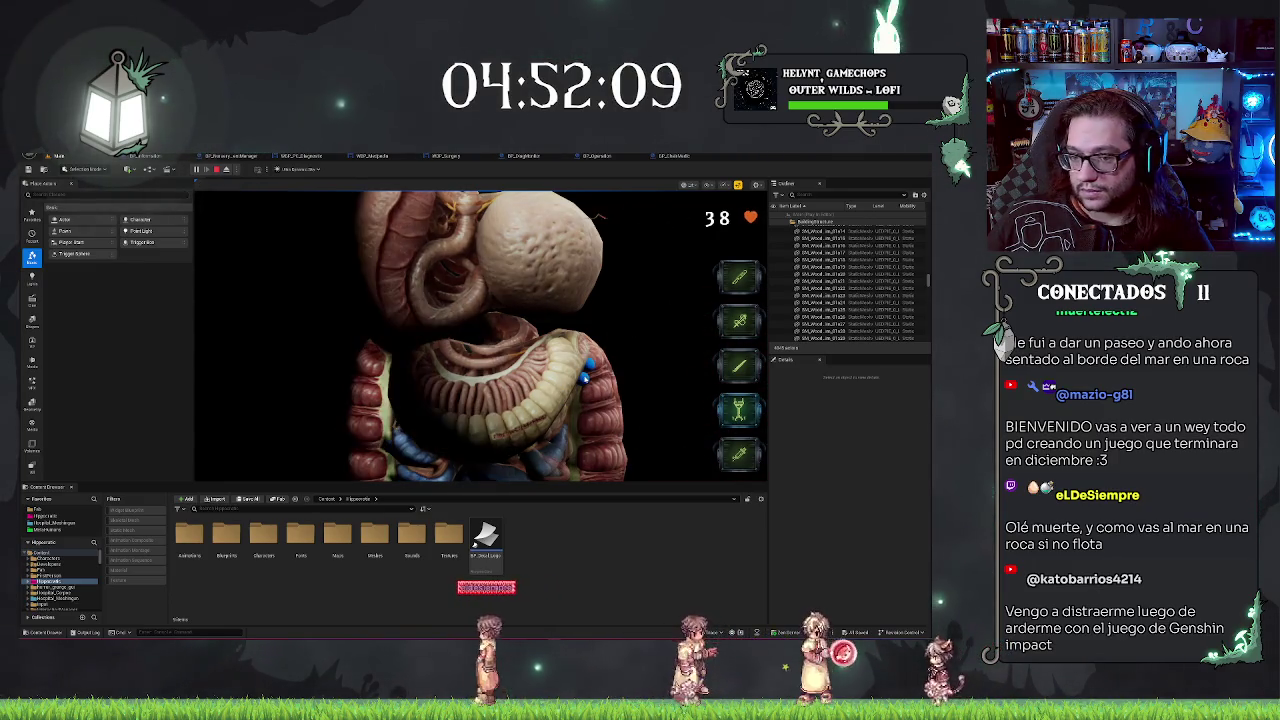
{"action": "left_click", "coordinate": [594, 367]}
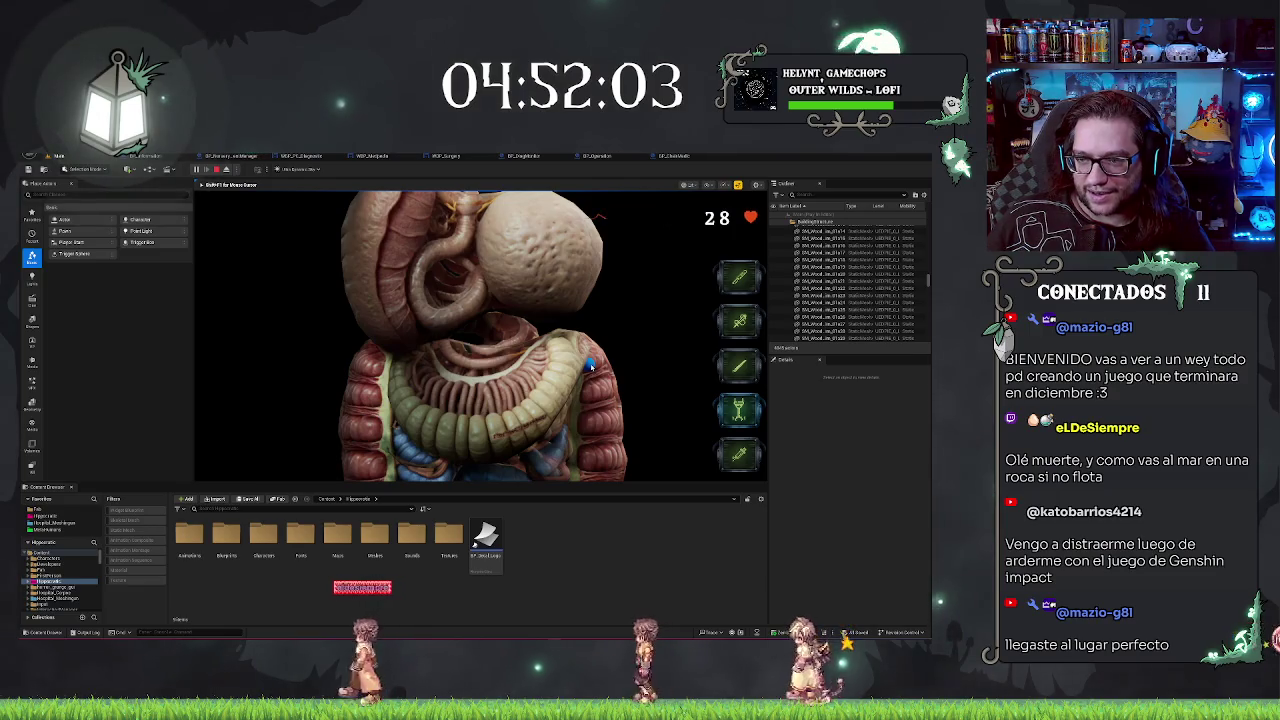
{"action": "left_click", "coordinate": [590, 366]}
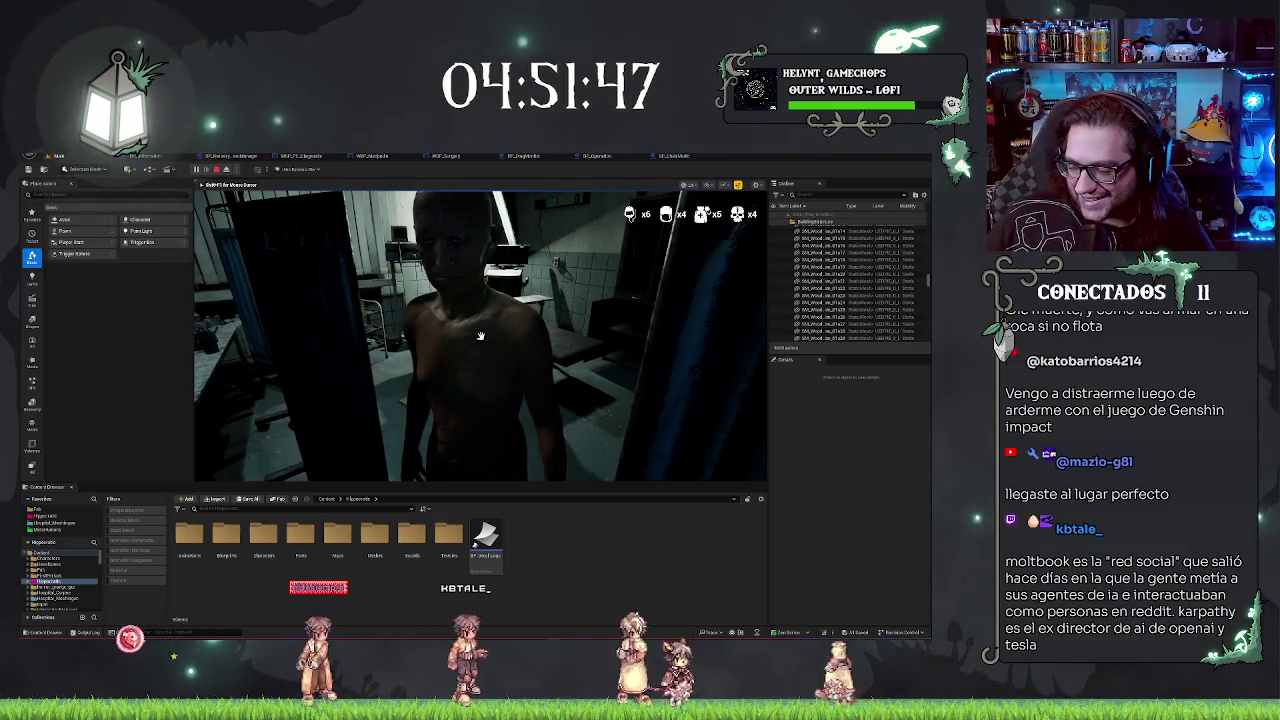
Step: Interact with the standing patient, walk back to the desk monitor, and stop the play session
{"action": "left_click", "coordinate": [480, 336]}
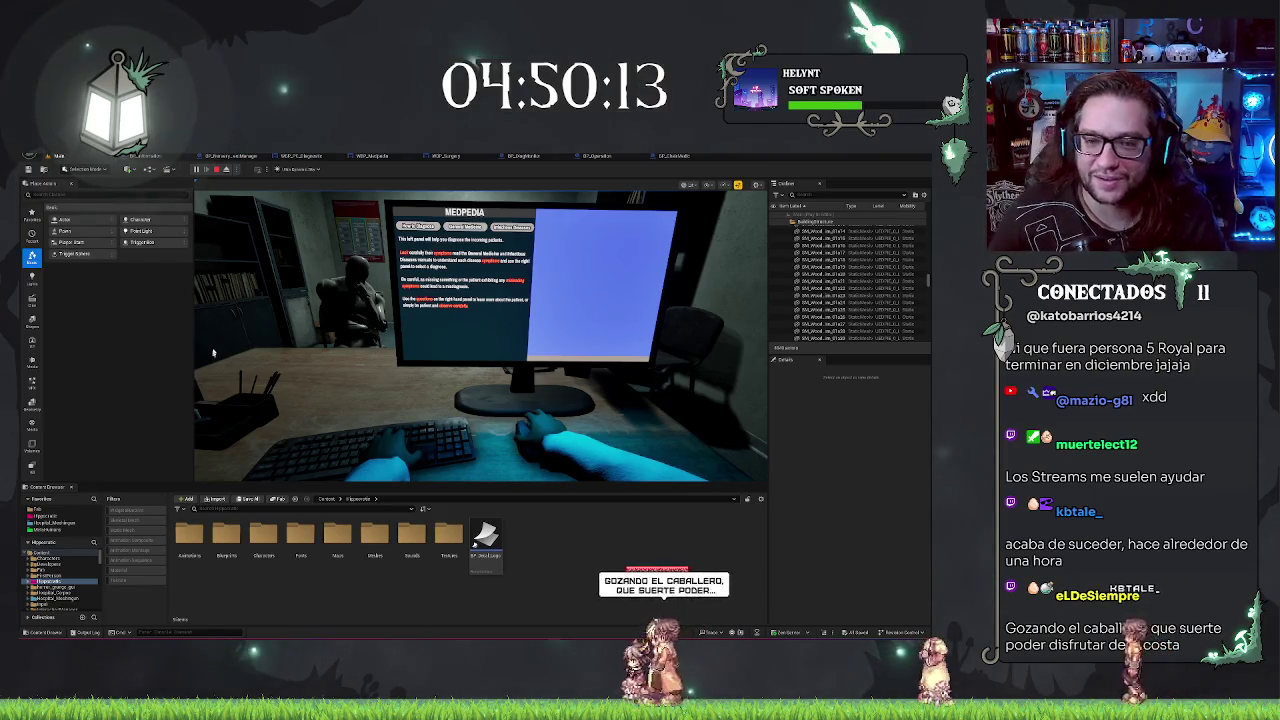
{"action": "key", "text": "Escape"}
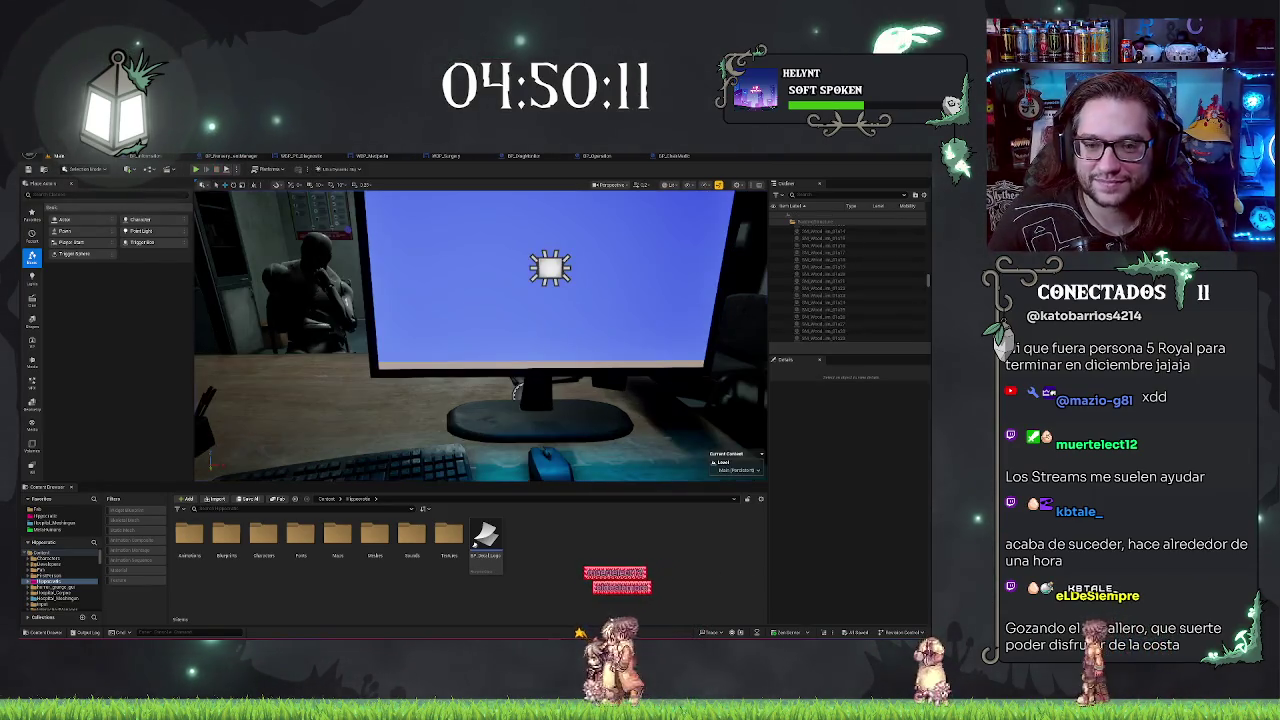
Step: Move the camera toward the monitor, check BP_DiagMonitor, then bring up the WBP_Medpedia designer
{"action": "mouse_move", "coordinate": [412, 386]}
{"action": "left_mouse_down"}
{"action": "mouse_move", "coordinate": [440, 360]}
{"action": "mouse_move", "coordinate": [400, 462]}
{"action": "left_mouse_up"}
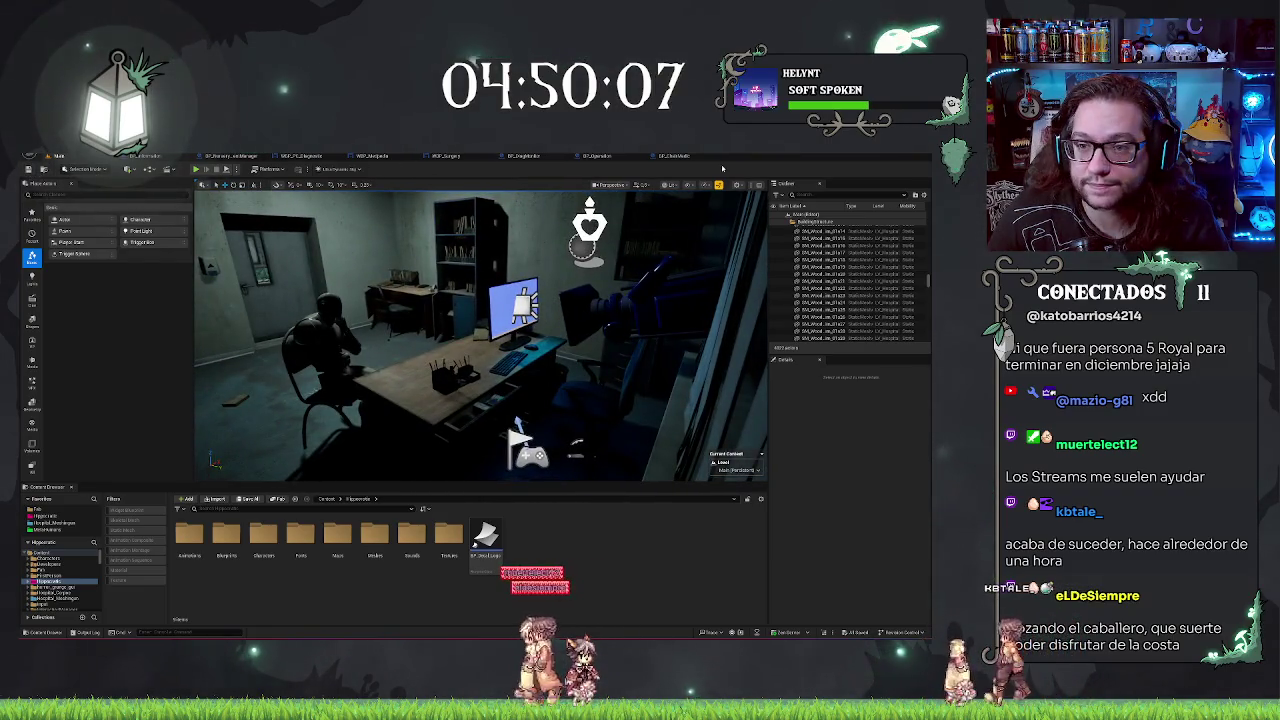
{"action": "left_click", "coordinate": [520, 157]}
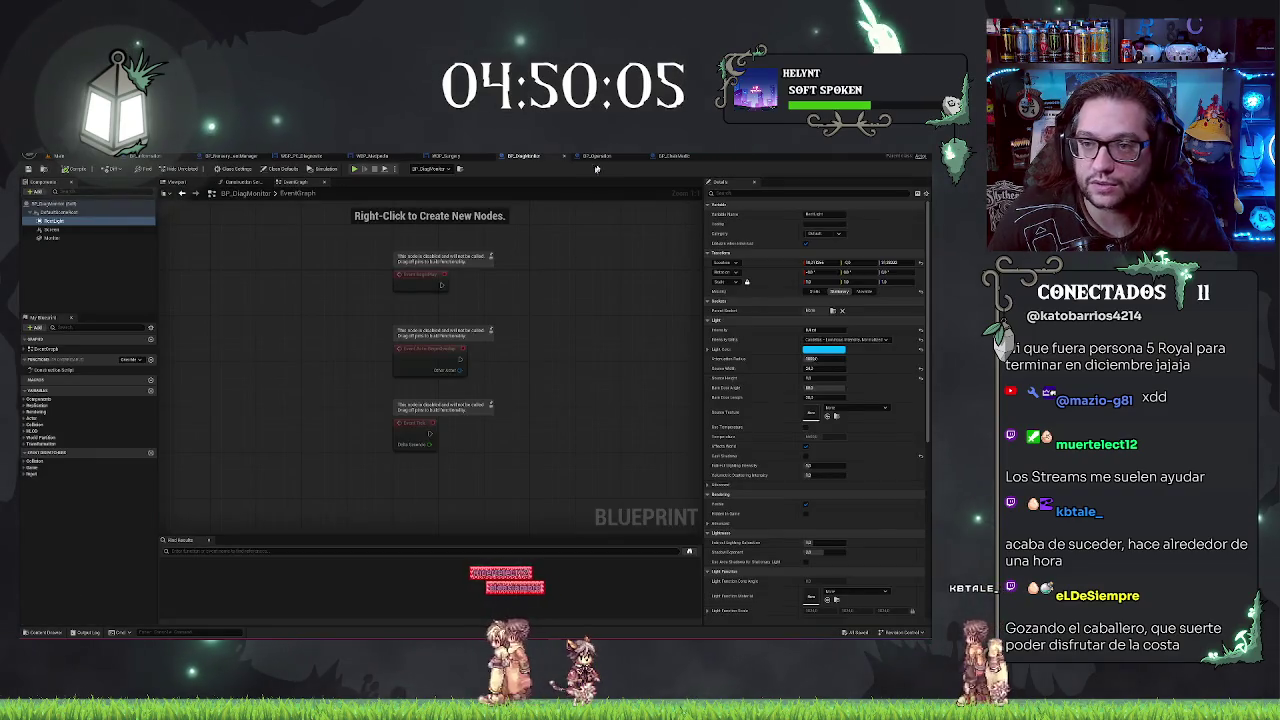
{"action": "left_click", "coordinate": [372, 157]}
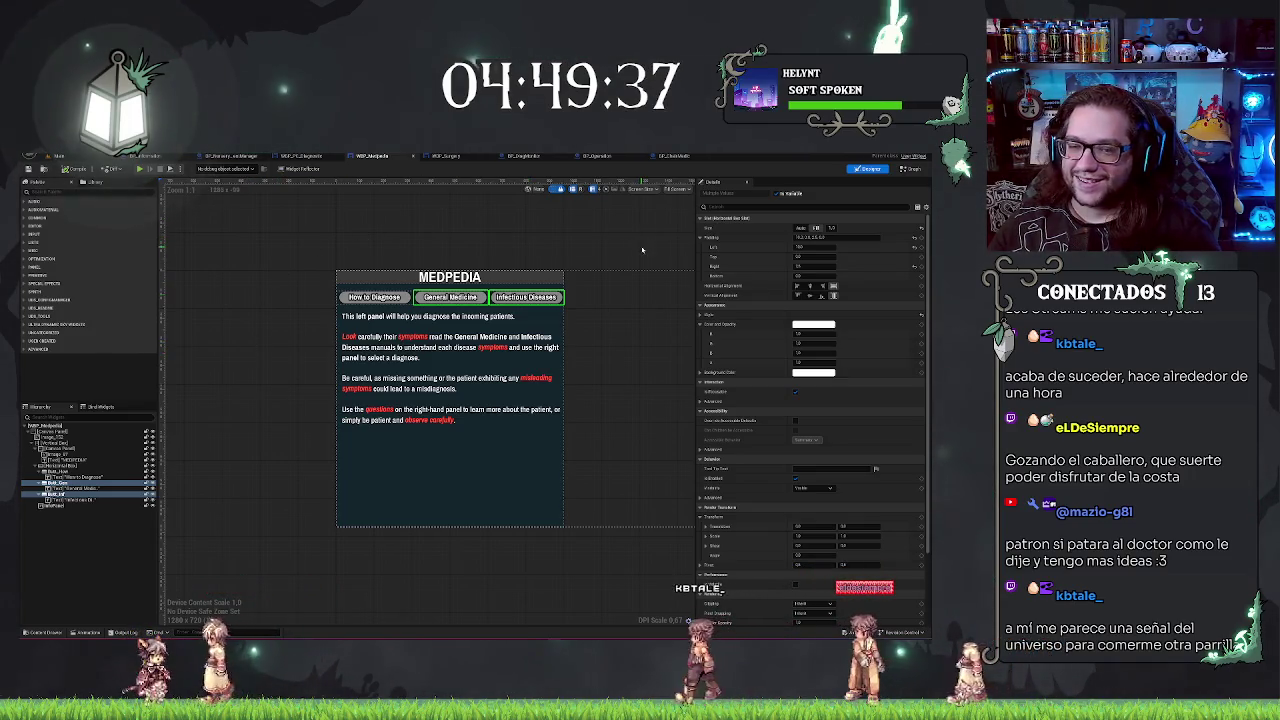
Step: Deselect the widget, switch to the level, and fly the camera toward the desk monitor
{"action": "left_click", "coordinate": [604, 237]}
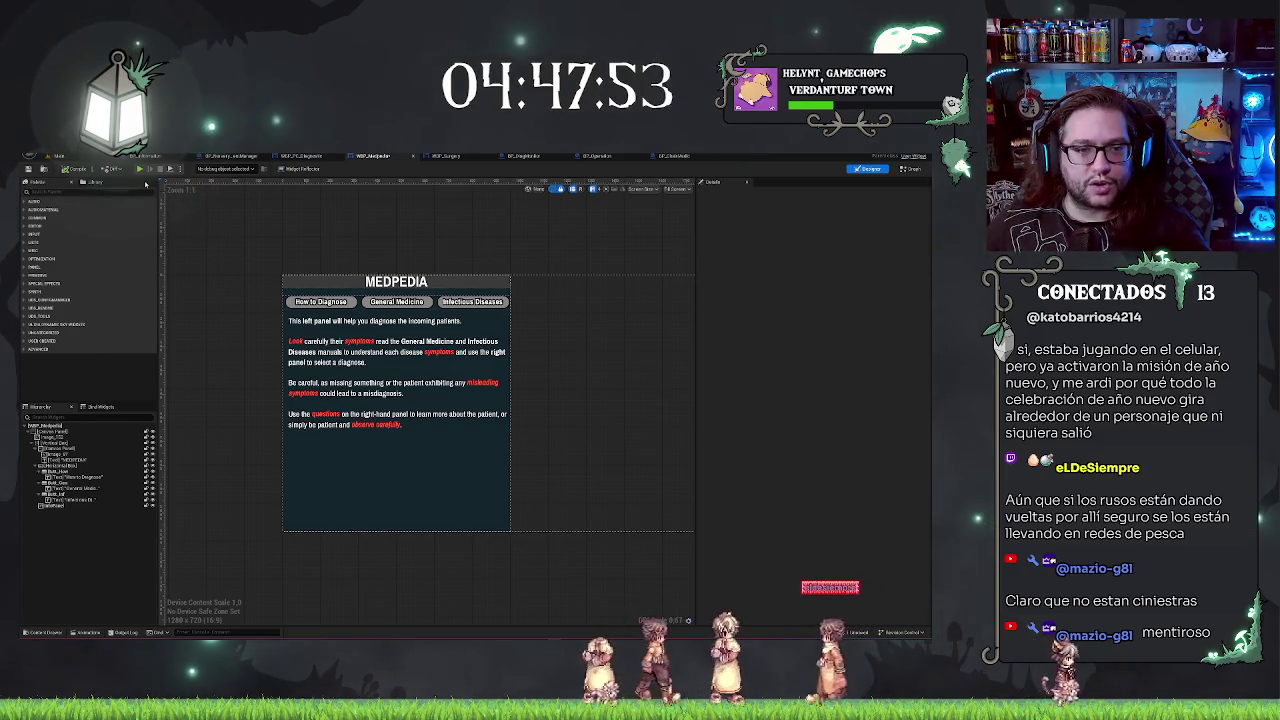
{"action": "left_click", "coordinate": [56, 156]}
{"action": "key", "text": "w"}
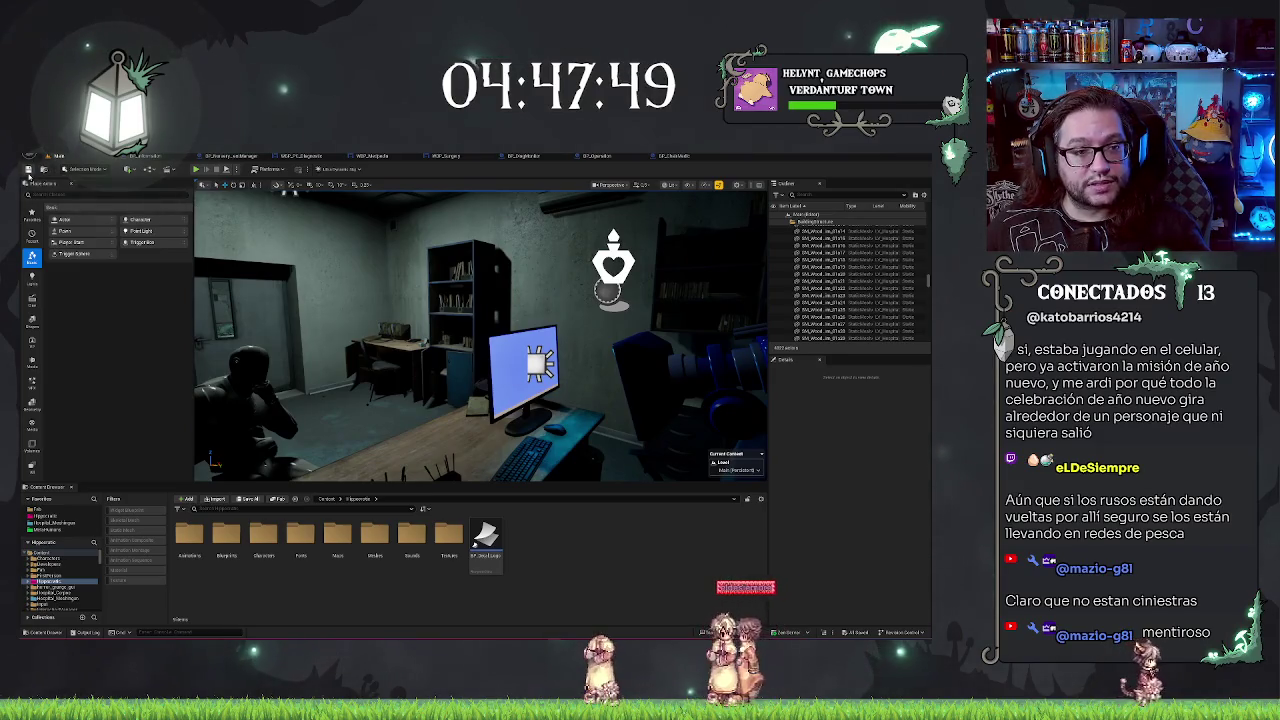
{"action": "mouse_move", "coordinate": [463, 312]}
{"action": "left_mouse_down"}
{"action": "mouse_move", "coordinate": [558, 442]}
{"action": "mouse_move", "coordinate": [402, 402]}
{"action": "left_mouse_up"}
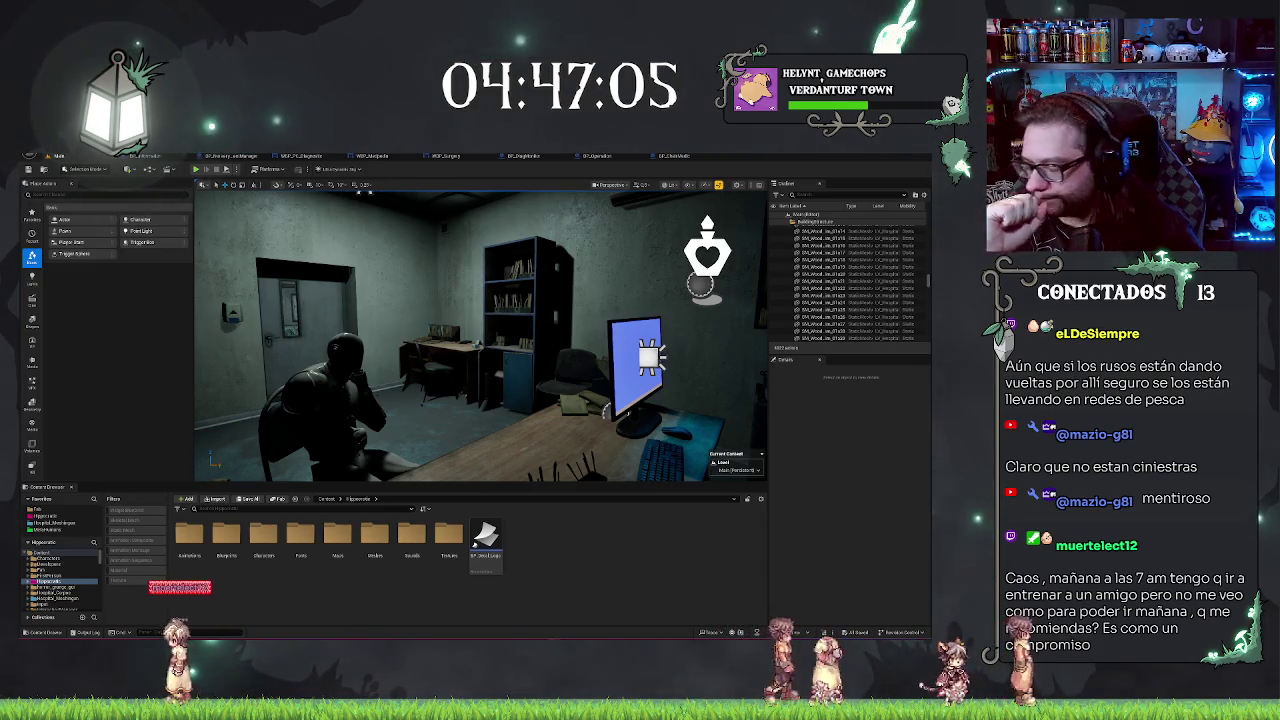
{"action": "left_click", "coordinate": [674, 156]}
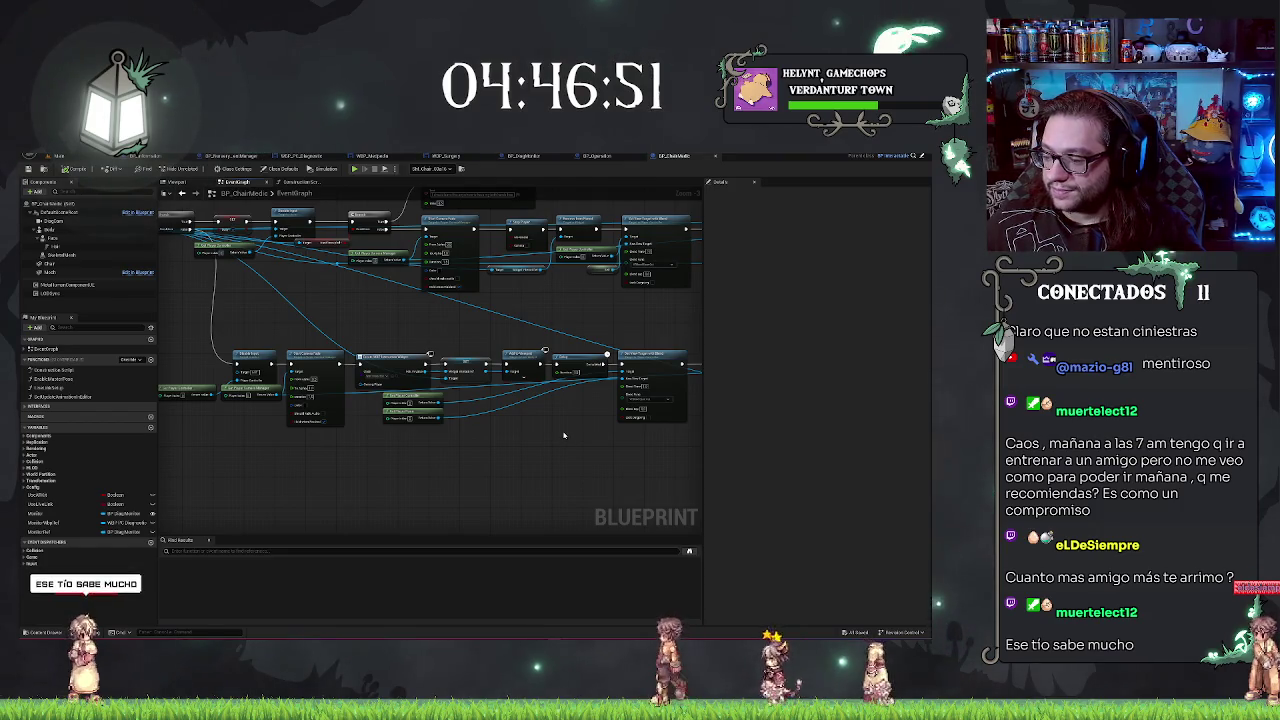
Step: Review the BP_ChairMedic event graph's interaction chain and camera-and-widget row, glancing at BP_DiagMonitor
{"action": "mouse_move", "coordinate": [368, 467]}
{"action": "left_mouse_down"}
{"action": "mouse_move", "coordinate": [400, 440]}
{"action": "mouse_move", "coordinate": [360, 391]}
{"action": "left_mouse_up"}
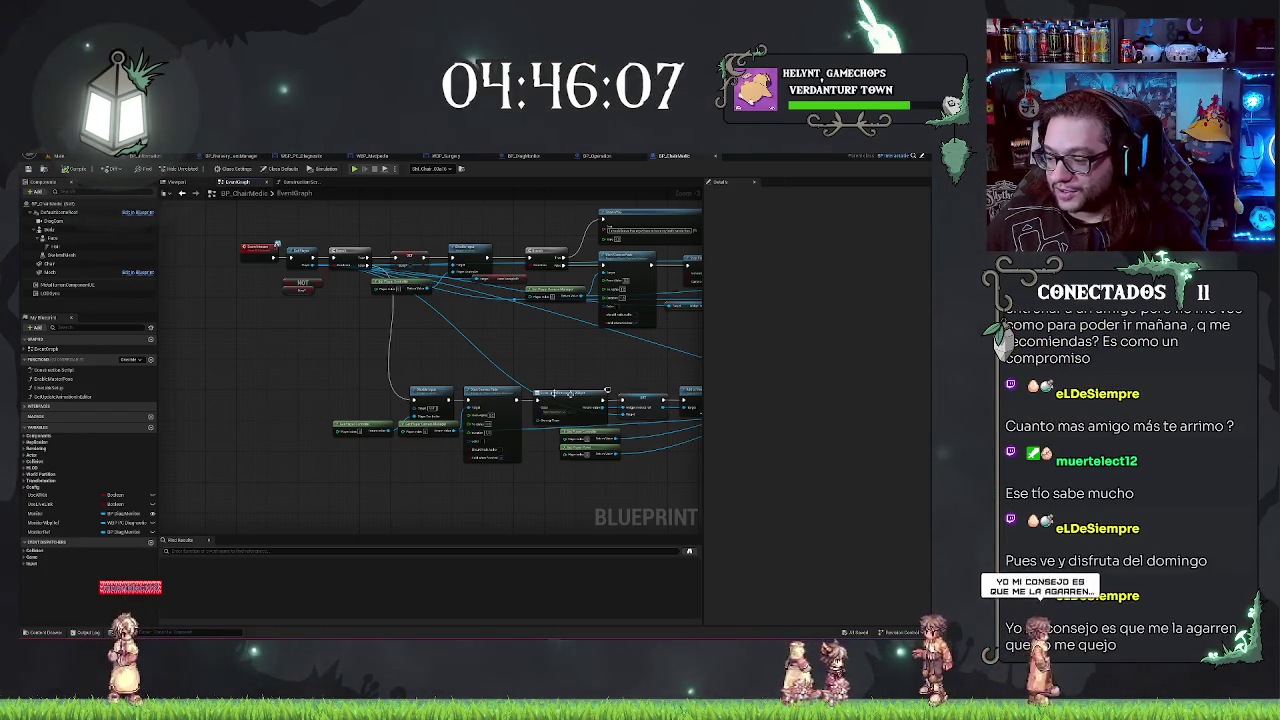
{"action": "mouse_move", "coordinate": [360, 491]}
{"action": "left_mouse_down"}
{"action": "mouse_move", "coordinate": [208, 464]}
{"action": "mouse_move", "coordinate": [521, 445]}
{"action": "left_mouse_up"}
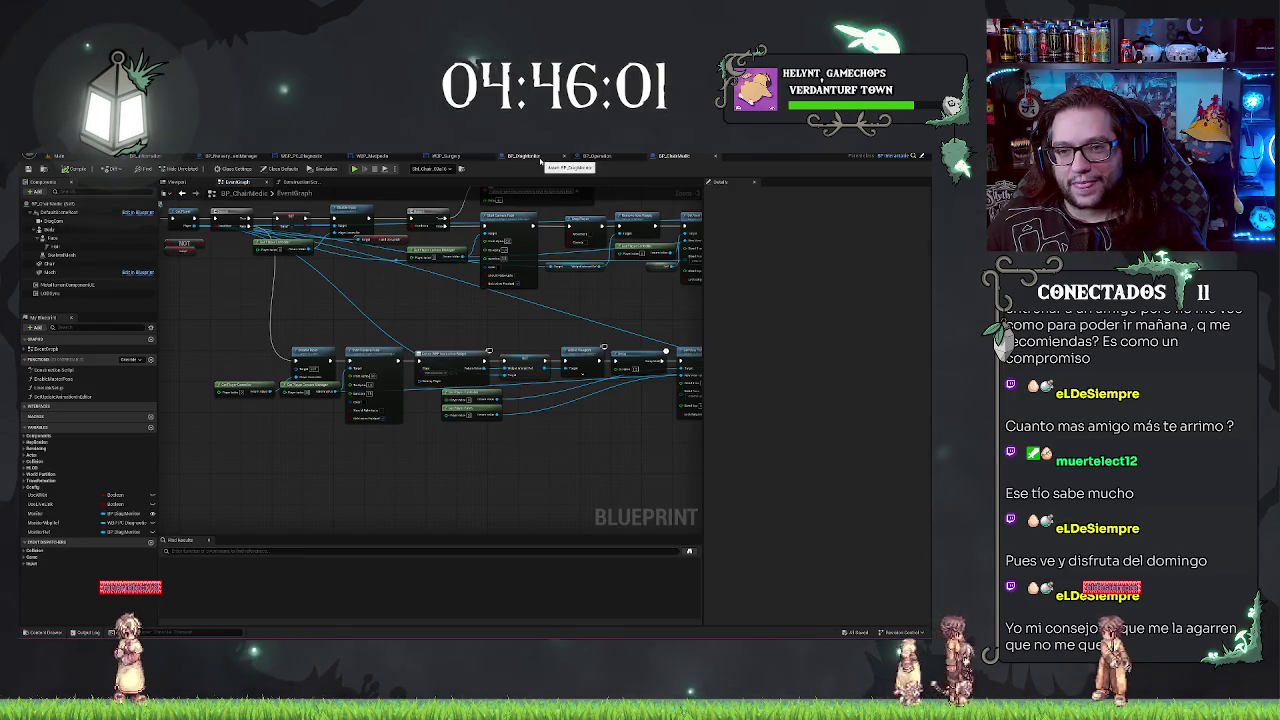
{"action": "left_click", "coordinate": [540, 158]}
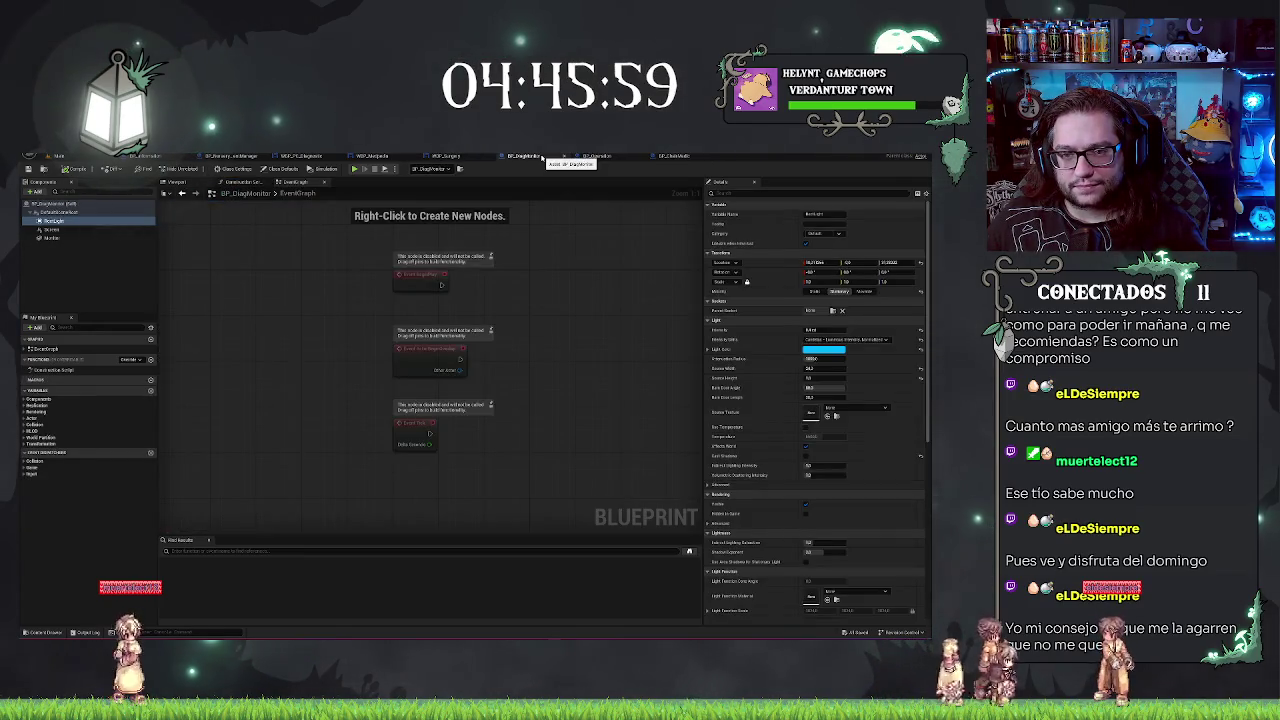
{"action": "left_click", "coordinate": [689, 157]}
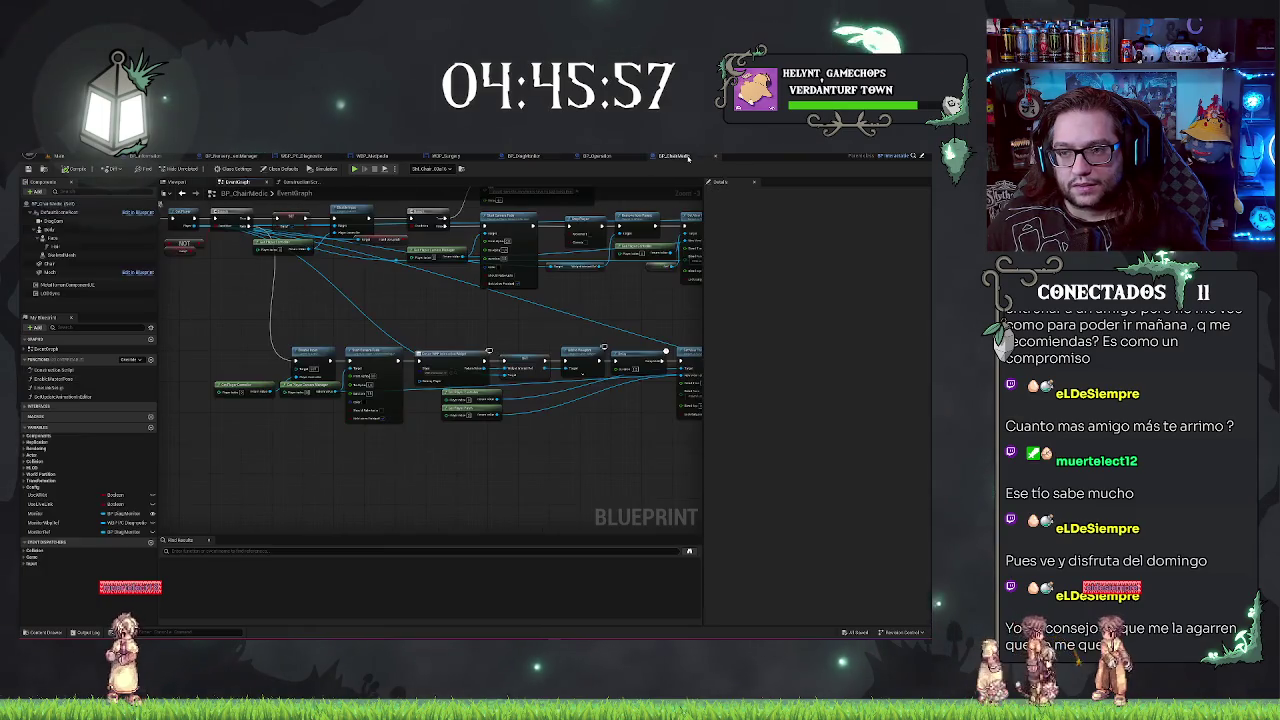
{"action": "scroll", "coordinate": [615, 298], "scroll_direction": "down", "scroll_amount": 3}
{"action": "scroll", "coordinate": [308, 371], "scroll_direction": "up", "scroll_amount": 3}
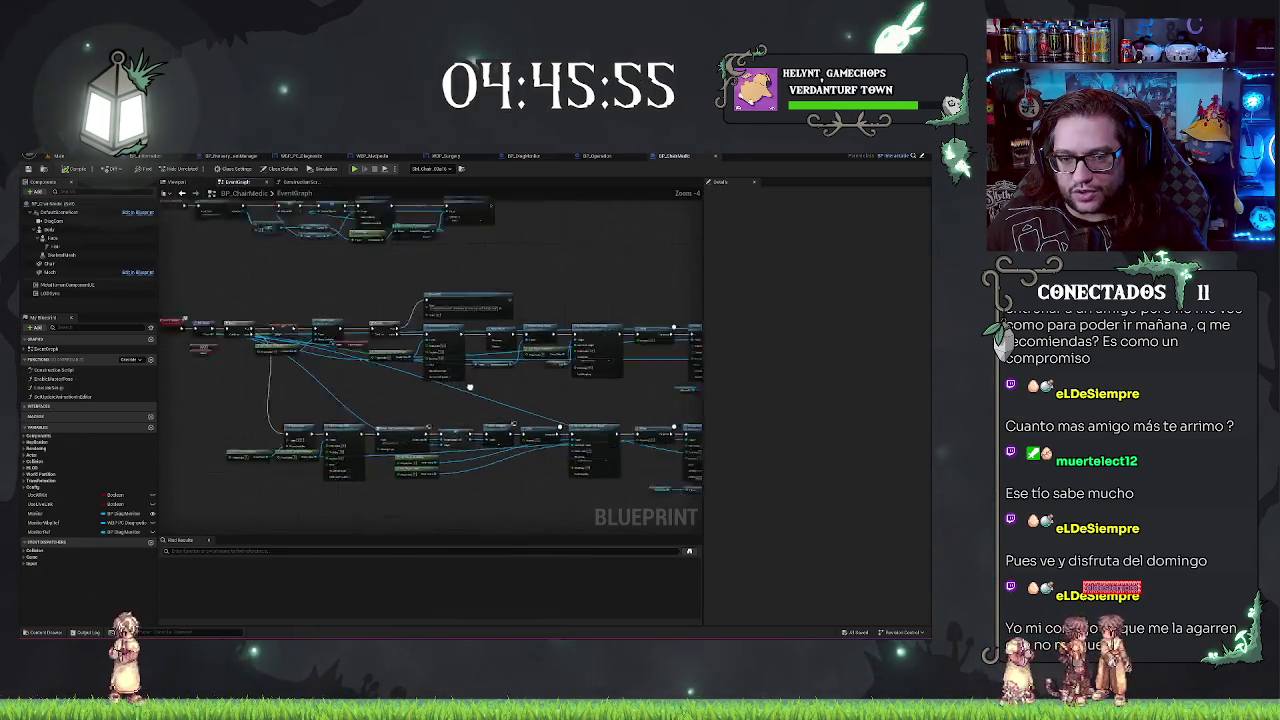
Step: Close the BP_ChairMedic, BP_Operation, BP_DiagMonitor and WBP_Surgery editors, leaving WBP_Medpedia open
{"action": "scroll", "coordinate": [308, 371], "scroll_direction": "up", "scroll_amount": 1}
{"action": "left_click", "coordinate": [690, 157]}
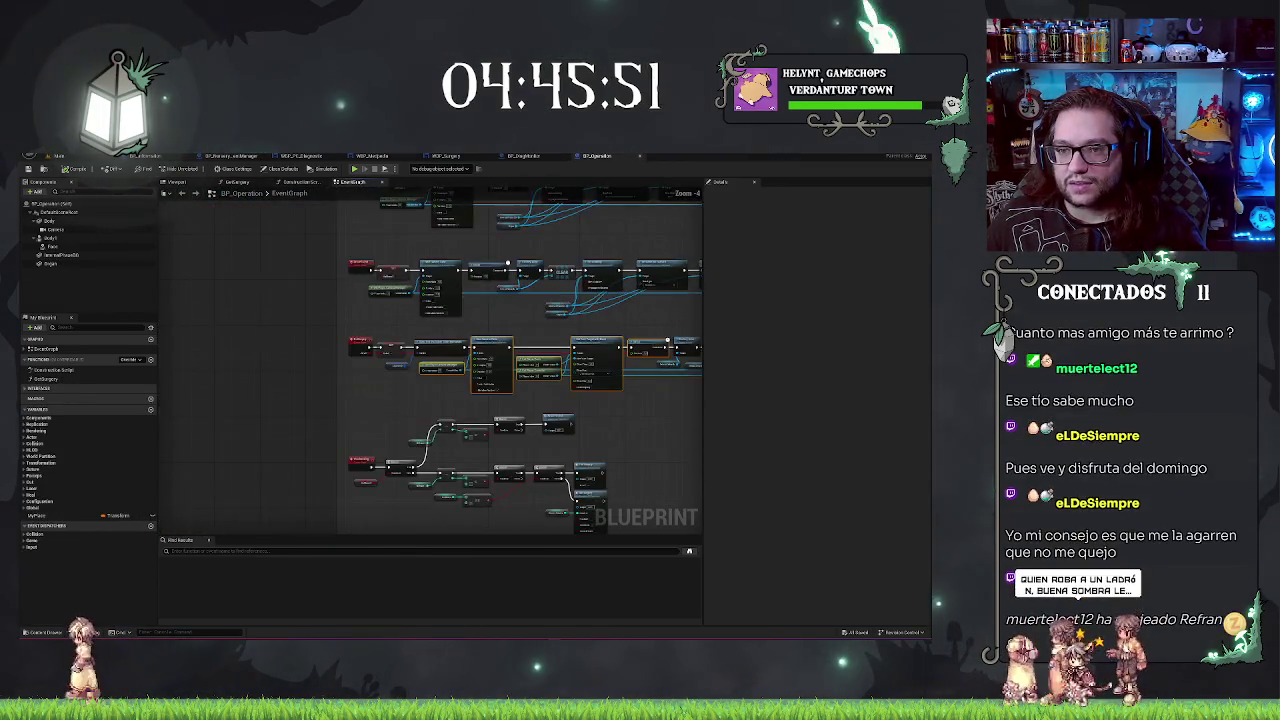
{"action": "middle_click", "coordinate": [595, 158]}
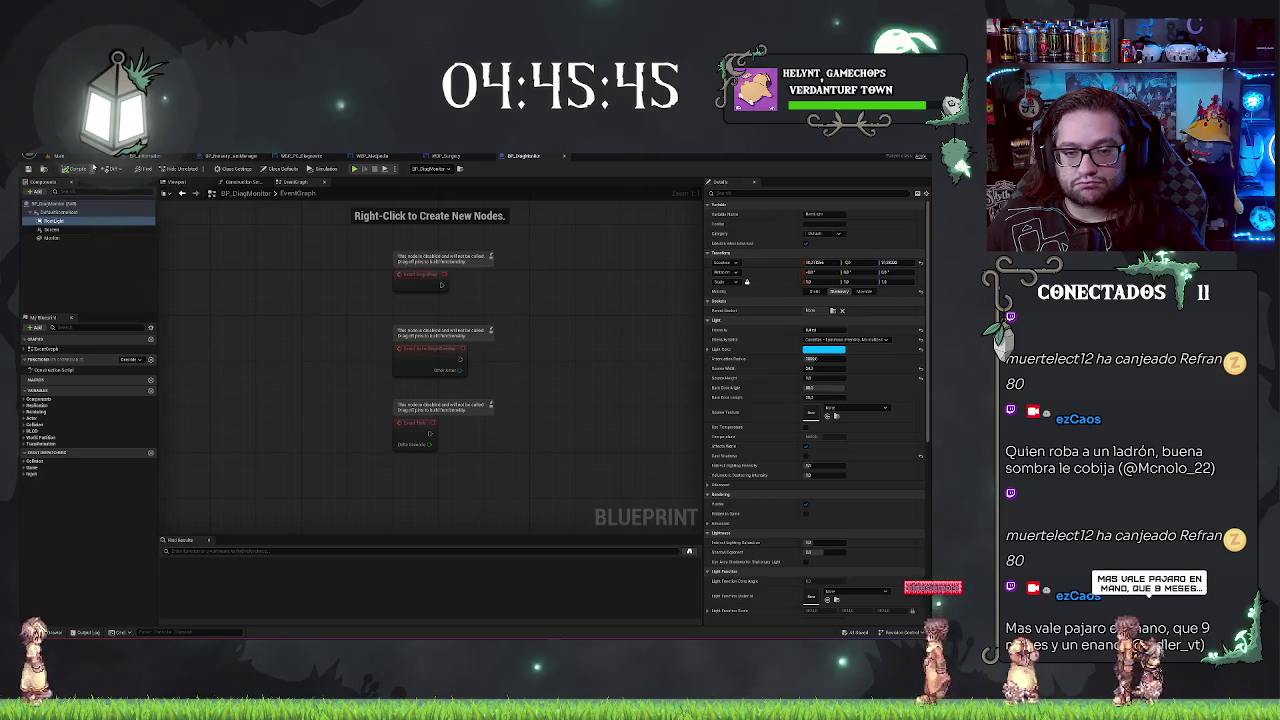
{"action": "middle_click", "coordinate": [516, 157]}
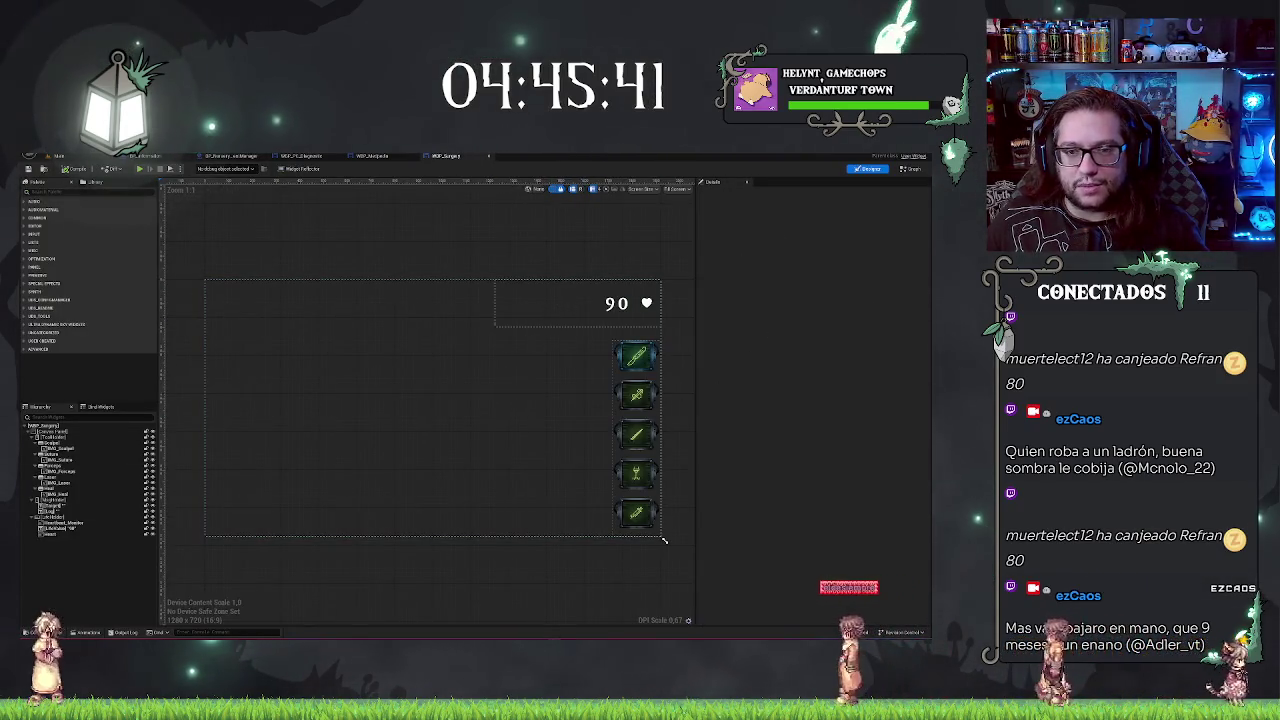
{"action": "middle_click", "coordinate": [445, 156]}
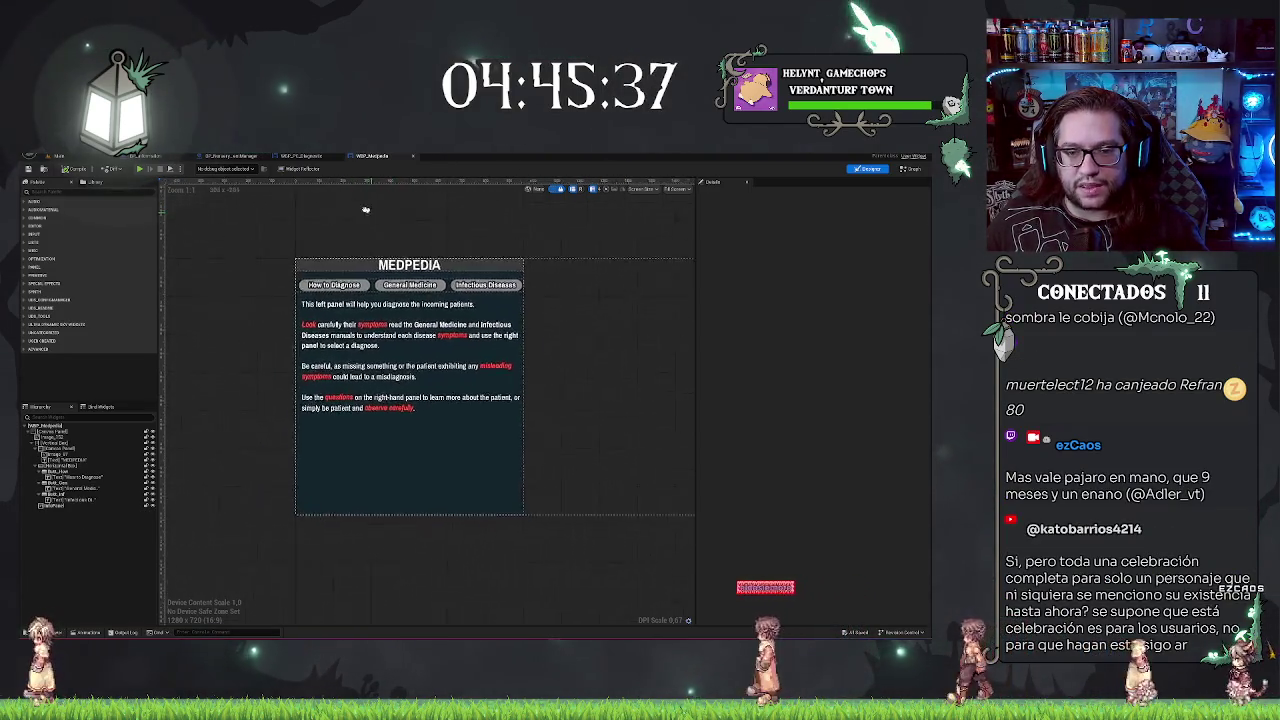
Step: Add On Clicked events for the General Medicine and Infectious Diseases buttons
{"action": "scroll", "coordinate": [366, 210], "scroll_direction": "up", "scroll_amount": 2}
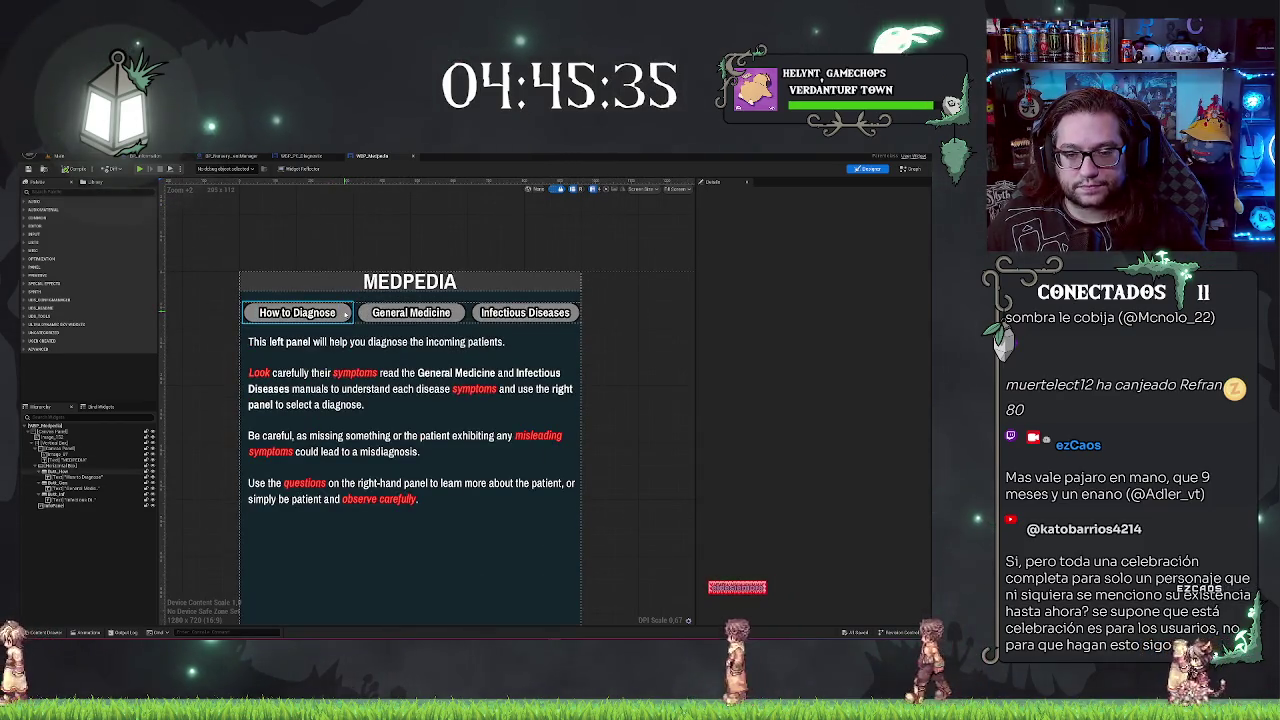
{"action": "left_click", "coordinate": [460, 314]}
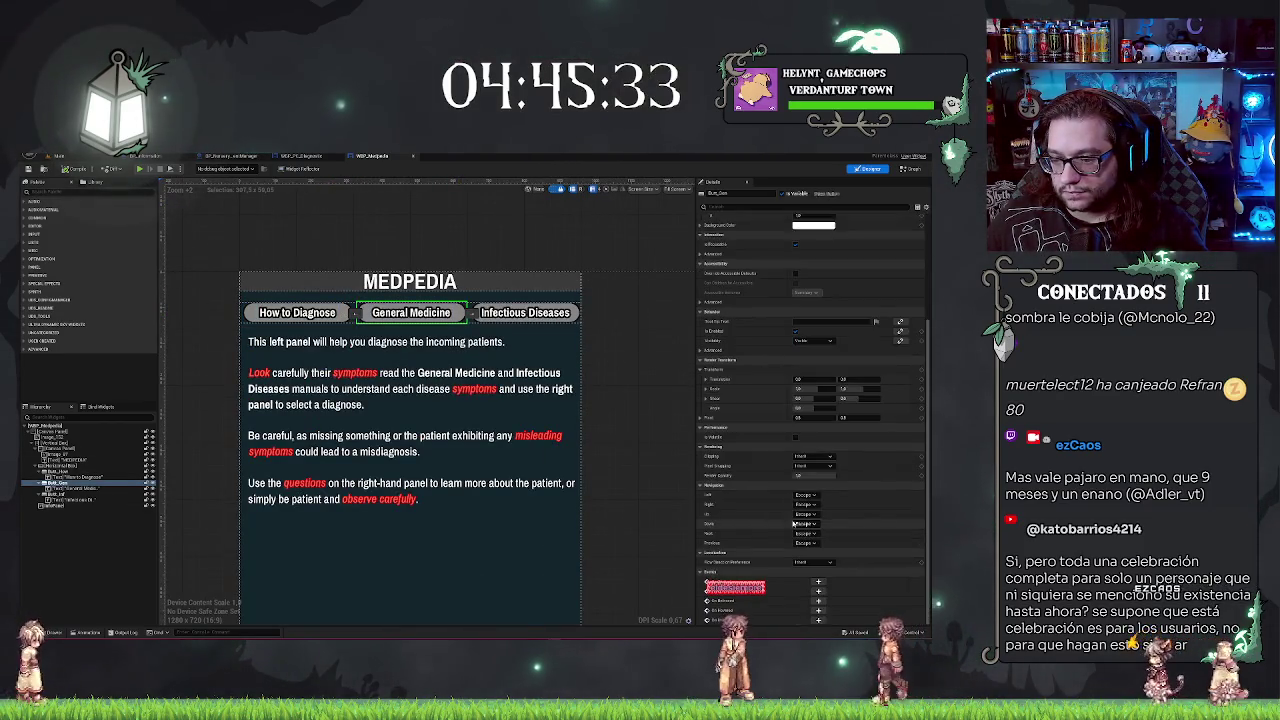
{"action": "left_click", "coordinate": [818, 600]}
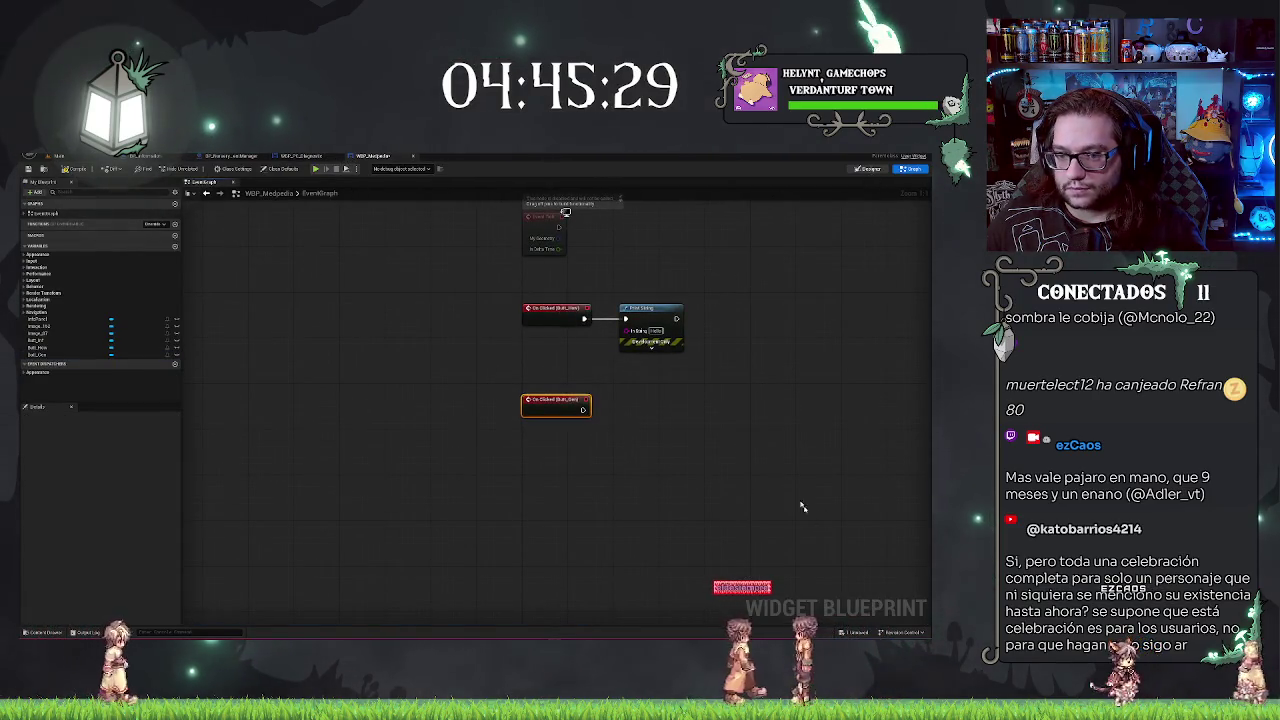
{"action": "left_click", "coordinate": [868, 168]}
{"action": "left_click", "coordinate": [420, 307]}
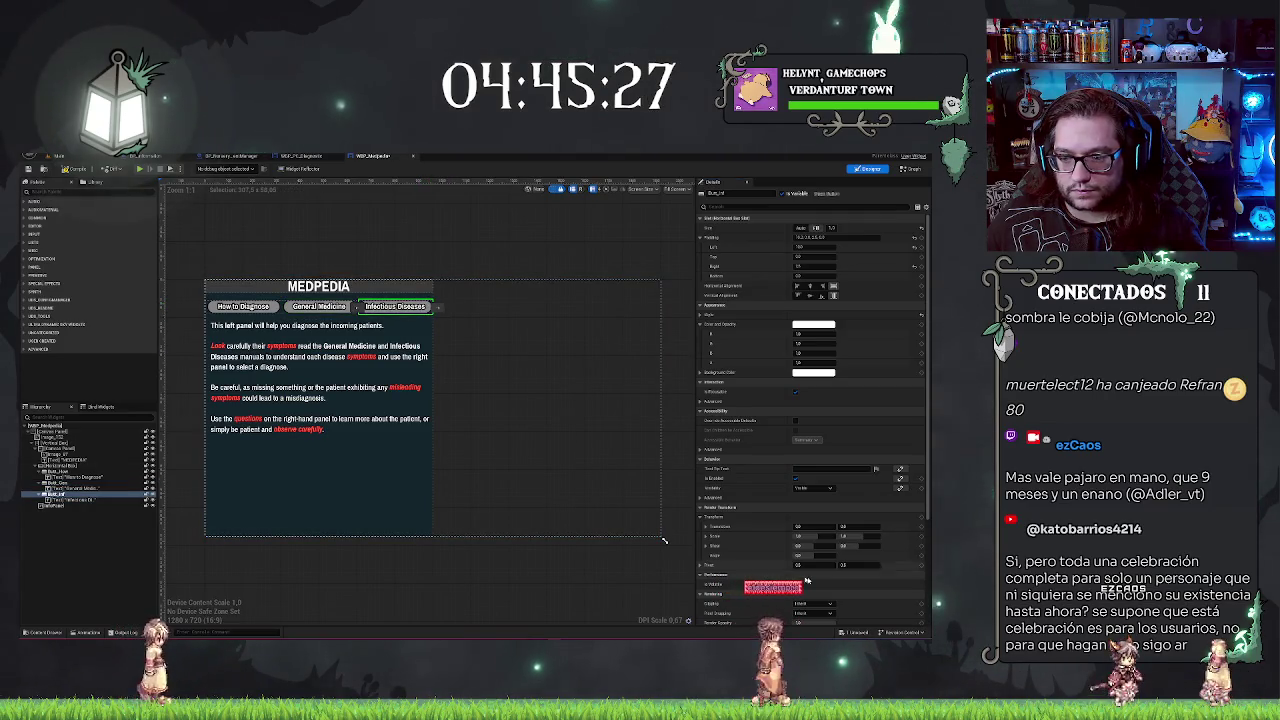
{"action": "scroll", "coordinate": [818, 450], "scroll_direction": "down", "scroll_amount": 5}
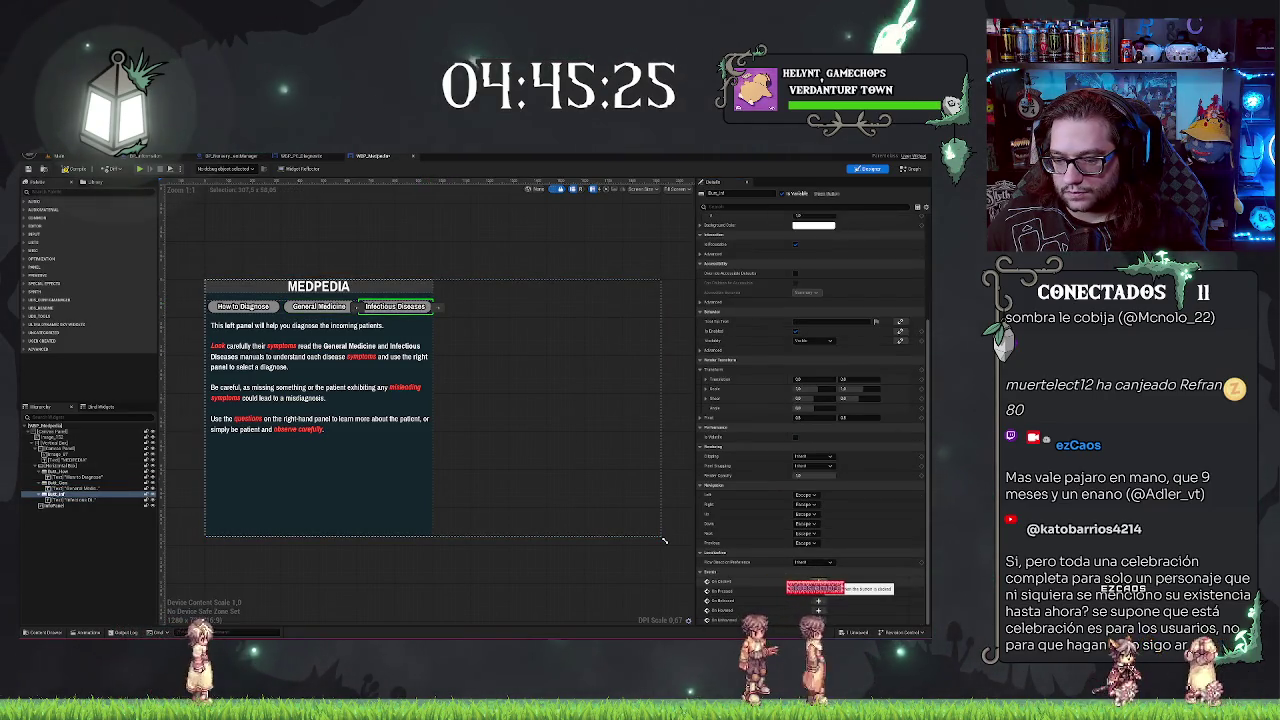
{"action": "left_click", "coordinate": [818, 582]}
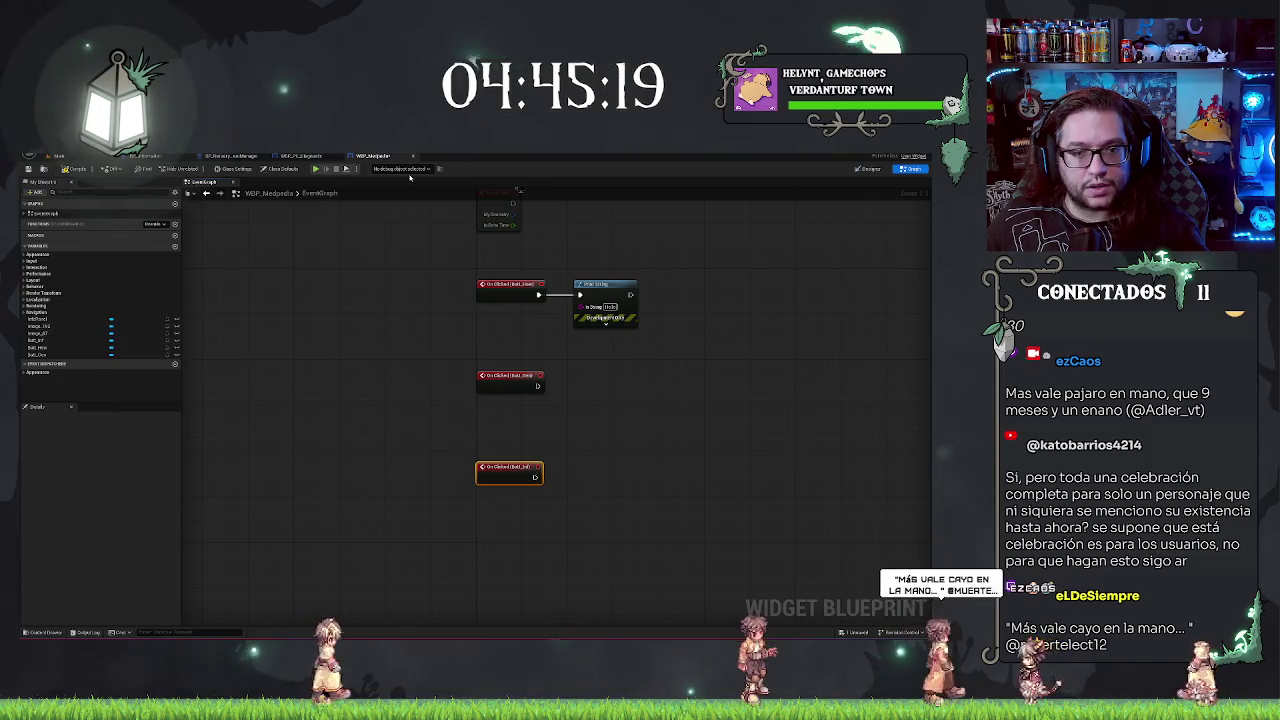
Step: Delete the leftover Print String node from the WBP_Medpedia event graph
{"action": "left_click", "coordinate": [610, 295]}
{"action": "key", "text": "Delete"}
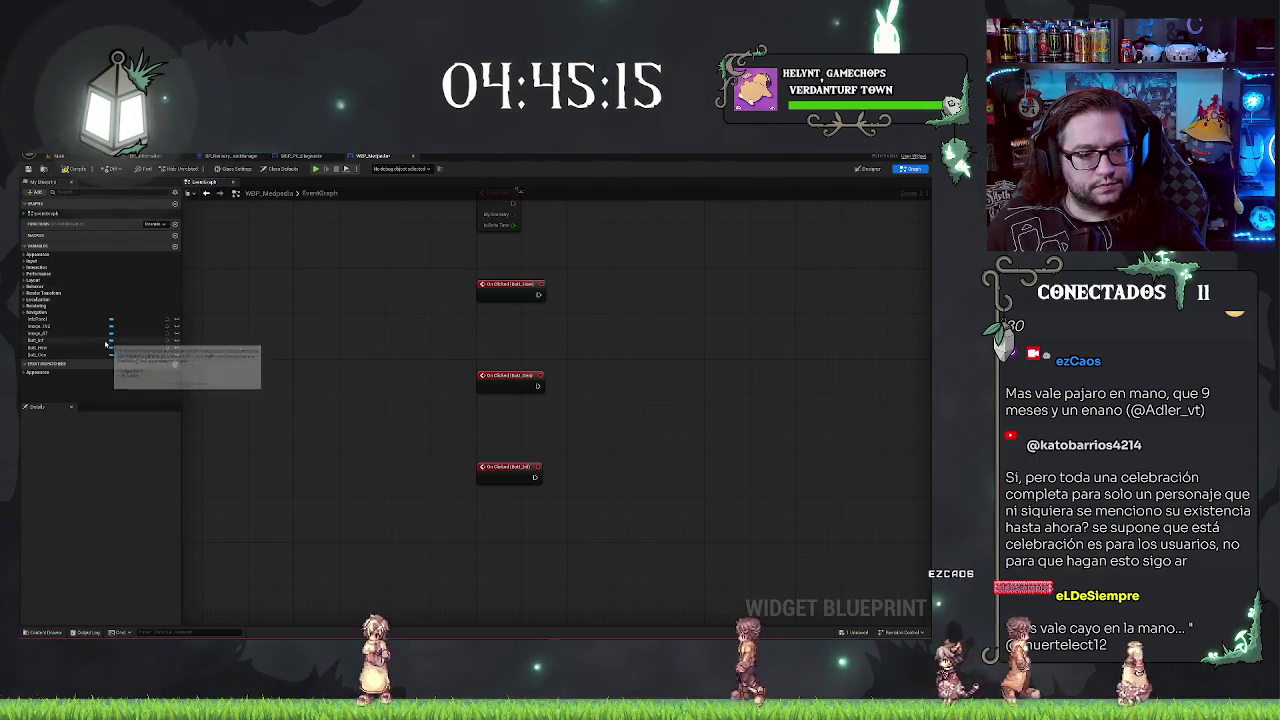
{"action": "left_click", "coordinate": [869, 168]}
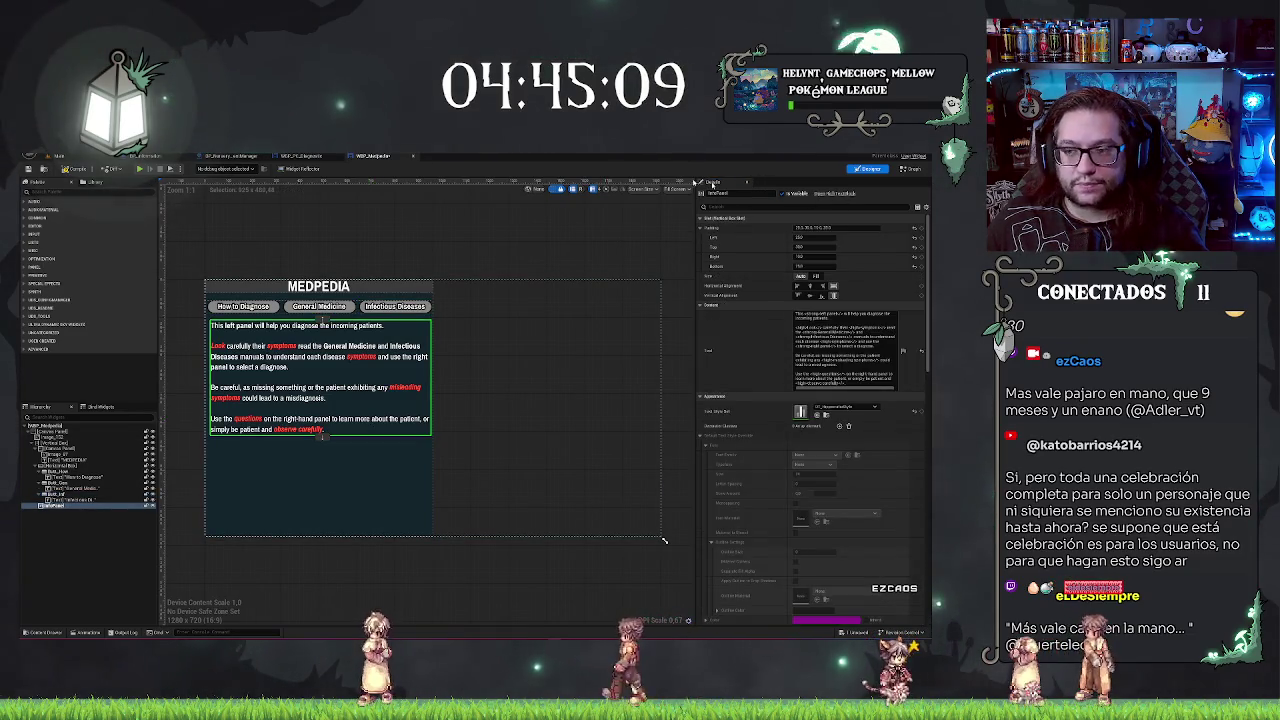
{"action": "scroll", "coordinate": [847, 549], "scroll_direction": "down", "scroll_amount": 10}
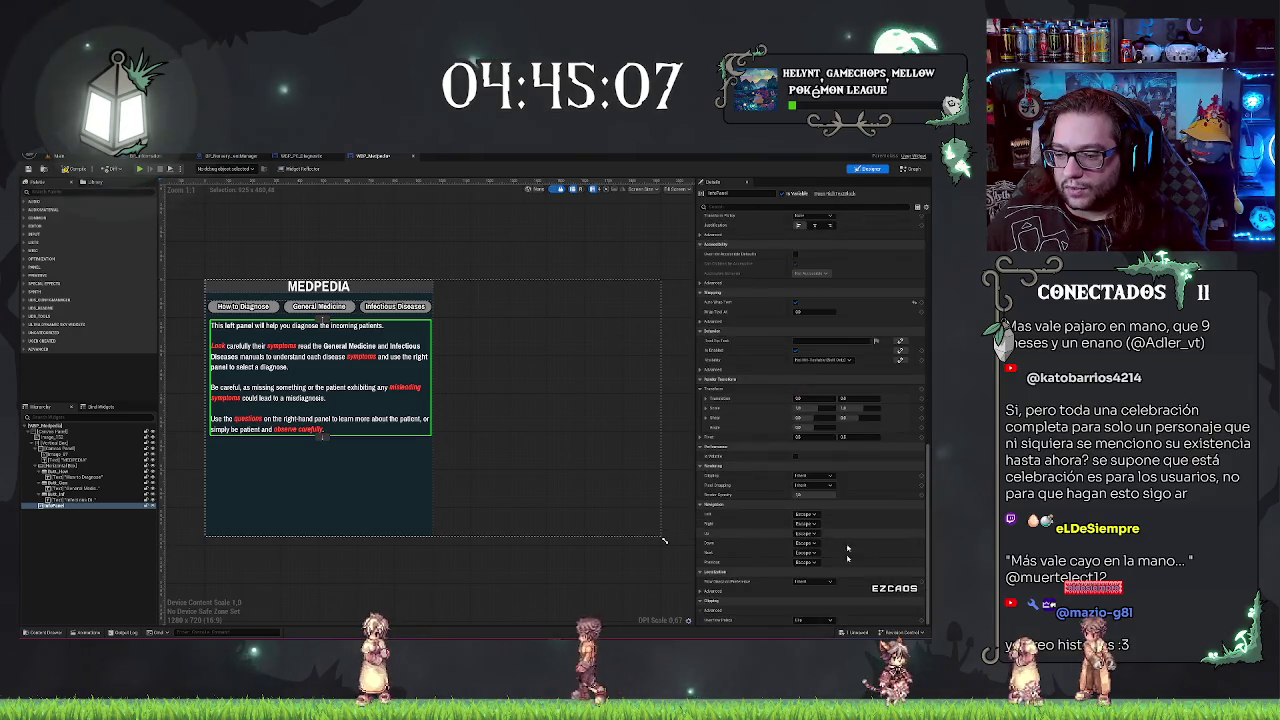
{"action": "scroll", "coordinate": [798, 424], "scroll_direction": "up", "scroll_amount": 10}
{"action": "scroll", "coordinate": [563, 336], "scroll_direction": "up", "scroll_amount": 2}
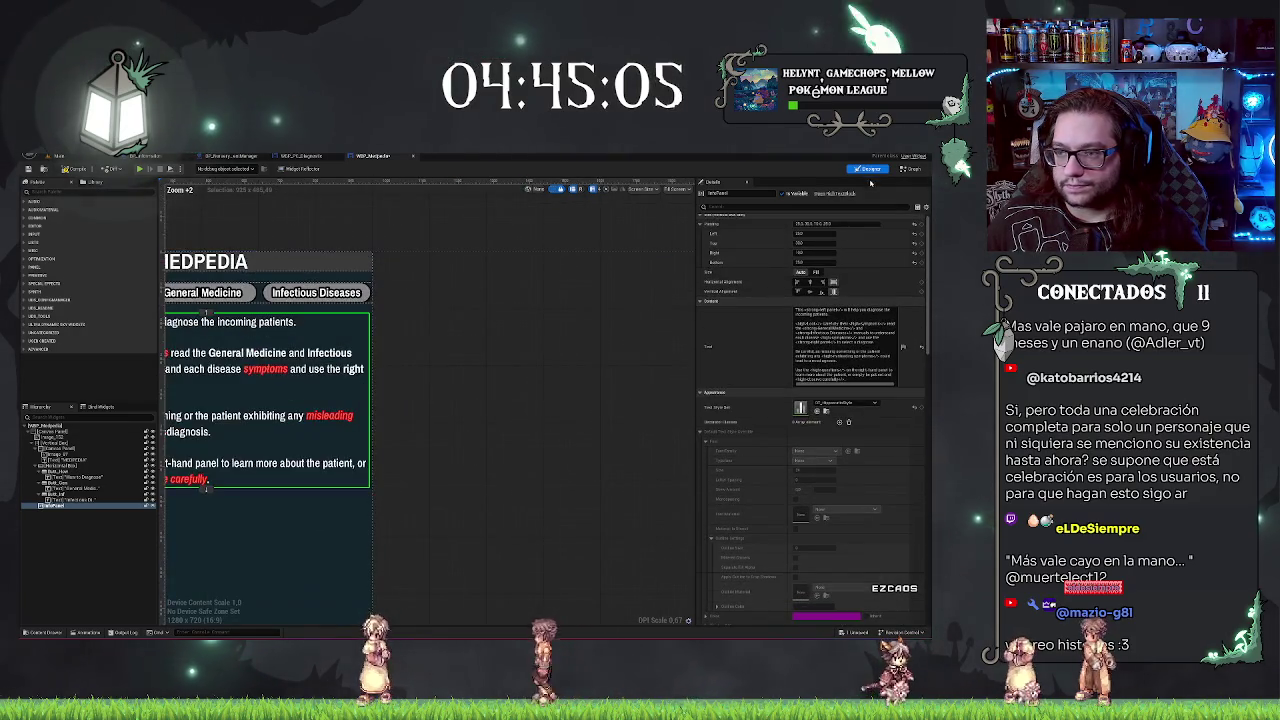
{"action": "left_click", "coordinate": [908, 169]}
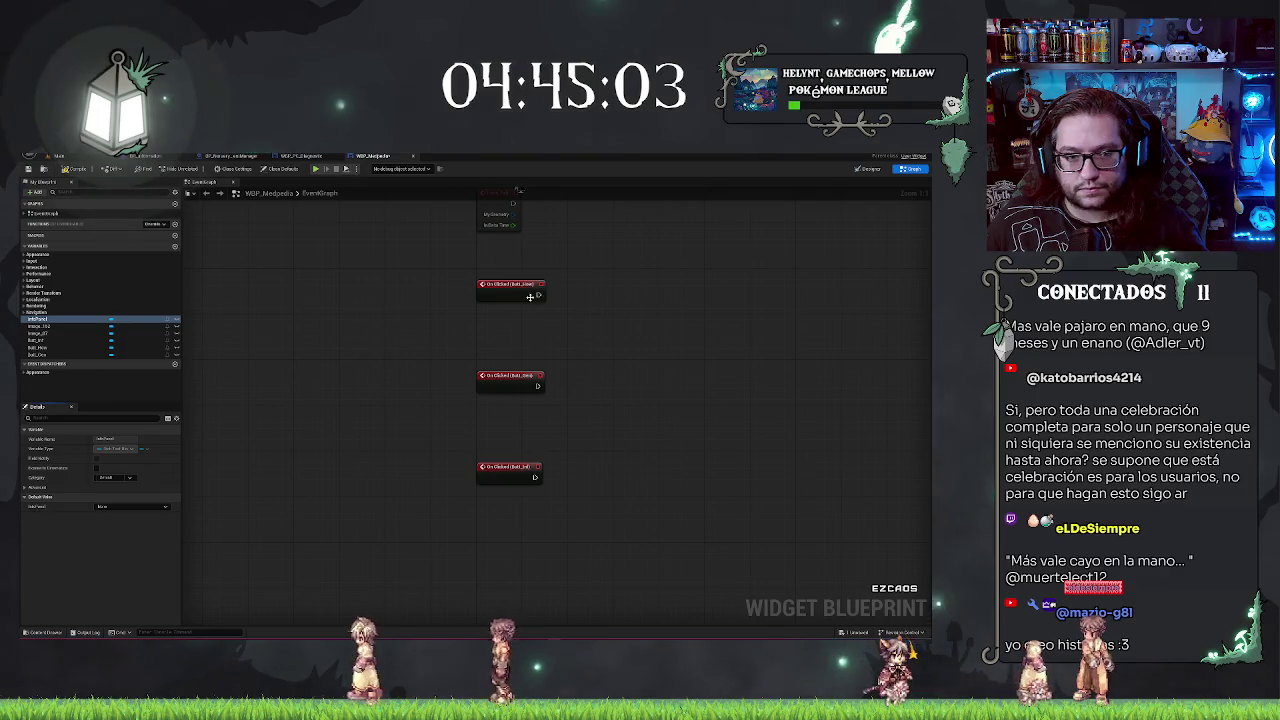
Step: Create an InfoPanel Set Text node aligned with the How to Diagnose click event
{"action": "left_click_drag", "start_coordinate": [519, 323], "coordinate": [563, 297]}
{"action": "type", "text": "set text"}
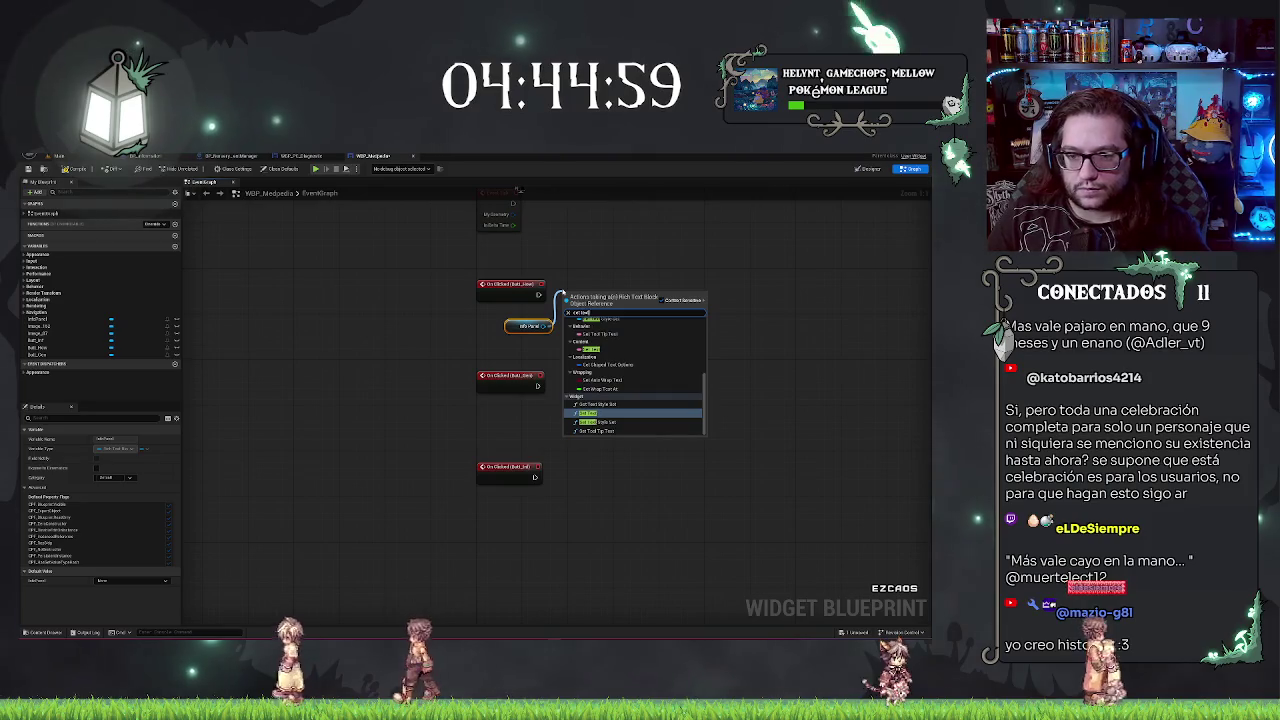
{"action": "key", "text": "Return"}
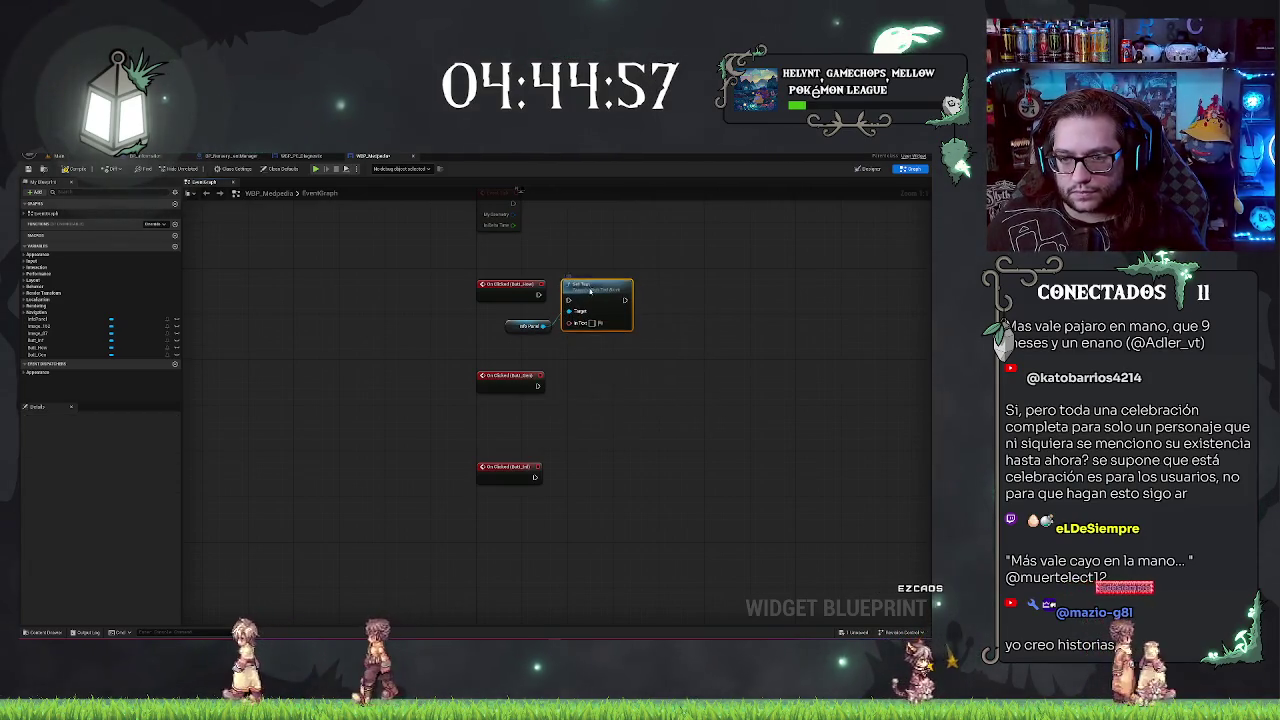
{"action": "left_click_drag", "start_coordinate": [590, 290], "coordinate": [590, 284]}
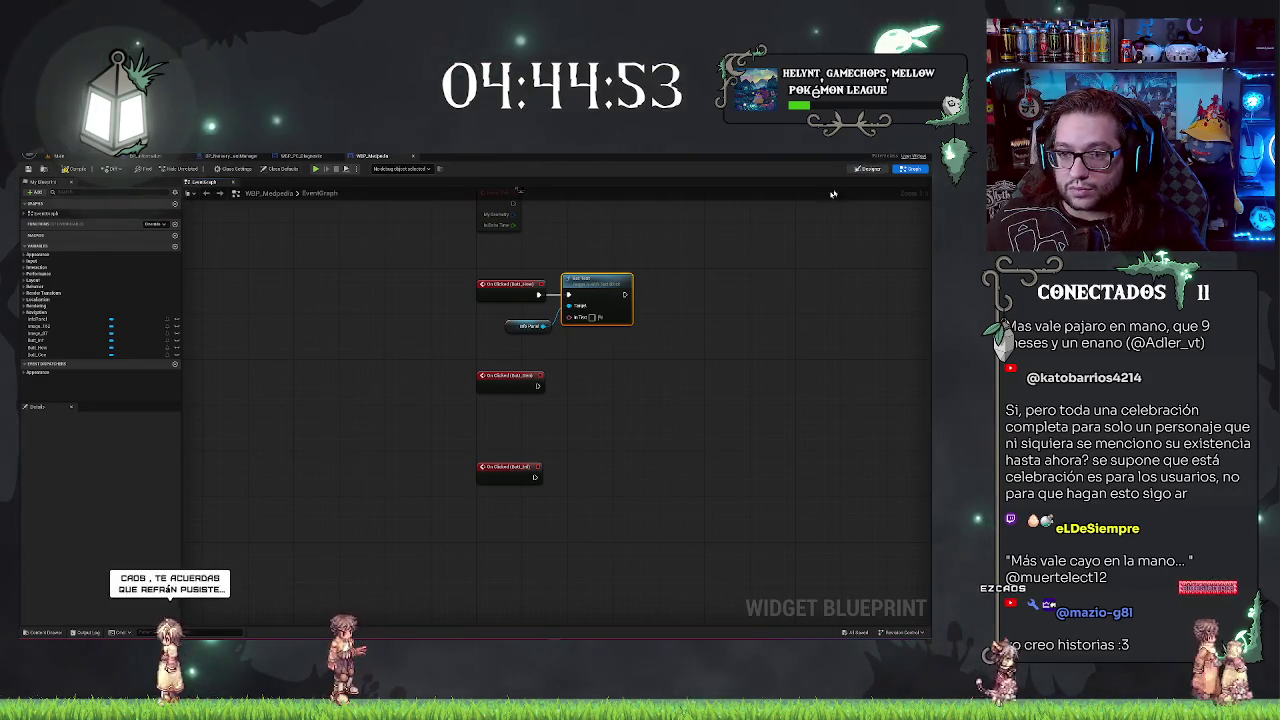
Step: Fill the Set Text node's In Text with the info panel's existing diagnosis instructions
{"action": "left_click", "coordinate": [868, 168]}
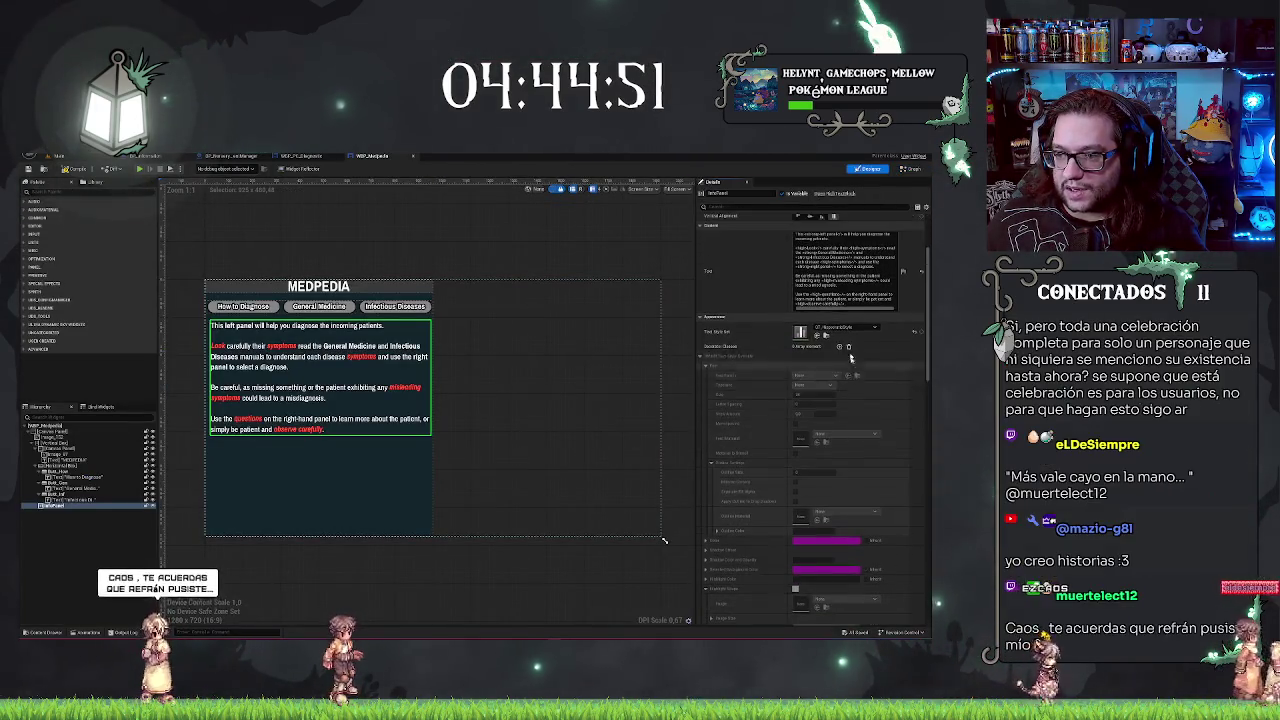
{"action": "left_click", "coordinate": [845, 280]}
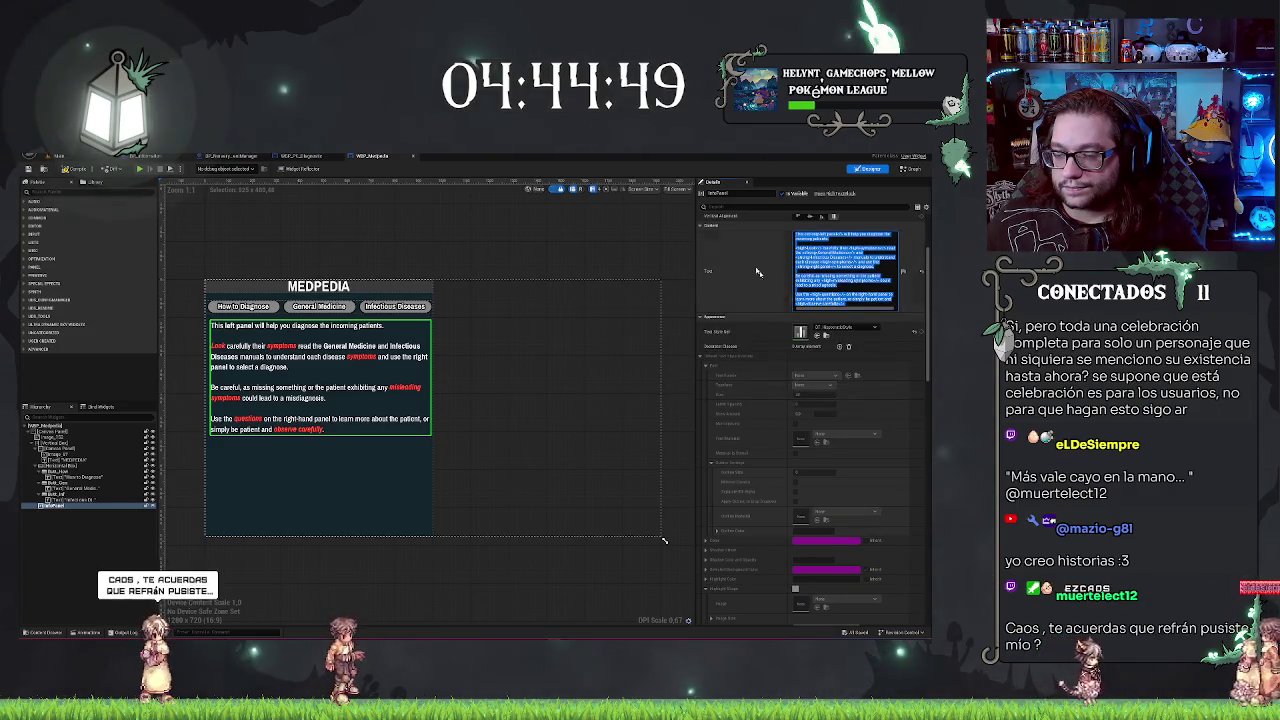
{"action": "scroll", "coordinate": [761, 311], "scroll_direction": "up", "scroll_amount": 1}
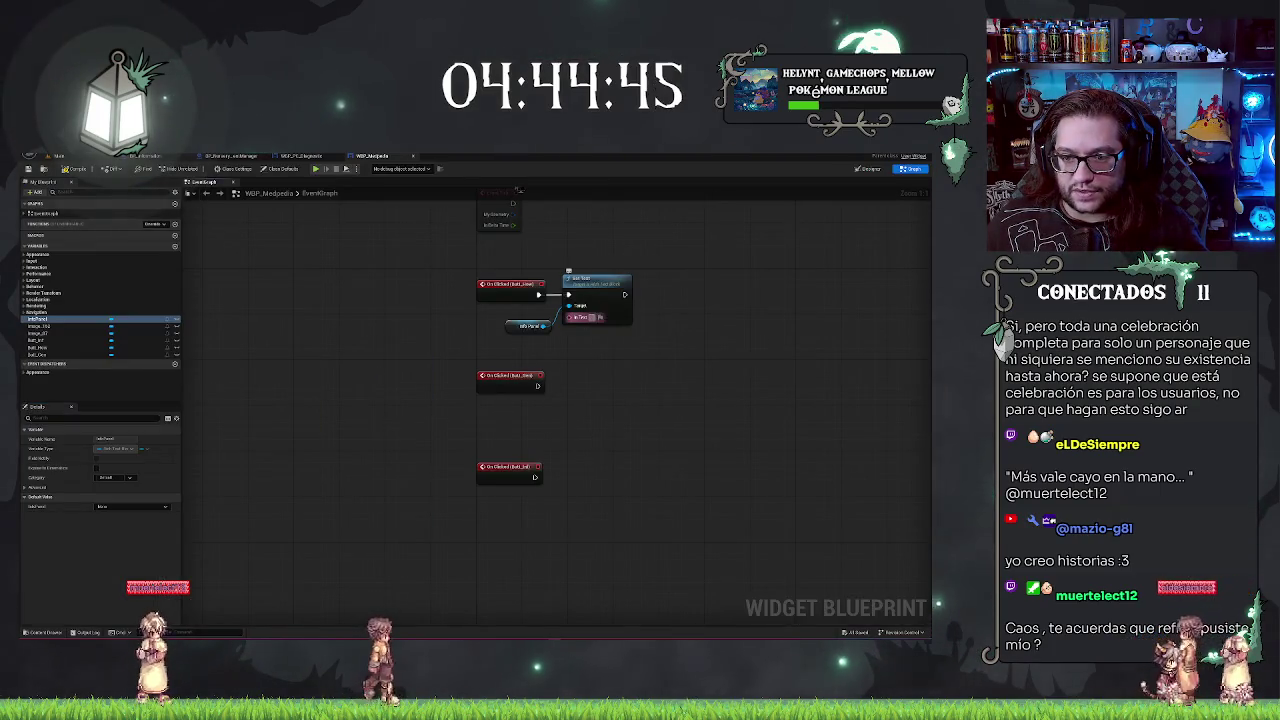
{"action": "key", "text": "ctrl+v"}
{"action": "left_click", "coordinate": [757, 343]}
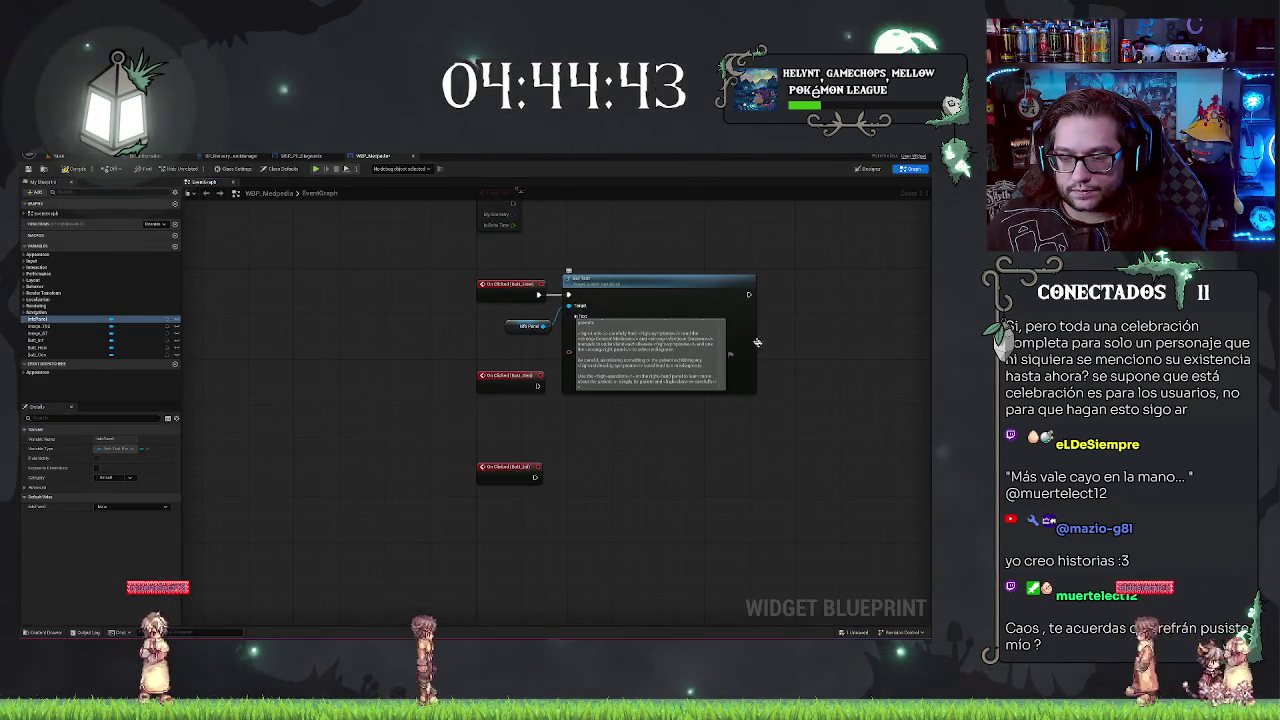
{"action": "left_click", "coordinate": [718, 284]}
{"action": "left_click_drag", "start_coordinate": [617, 282], "coordinate": [645, 282]}
{"action": "left_click_drag", "start_coordinate": [522, 530], "coordinate": [521, 639]}
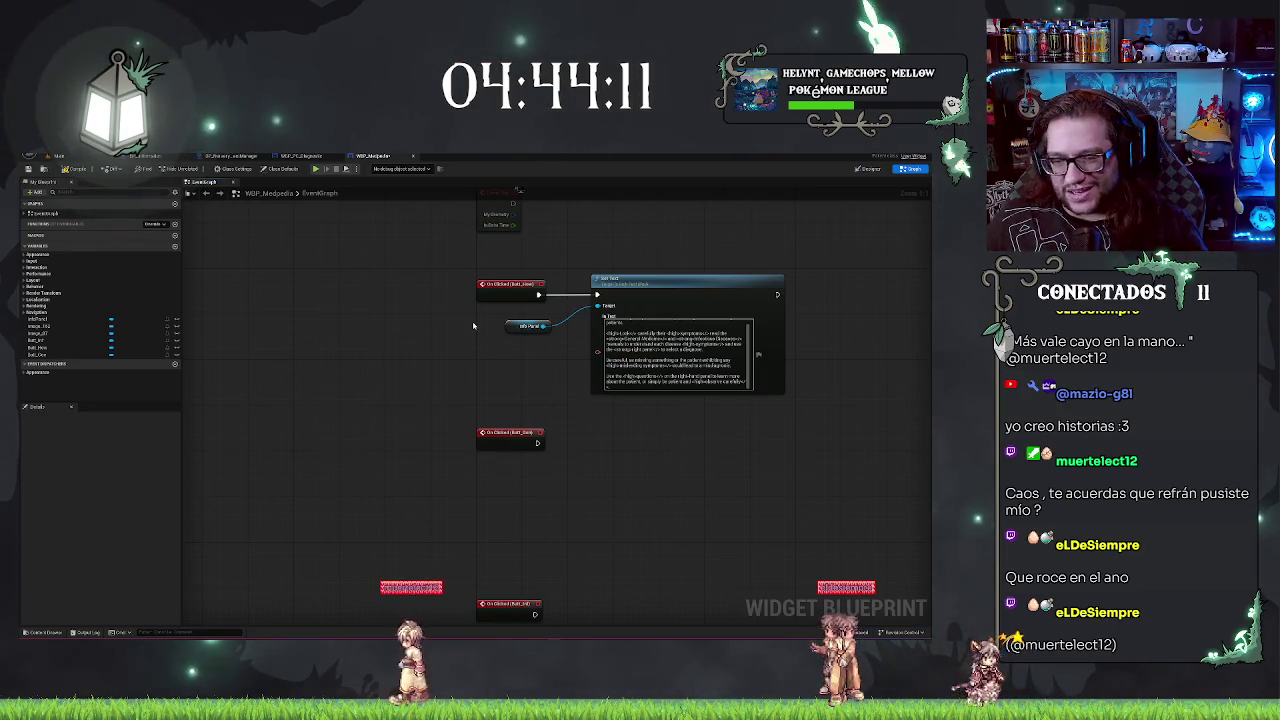
{"action": "left_click", "coordinate": [529, 328]}
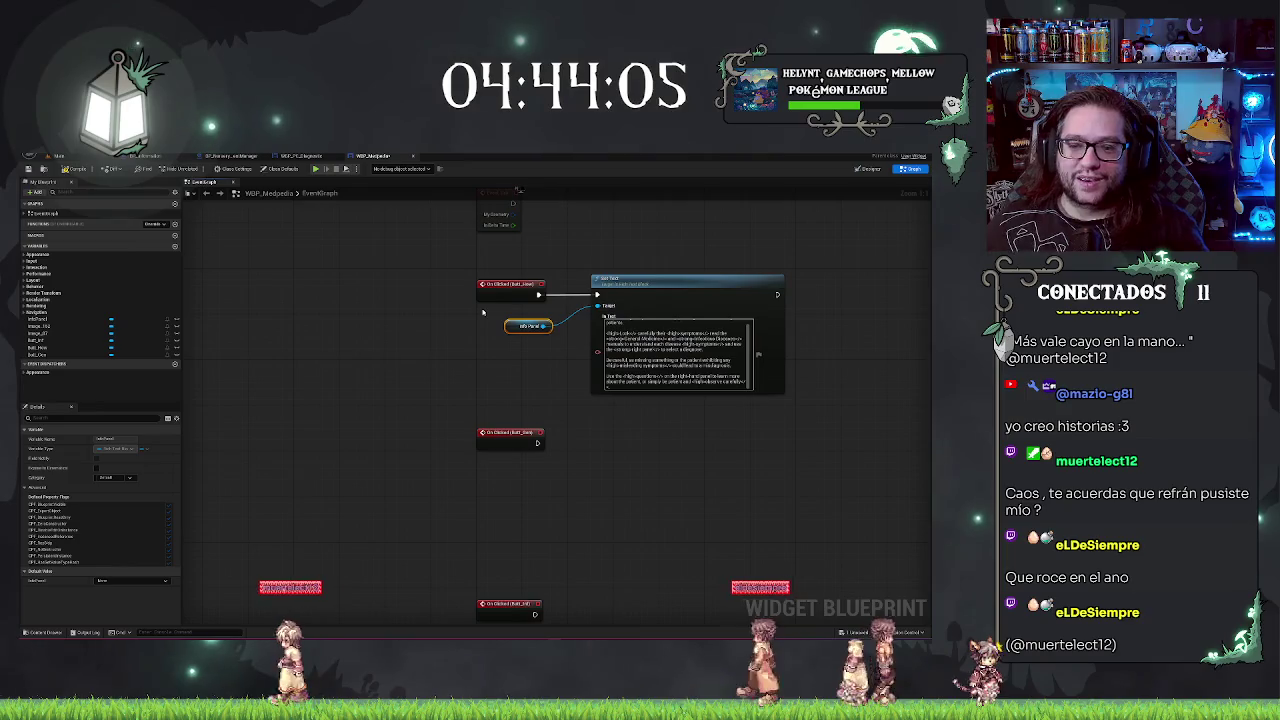
{"action": "left_click_drag", "start_coordinate": [527, 326], "coordinate": [520, 337]}
{"action": "left_click", "coordinate": [443, 364]}
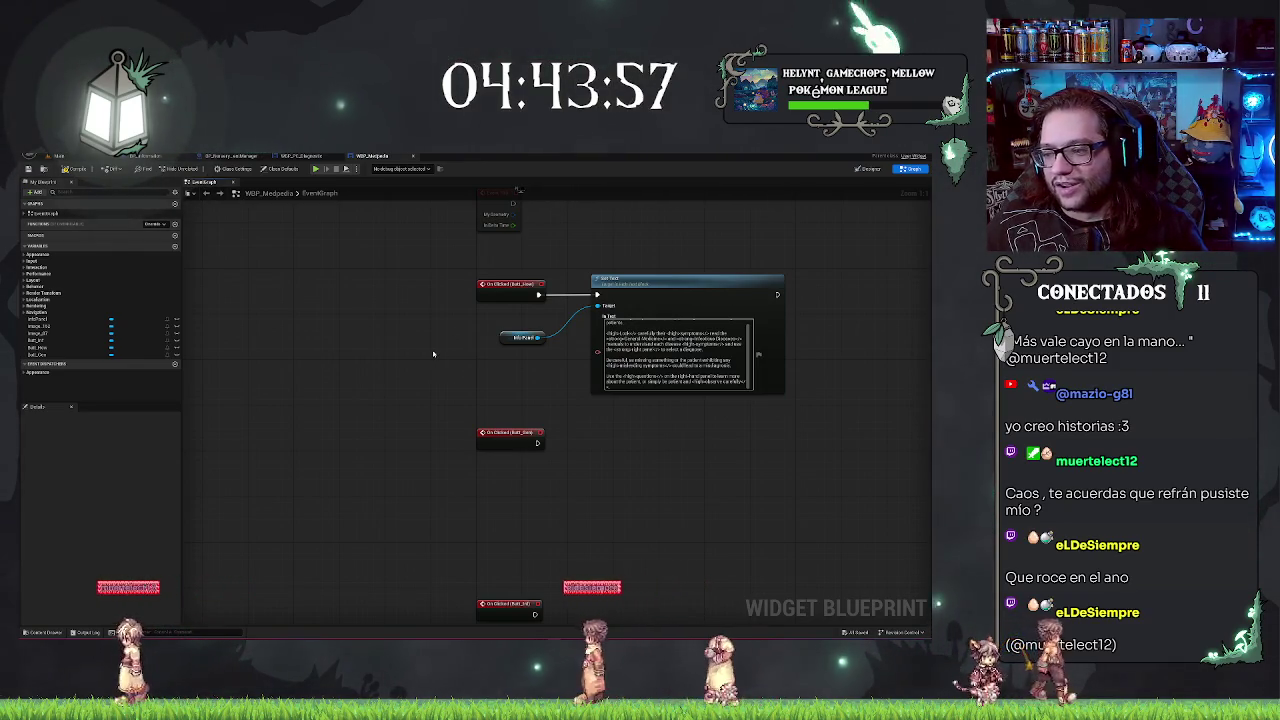
{"action": "left_click_drag", "start_coordinate": [433, 353], "coordinate": [390, 358]}
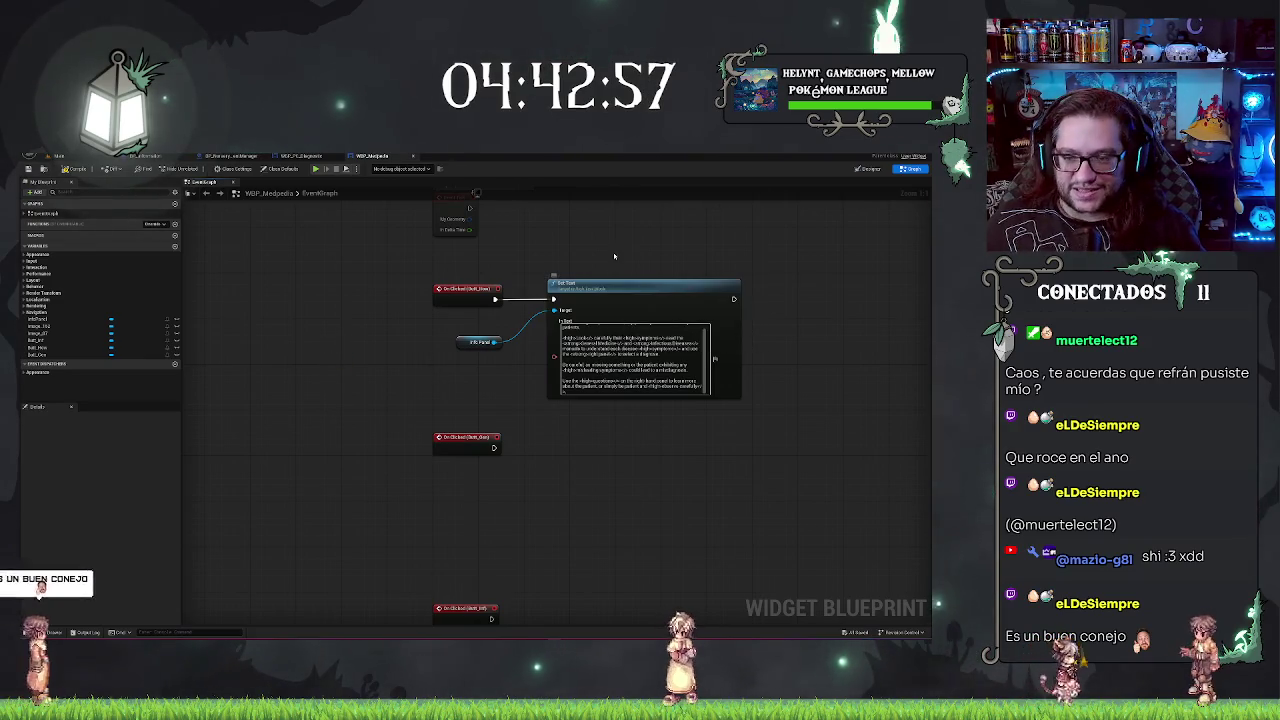
Step: Compile the WBP_Medpedia widget blueprint
{"action": "left_click_drag", "start_coordinate": [545, 275], "coordinate": [705, 410]}
{"action": "left_click", "coordinate": [488, 380]}
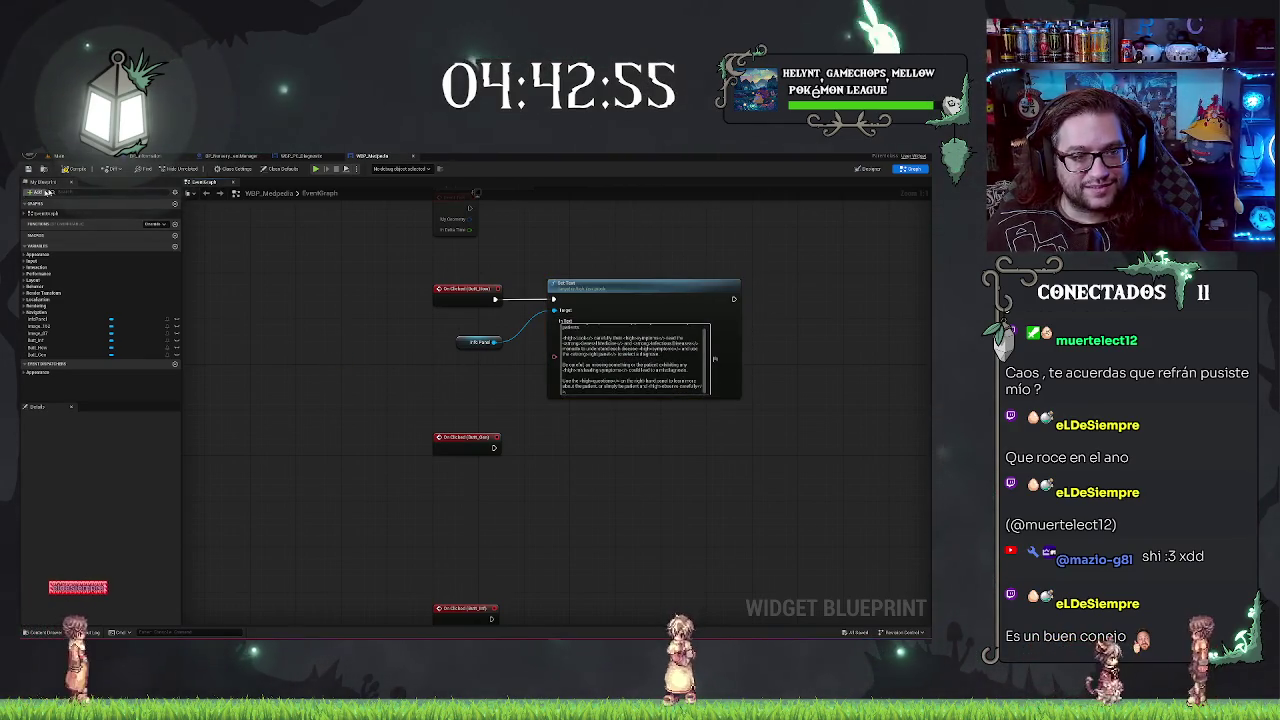
{"action": "left_click", "coordinate": [73, 169]}
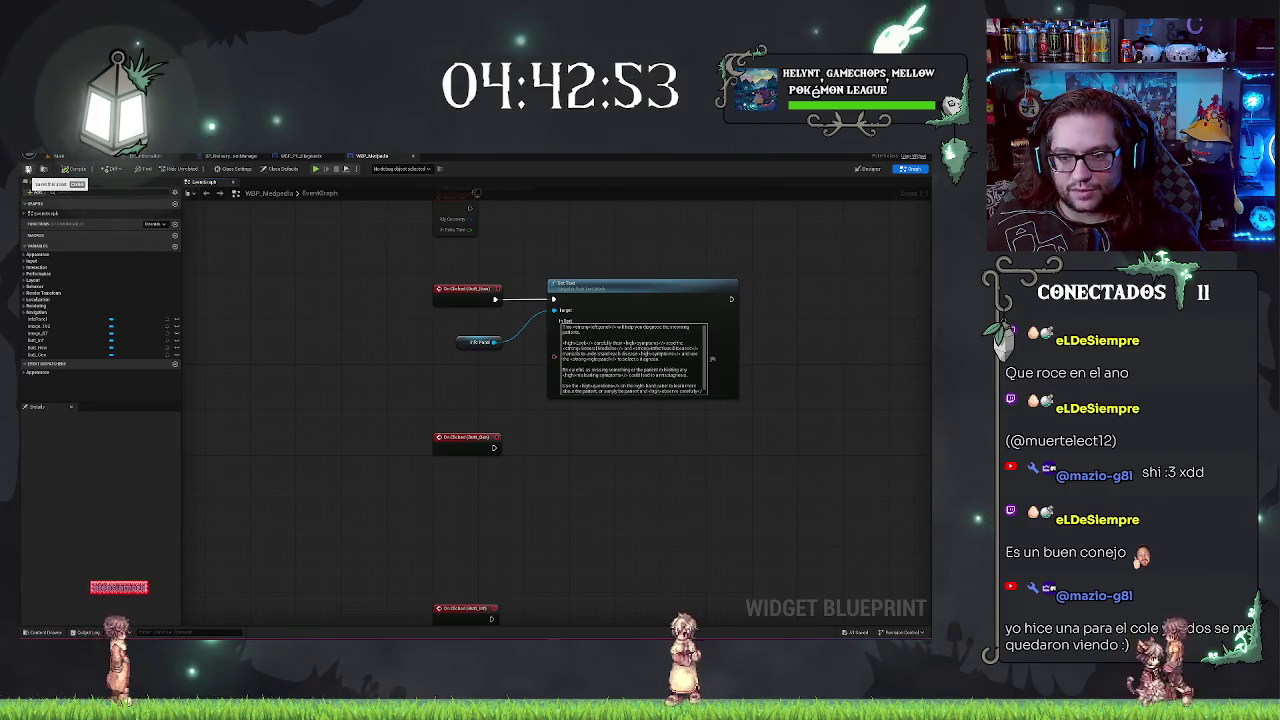
Step: Duplicate the first Set Text node and place the copy beside the second On Clicked event
{"action": "left_click", "coordinate": [580, 345]}
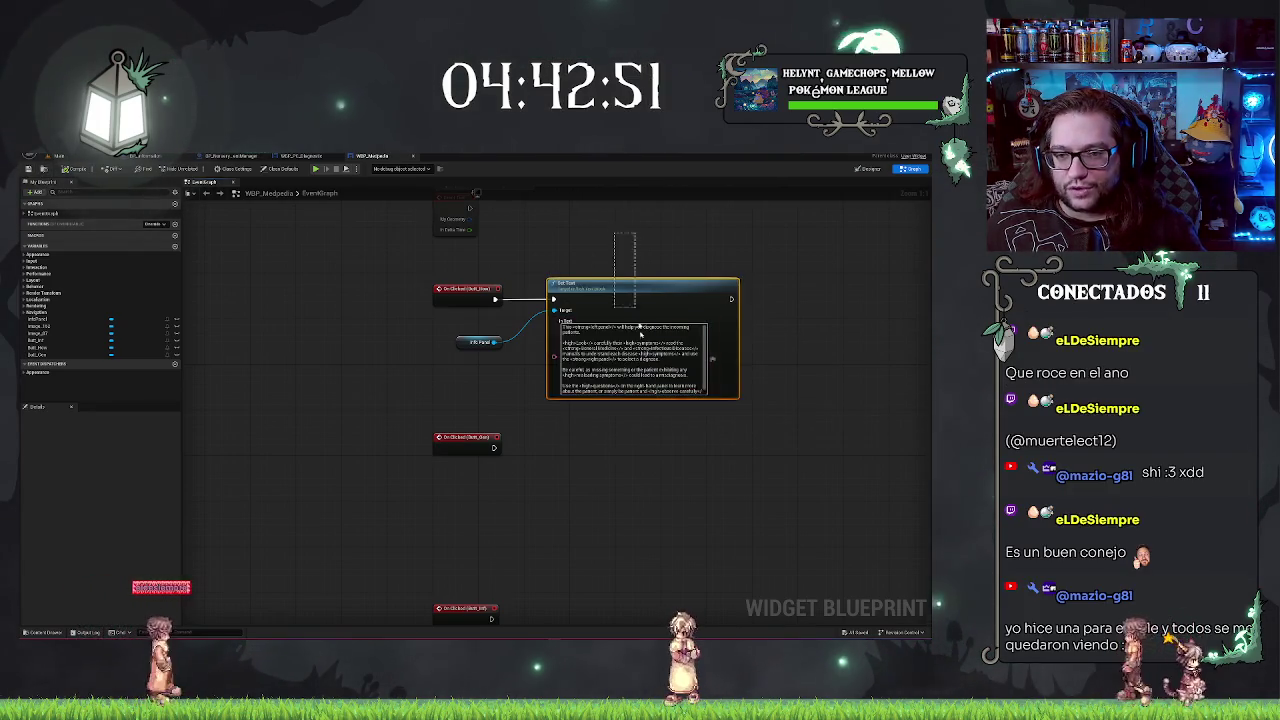
{"action": "key", "text": "ctrl+v"}
{"action": "left_click_drag", "start_coordinate": [615, 424], "coordinate": [588, 375]}
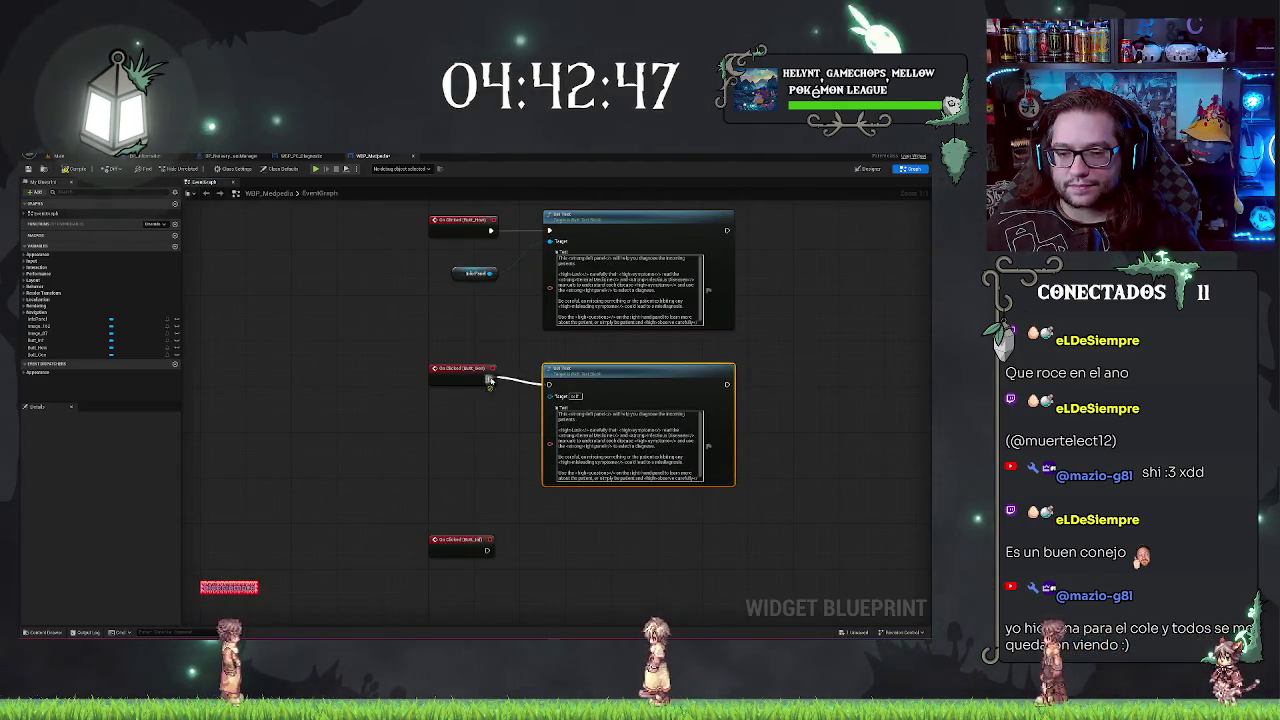
{"action": "left_click", "coordinate": [523, 443]}
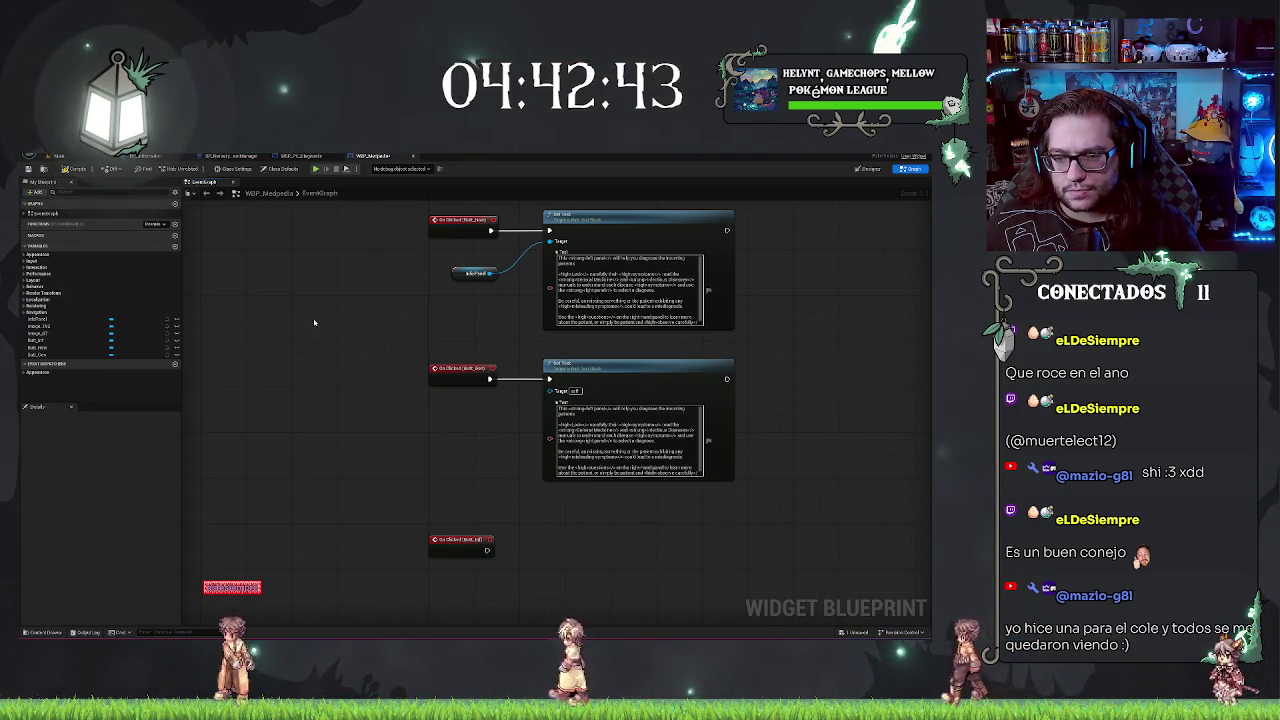
{"action": "mouse_move", "coordinate": [313, 322]}
{"action": "left_mouse_down"}
{"action": "mouse_move", "coordinate": [383, 407]}
{"action": "mouse_move", "coordinate": [307, 443]}
{"action": "left_mouse_up"}
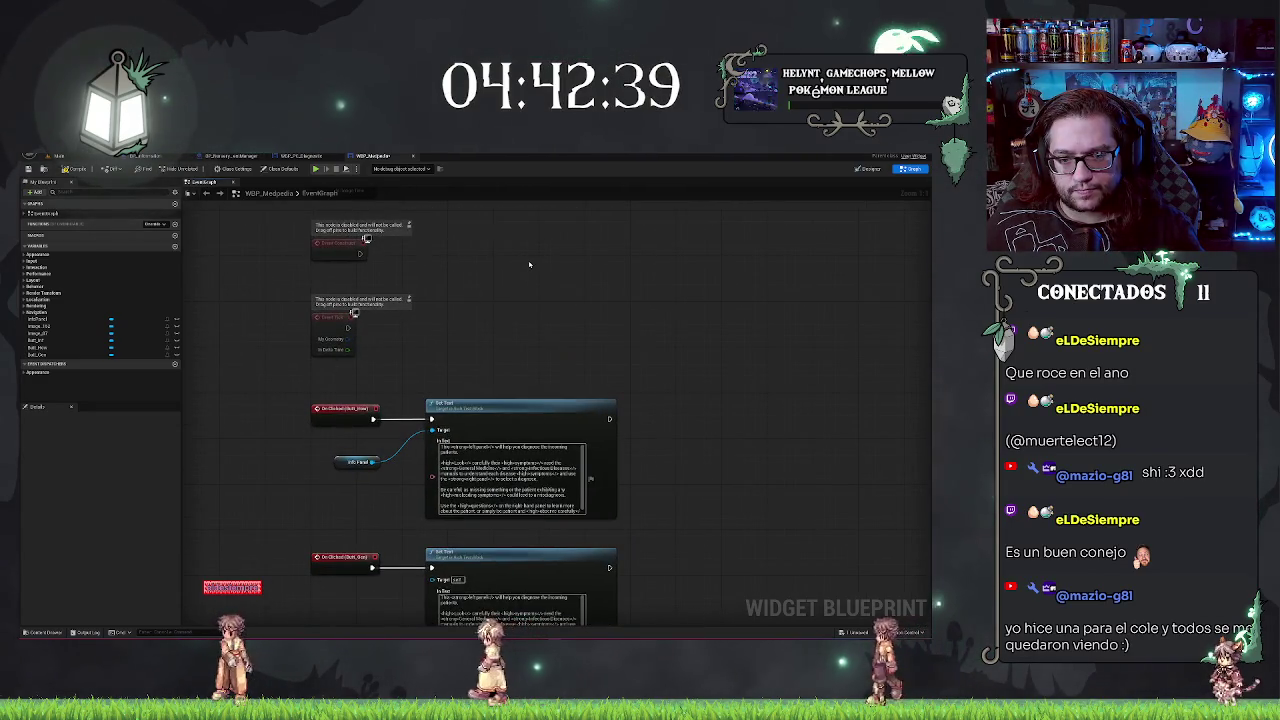
Step: Wire Event Construct into the first Set Text node and compile the widget
{"action": "left_click_drag", "start_coordinate": [496, 285], "coordinate": [566, 396]}
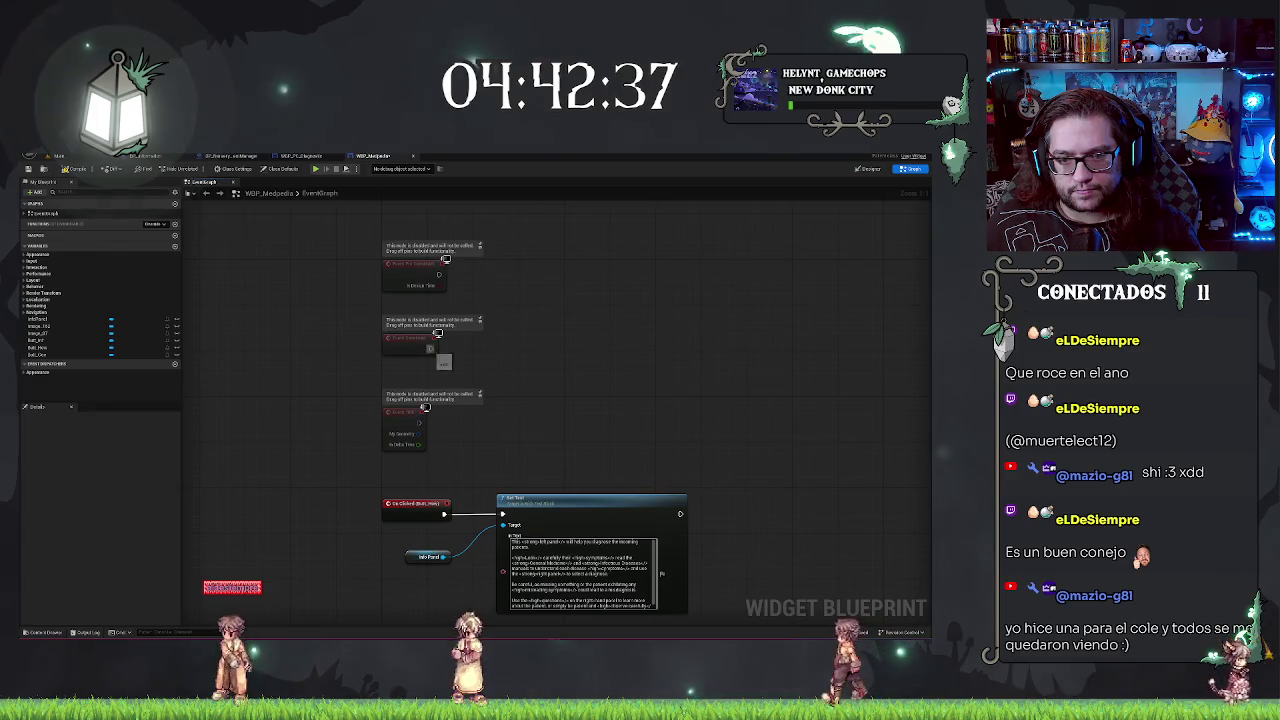
{"action": "left_click_drag", "start_coordinate": [503, 514], "coordinate": [503, 515]}
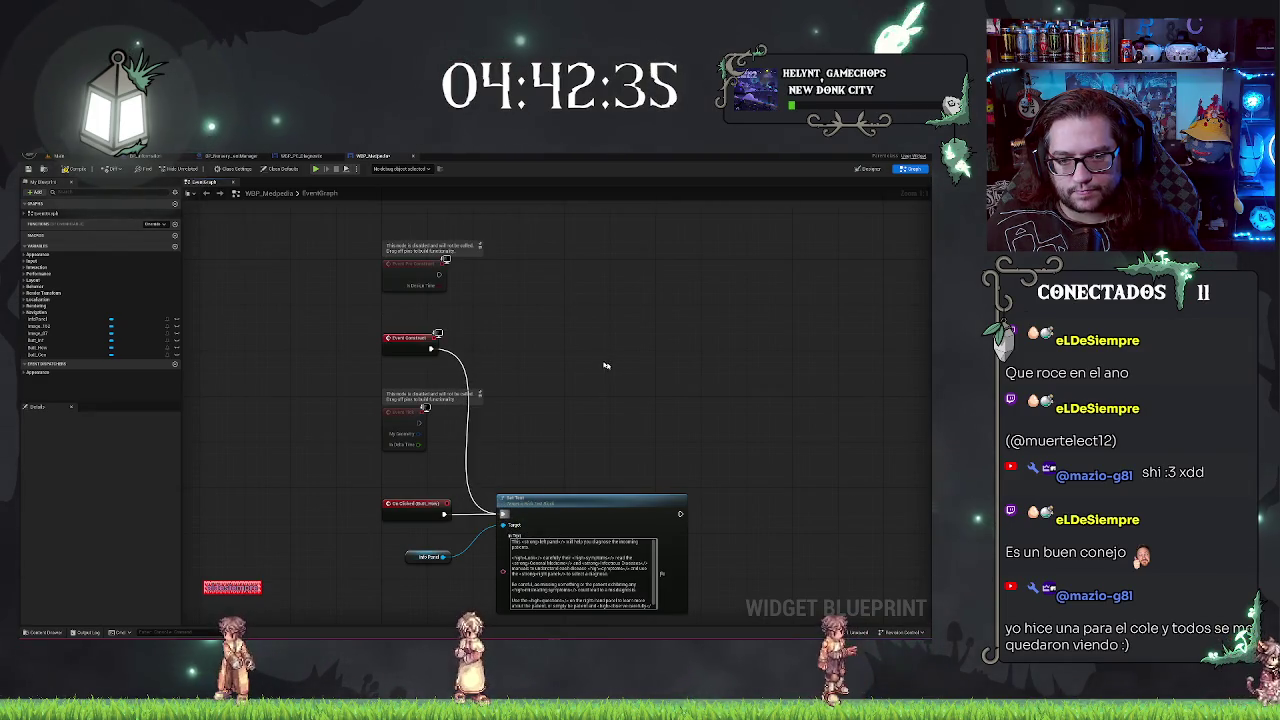
{"action": "left_click", "coordinate": [70, 169]}
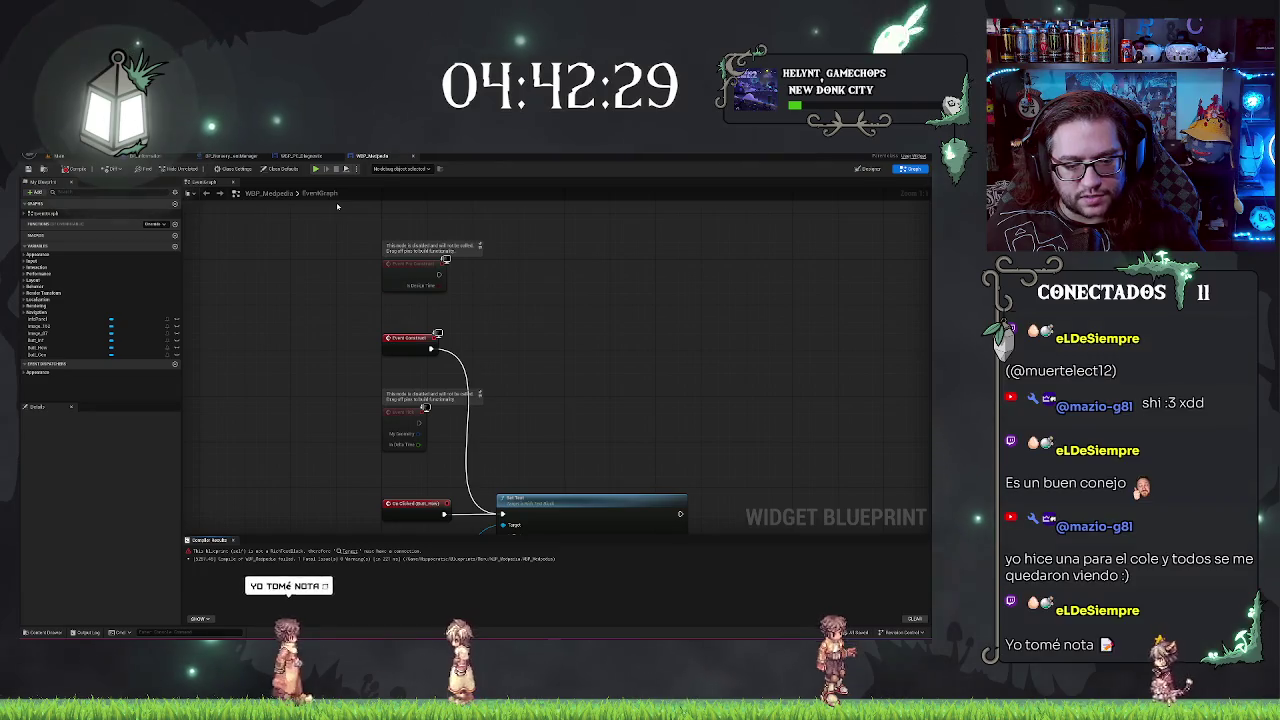
Step: Connect InfoPanel to the second Set Text node's Target pin and recompile to clear the error
{"action": "left_click_drag", "start_coordinate": [598, 344], "coordinate": [625, 231]}
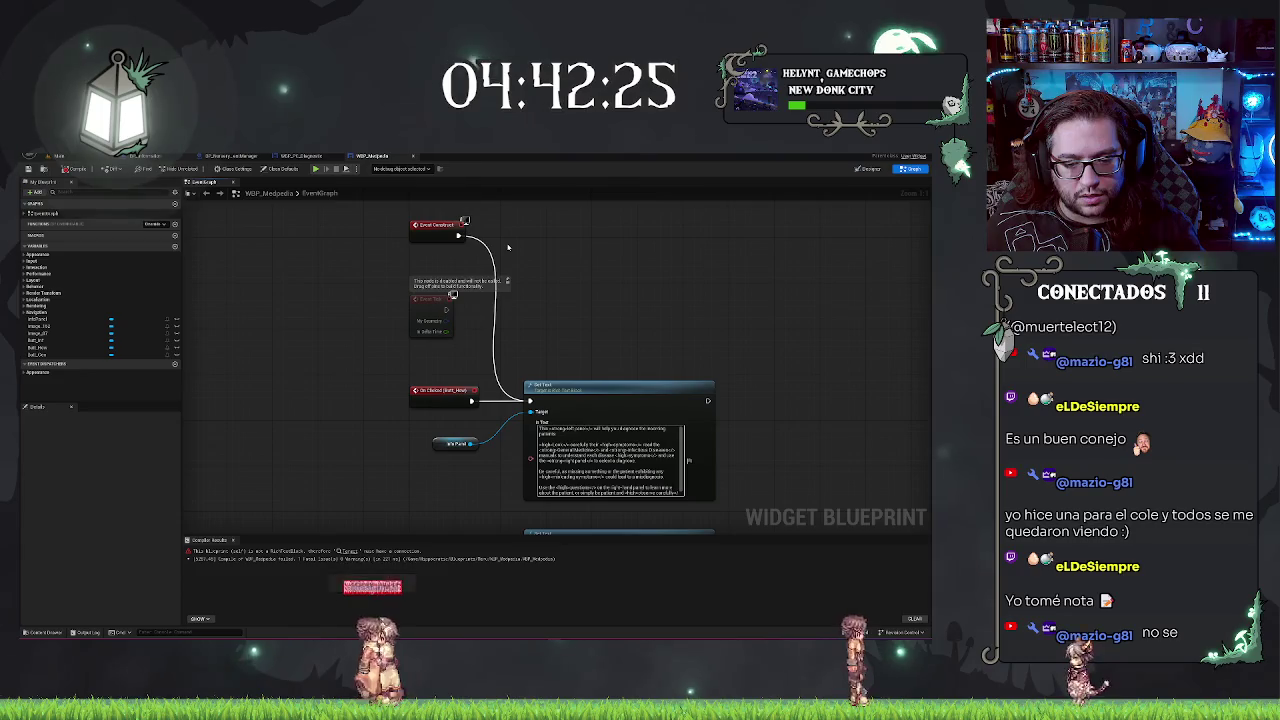
{"action": "left_click_drag", "start_coordinate": [545, 511], "coordinate": [564, 342]}
{"action": "left_click_drag", "start_coordinate": [490, 274], "coordinate": [551, 393]}
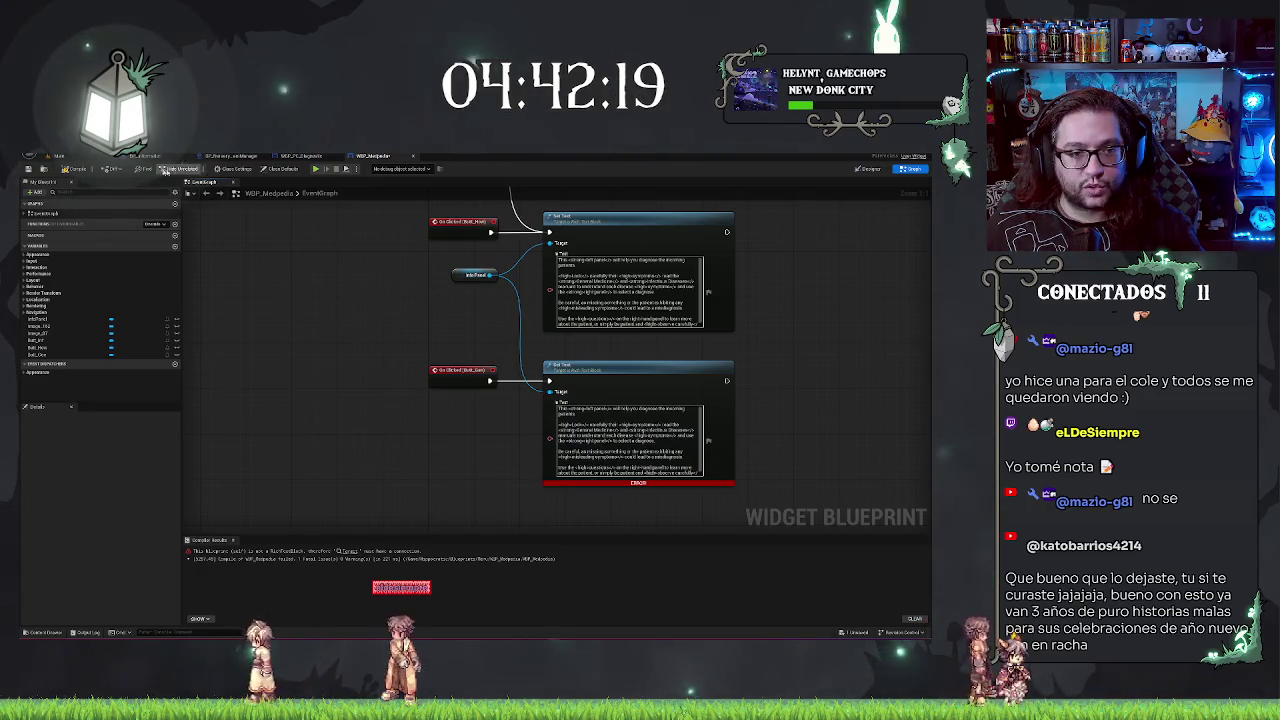
{"action": "left_click", "coordinate": [32, 170]}
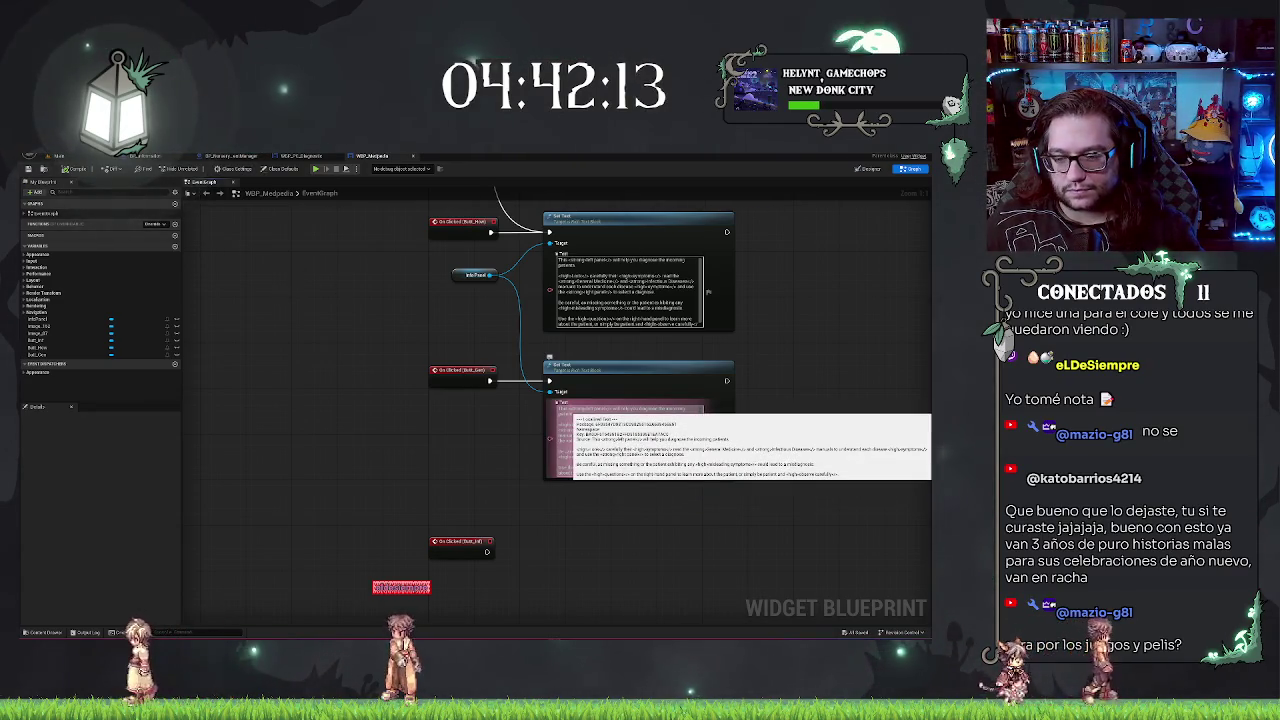
Step: Swap the second Set Text node's copied diagnosis text for a short General Medicine entry
{"action": "key", "text": "ctrl+z"}
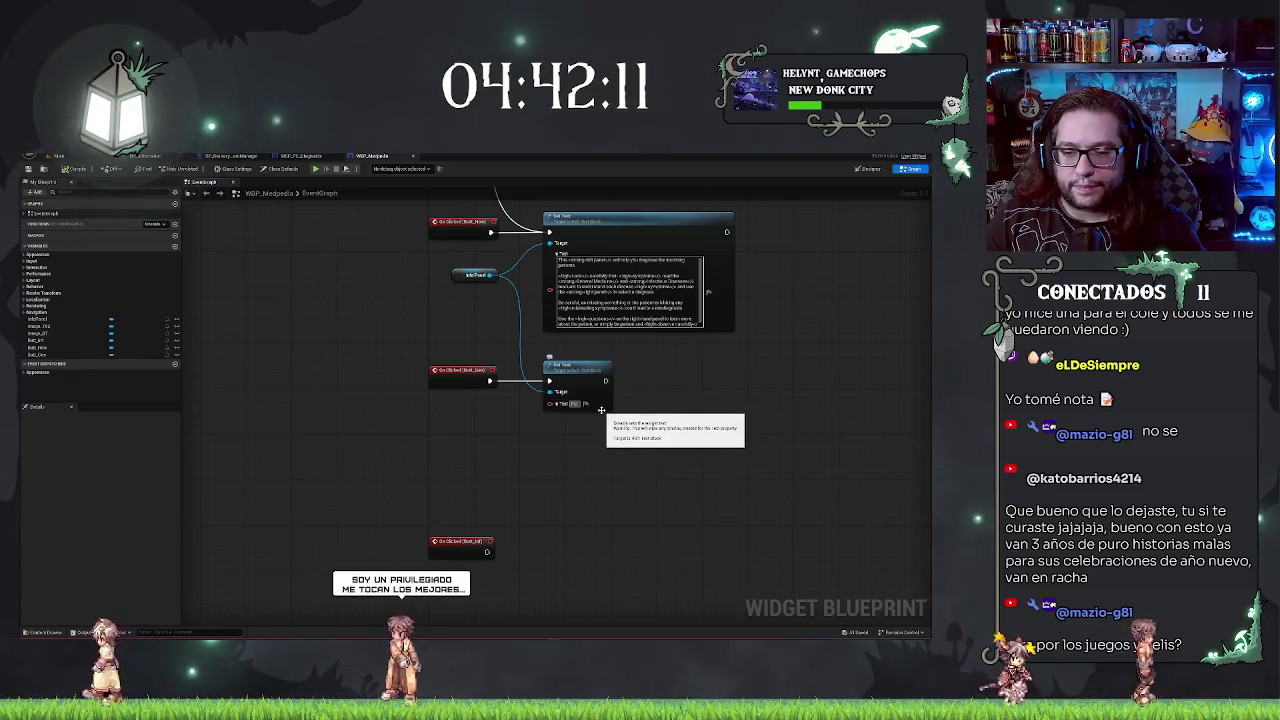
{"action": "left_click", "coordinate": [598, 409]}
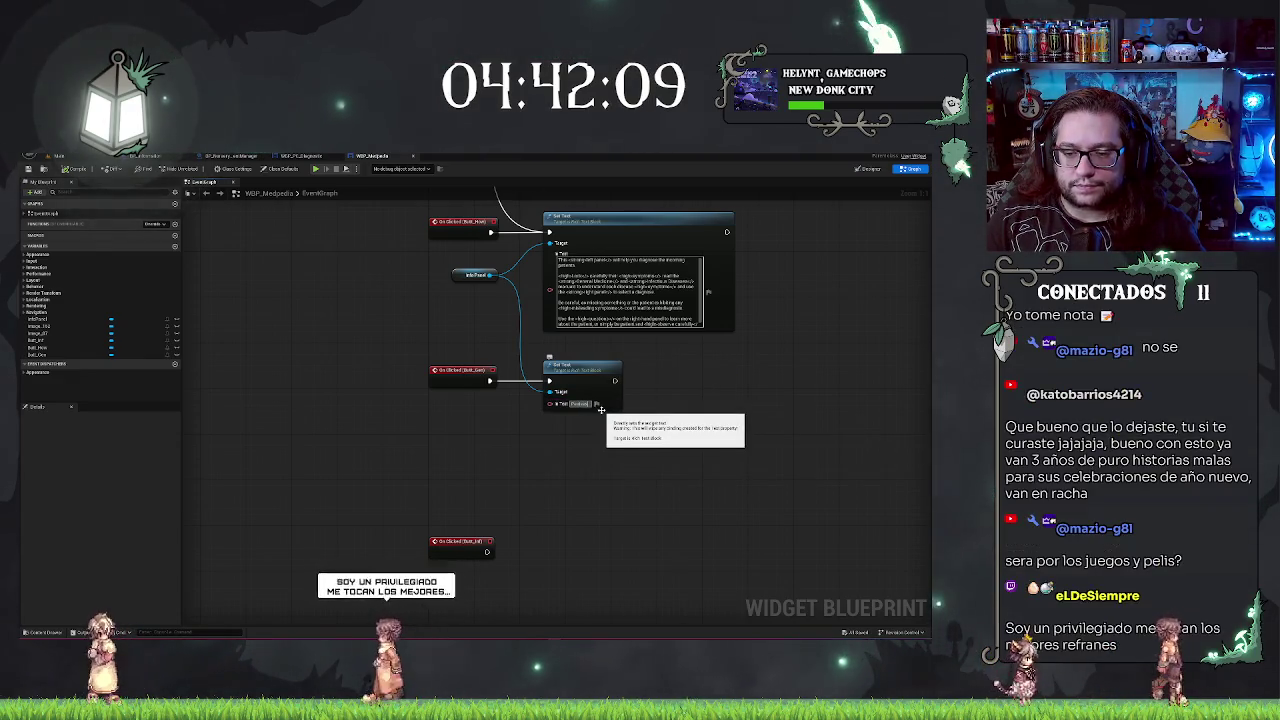
{"action": "key", "text": "ctrl+v"}
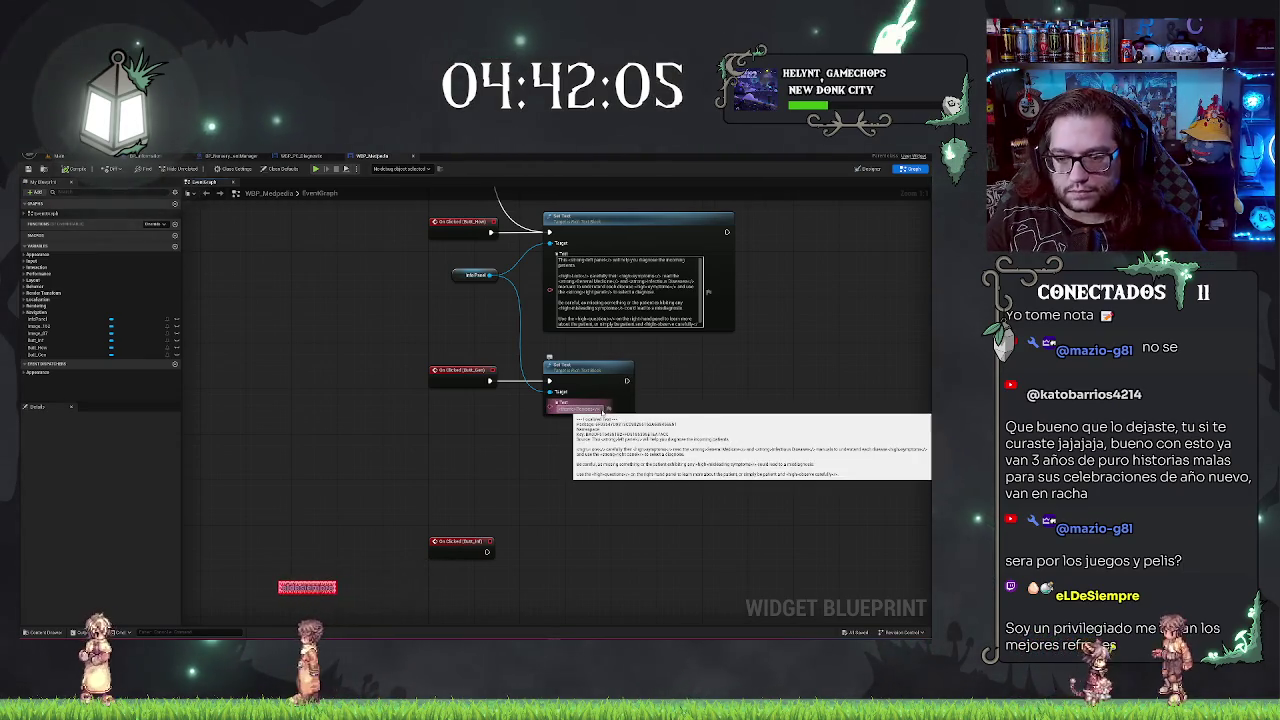
{"action": "key", "text": "Return"}
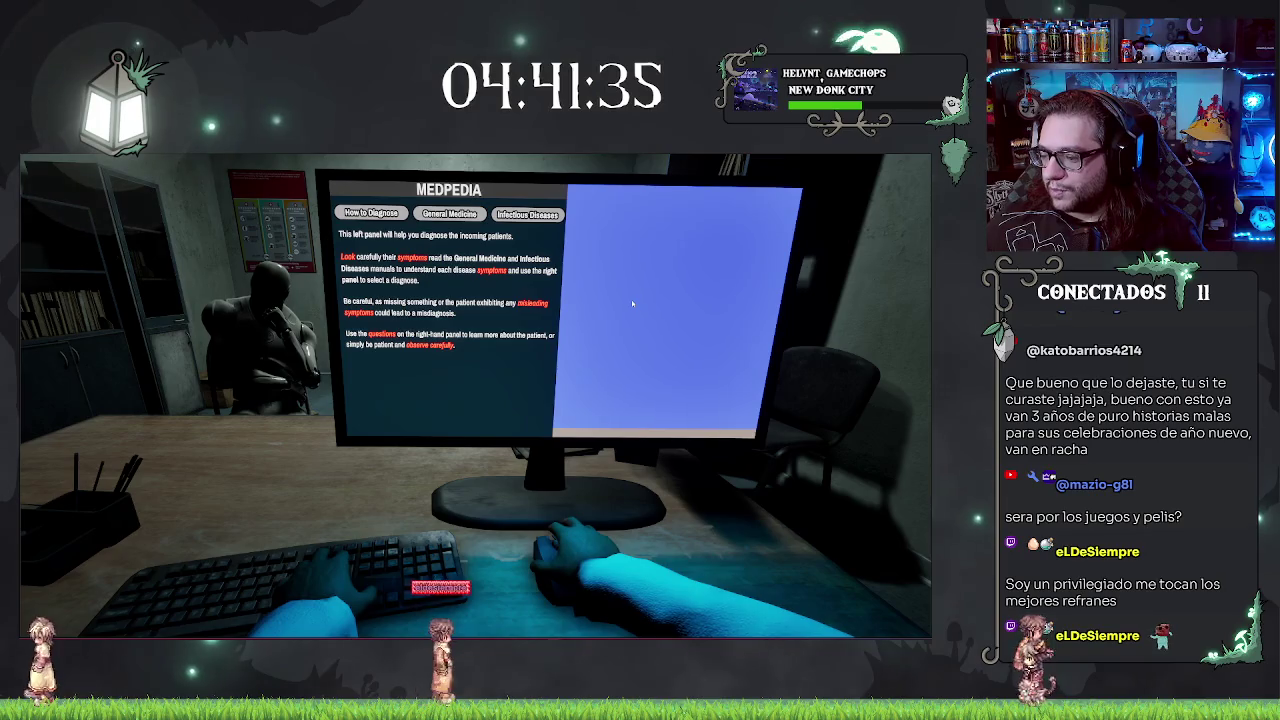
{"action": "left_click", "coordinate": [455, 215]}
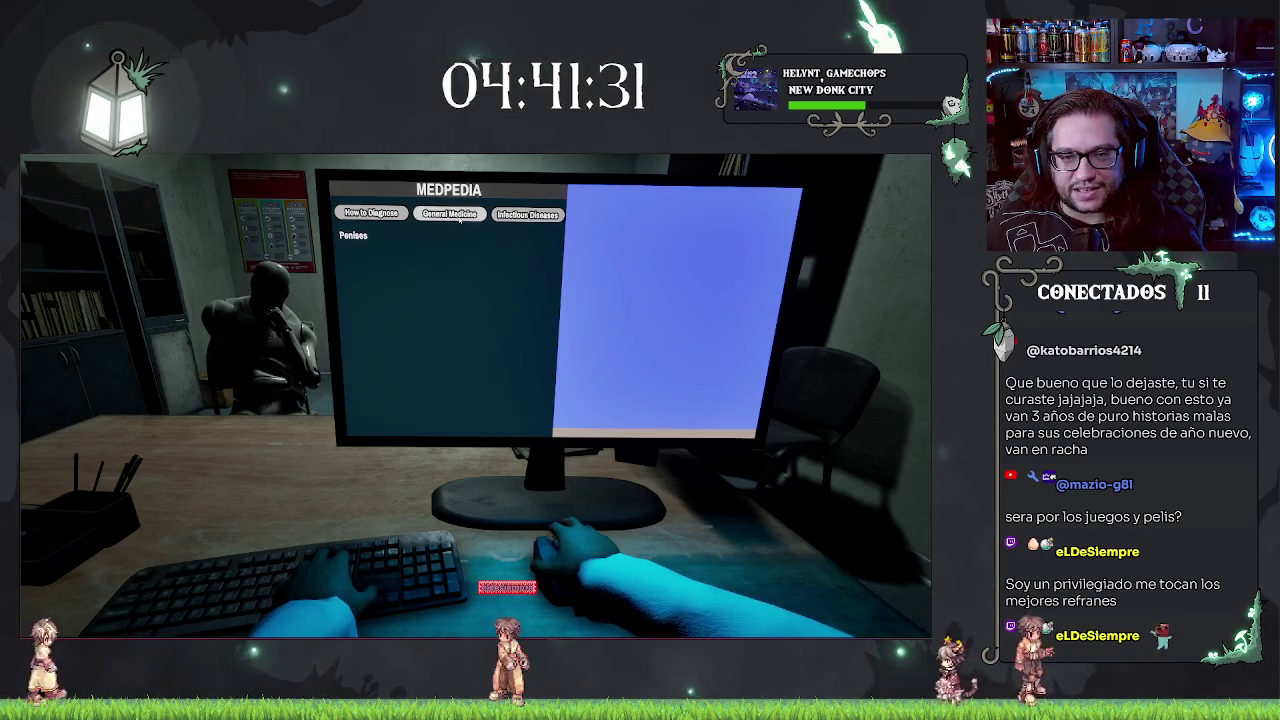
{"action": "left_click", "coordinate": [371, 213]}
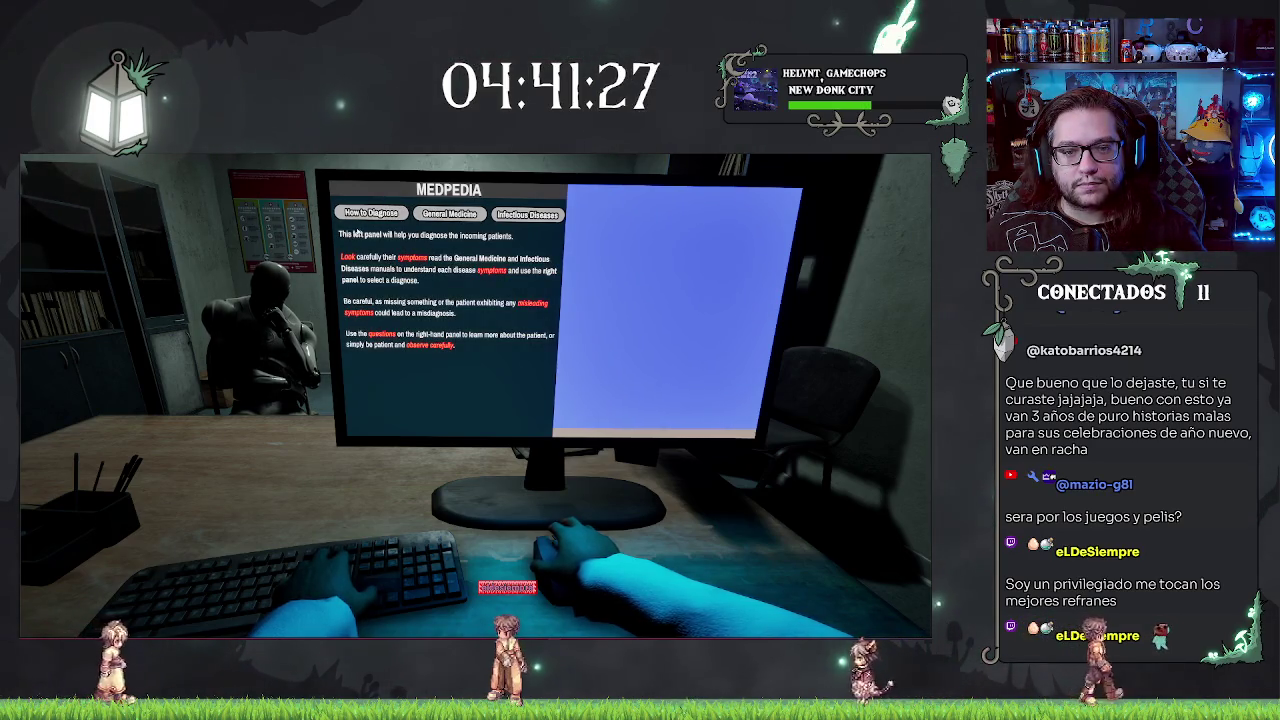
{"action": "left_click", "coordinate": [440, 218]}
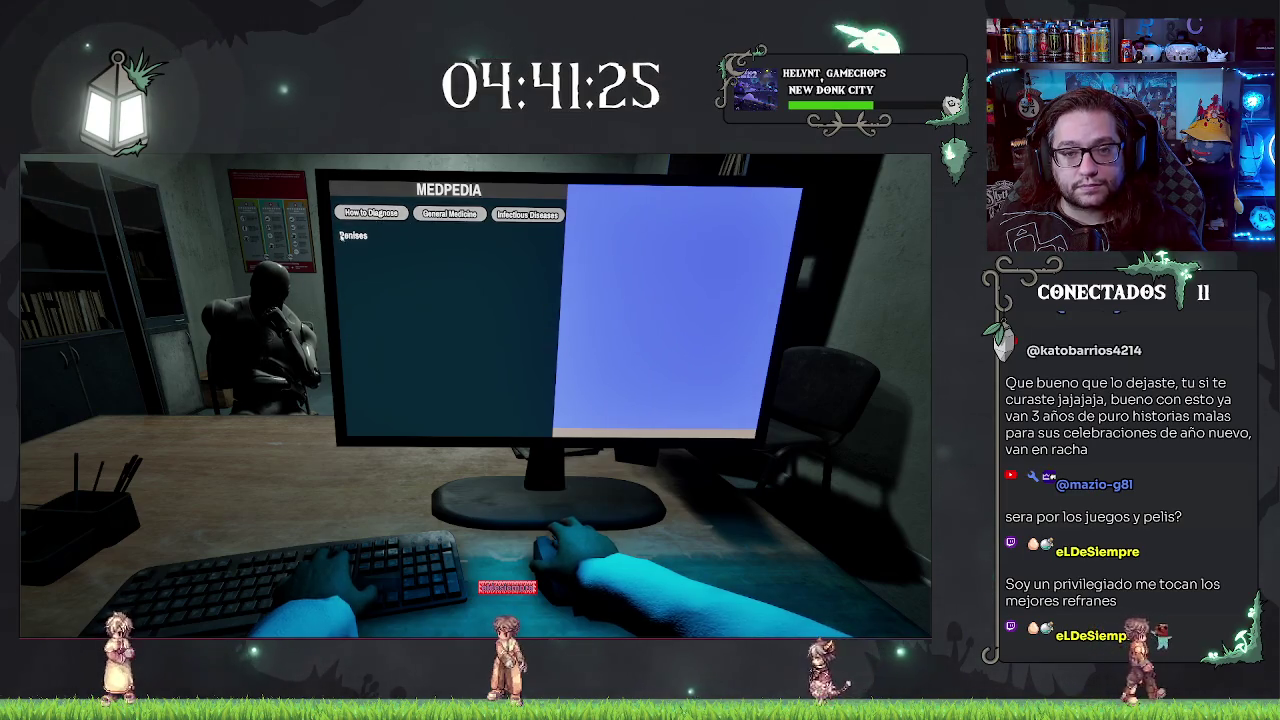
{"action": "left_click", "coordinate": [371, 213]}
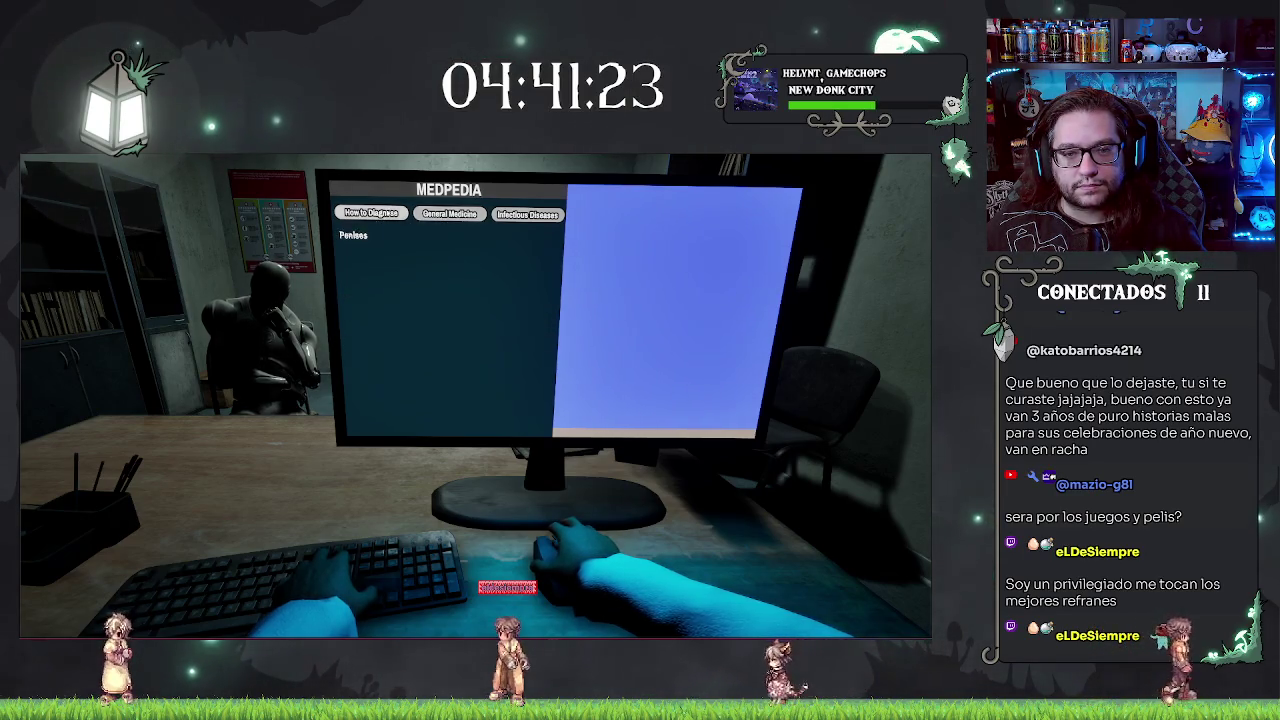
{"action": "left_click", "coordinate": [432, 215]}
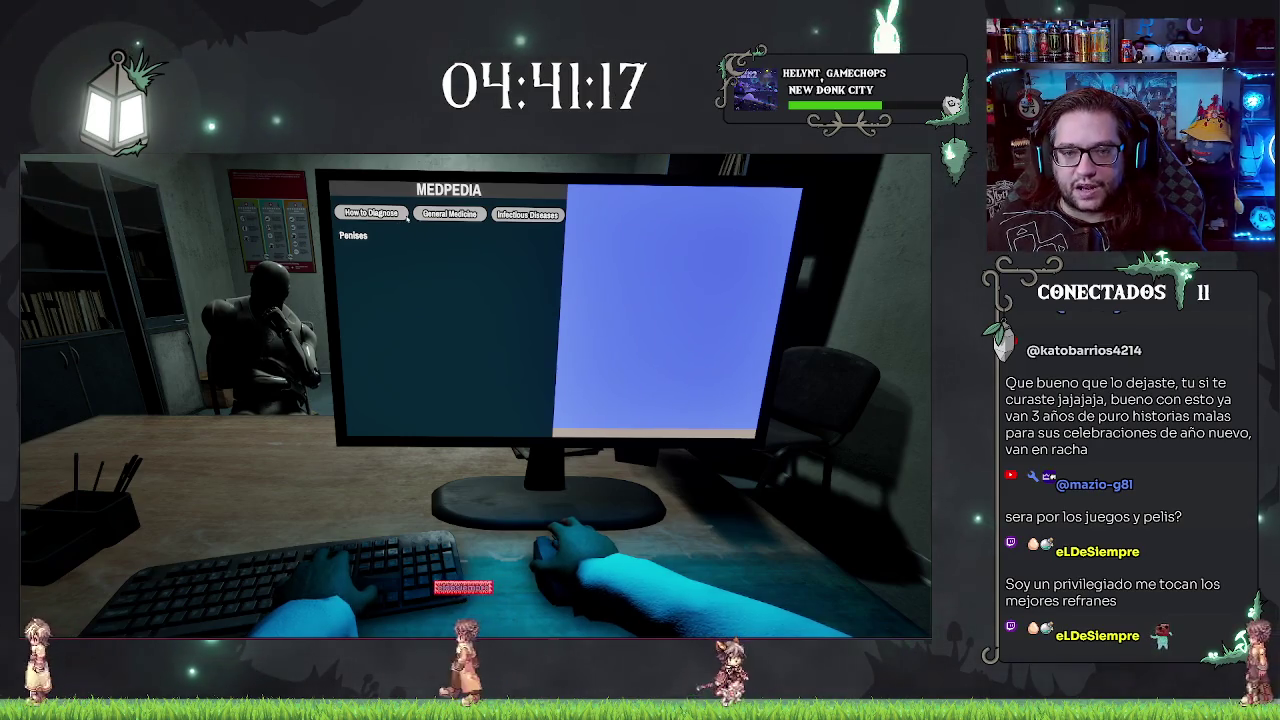
{"action": "left_click", "coordinate": [371, 213]}
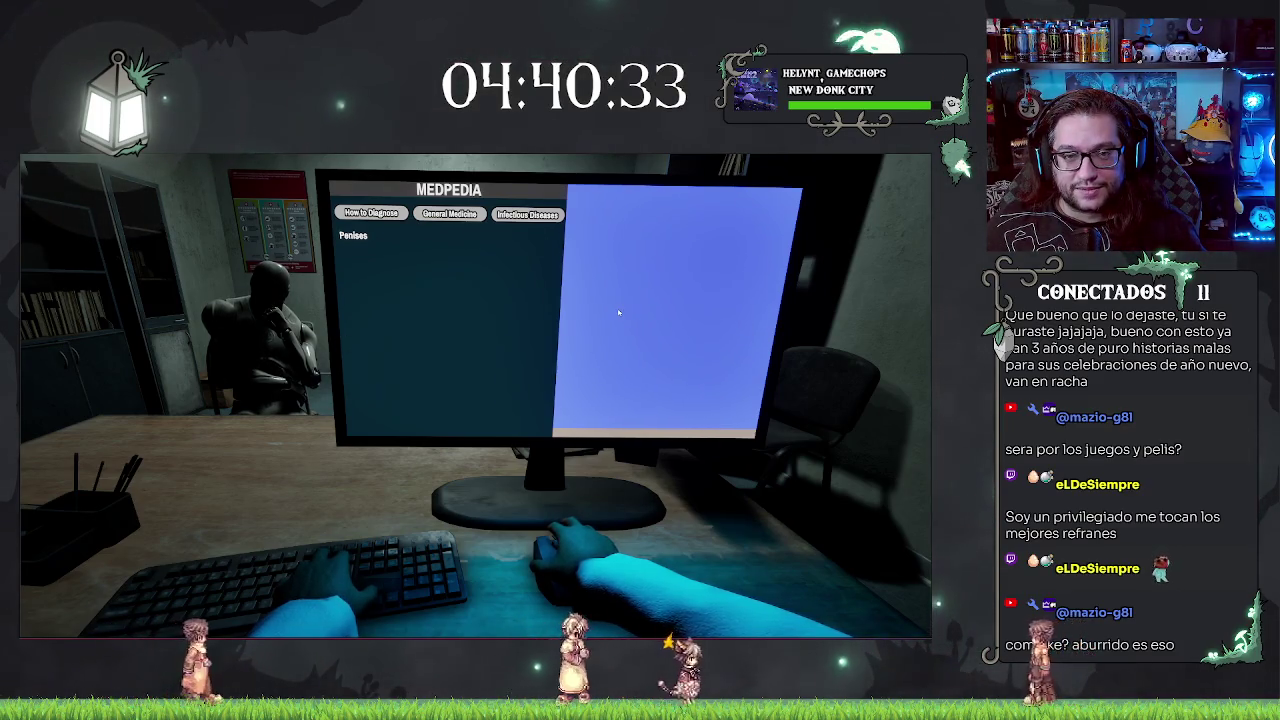
{"action": "key", "text": "Escape"}
{"action": "mouse_move", "coordinate": [740, 407]}
{"action": "left_mouse_down"}
{"action": "mouse_move", "coordinate": [697, 394]}
{"action": "mouse_move", "coordinate": [735, 451]}
{"action": "left_mouse_up"}
{"action": "left_click_drag", "start_coordinate": [612, 418], "coordinate": [492, 391]}
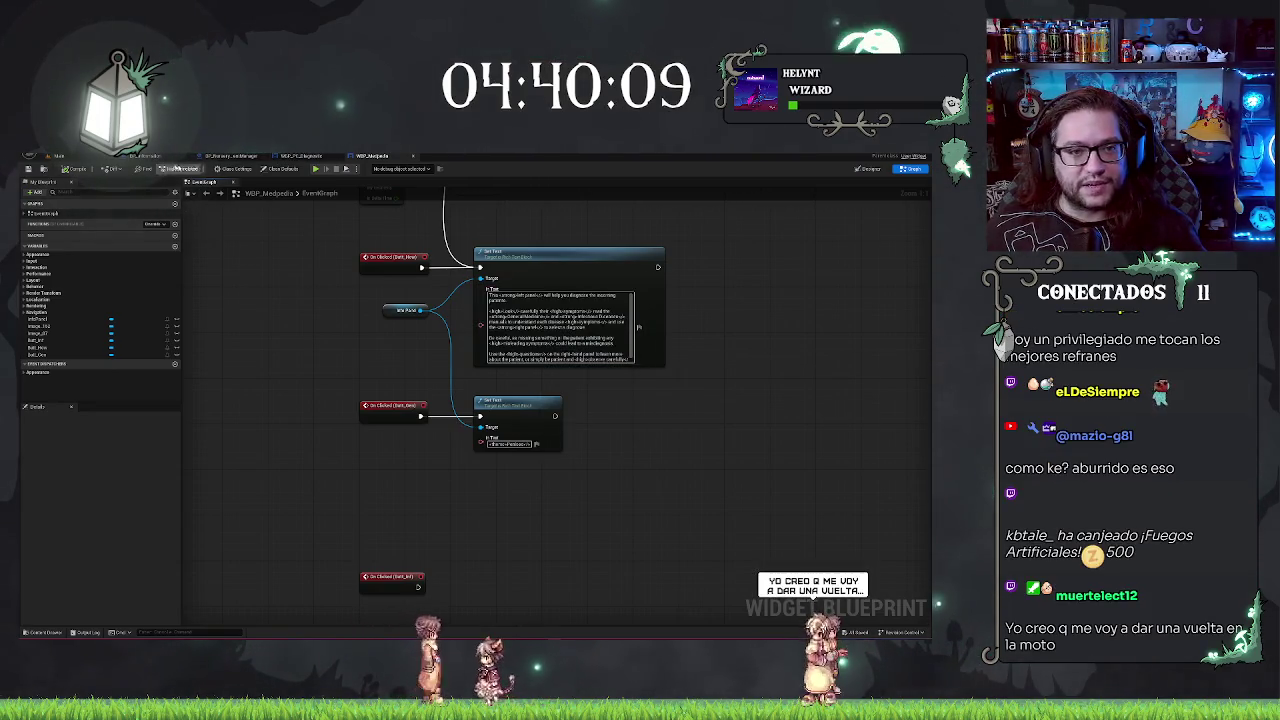
Step: Browse to Blueprints > UIs in the Content Browser and open the DT_HippocraticStyle data table
{"action": "key", "text": "ctrl+Tab"}
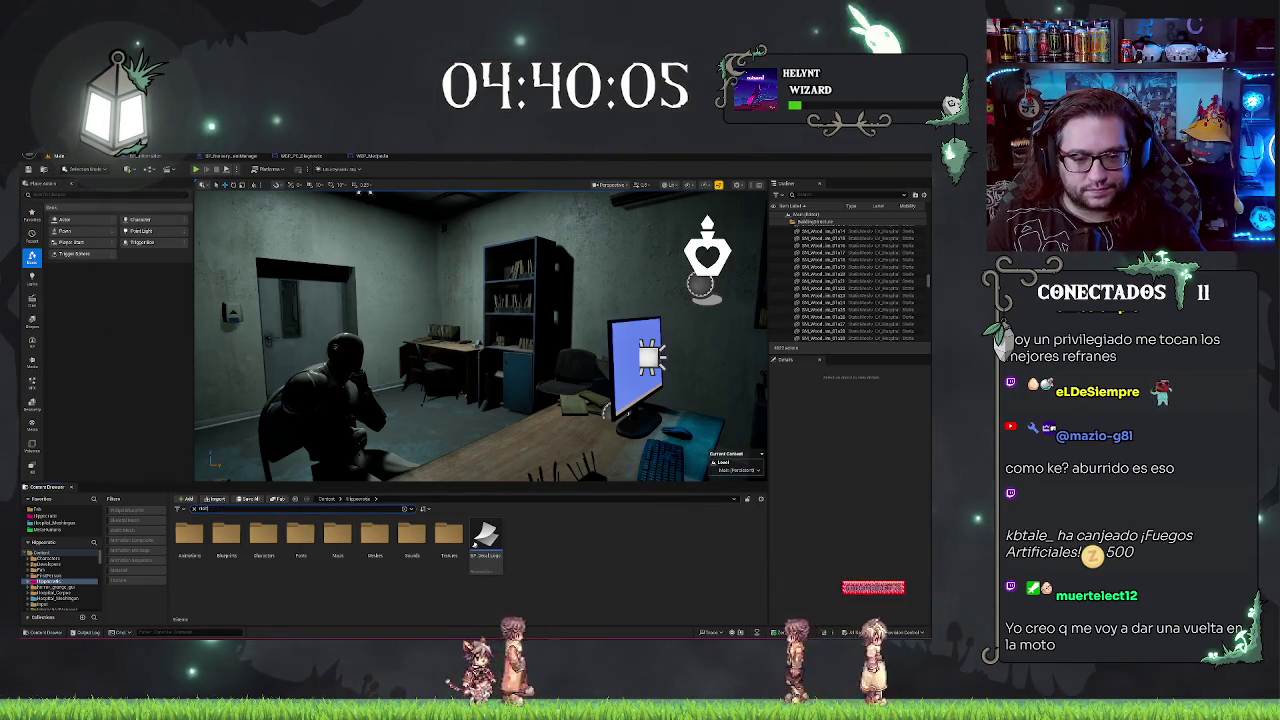
{"action": "type", "text": "te"}
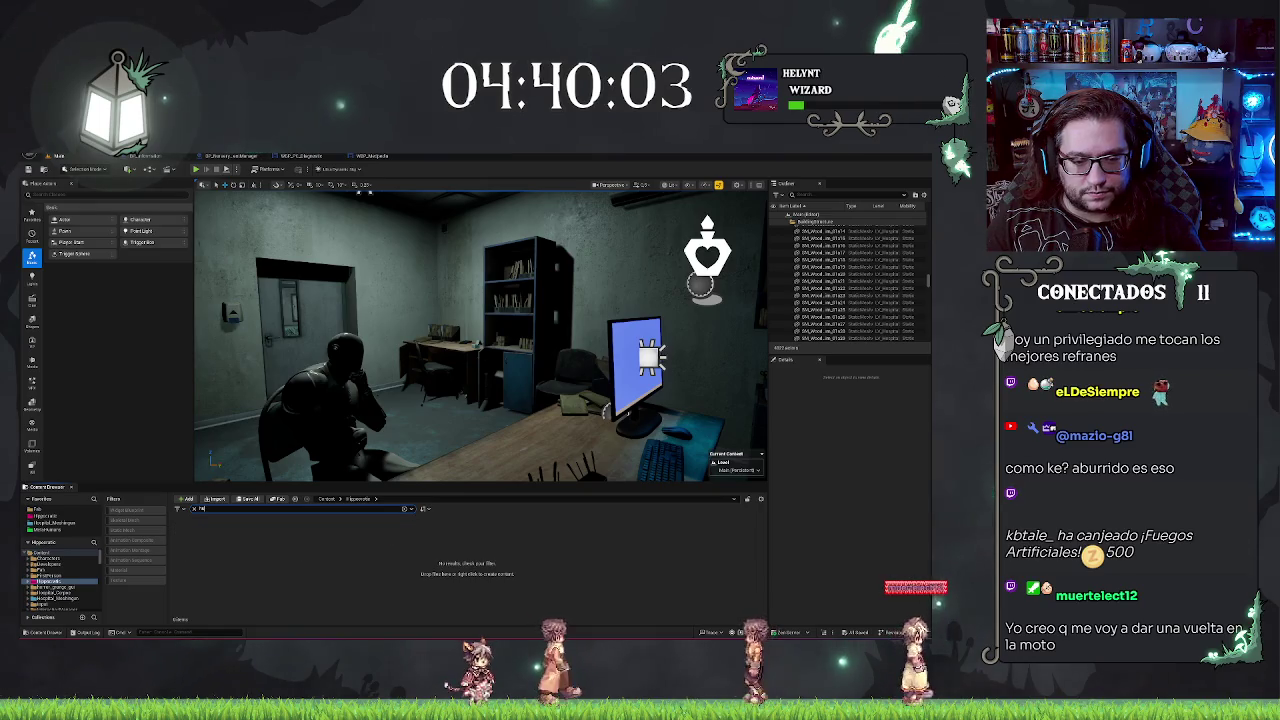
{"action": "type", "text": "xt"}
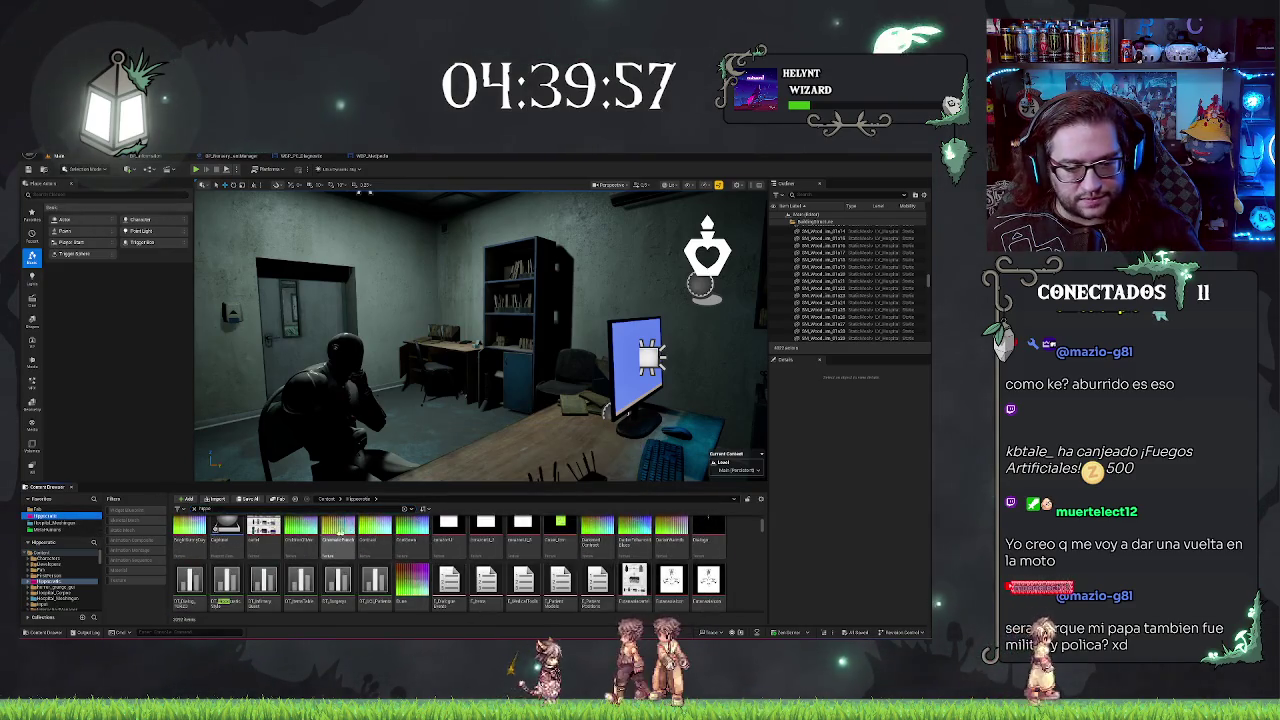
{"action": "key", "text": "Escape"}
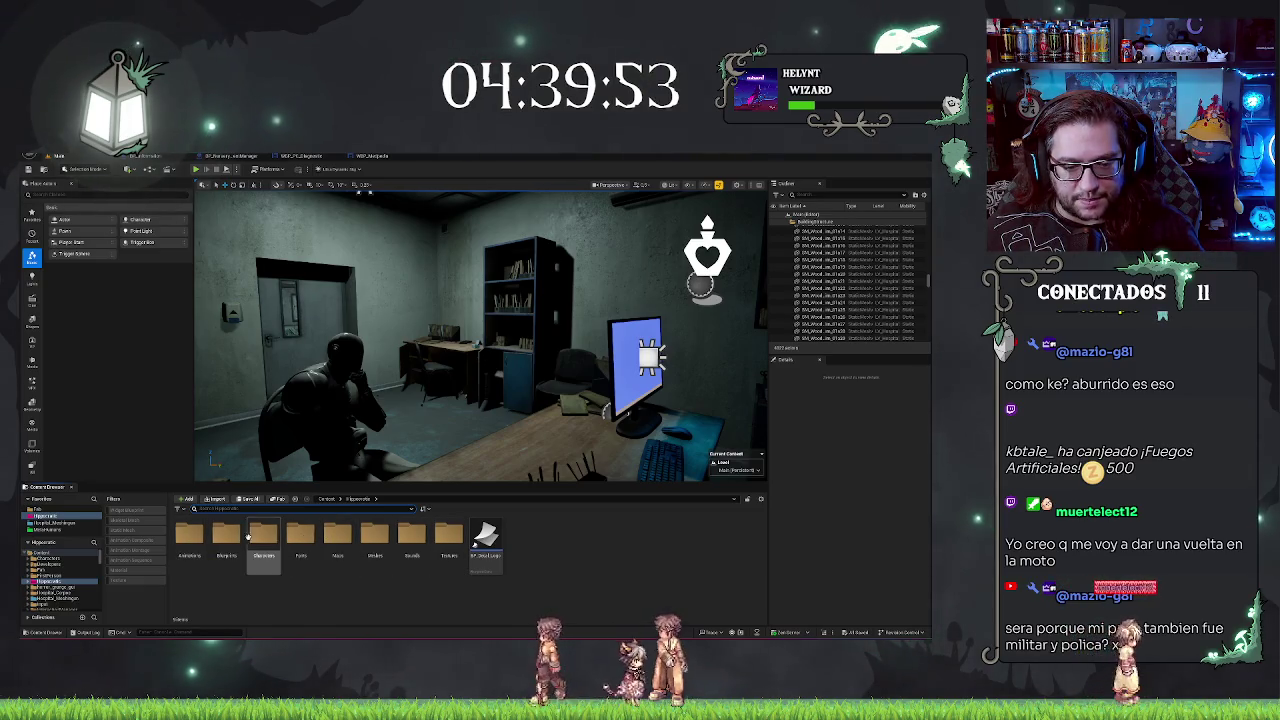
{"action": "double_click", "coordinate": [226, 535]}
{"action": "double_click", "coordinate": [411, 535]}
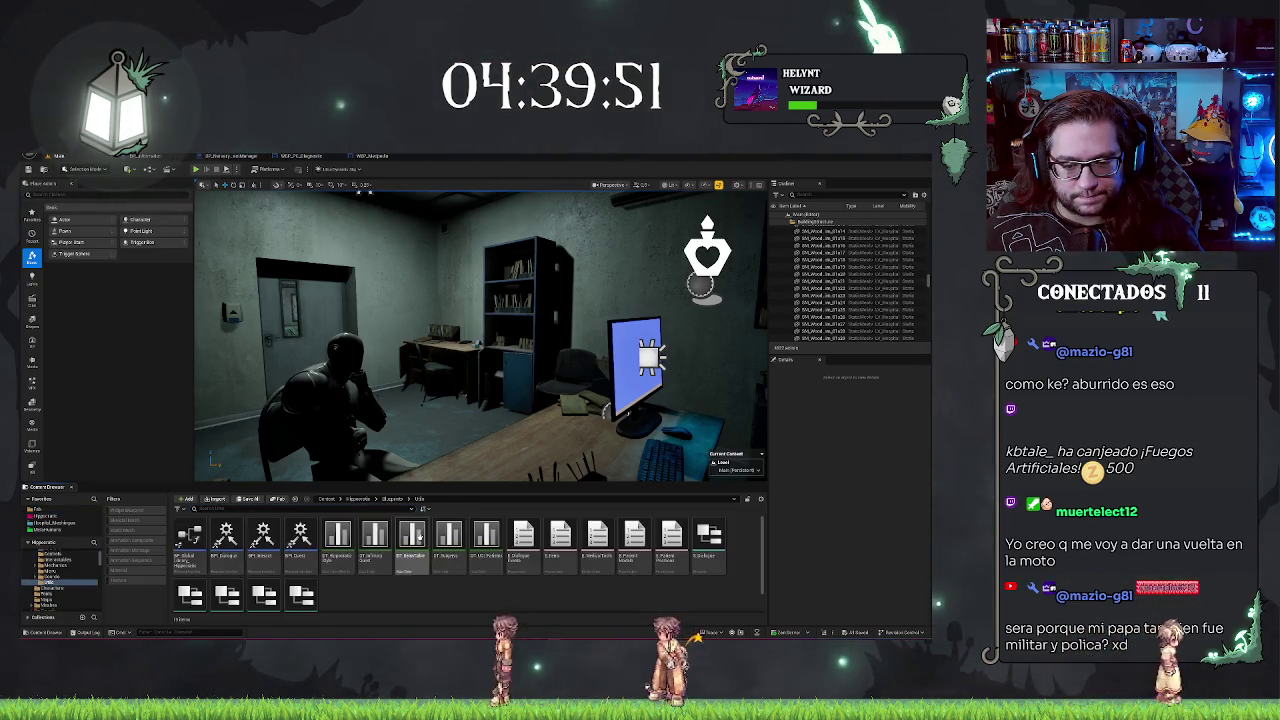
{"action": "left_click", "coordinate": [340, 536]}
{"action": "double_click", "coordinate": [340, 536]}
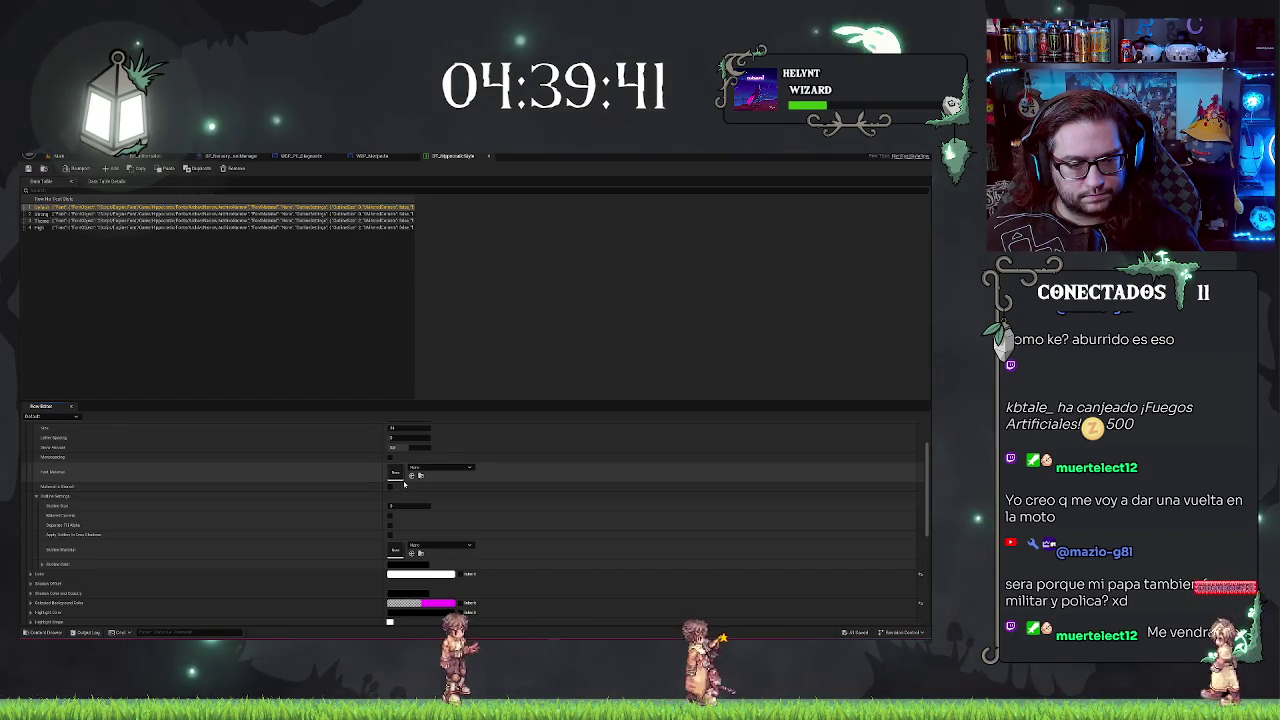
Step: Set the third style row's Strike Brush tiling to Horizontal
{"action": "scroll", "coordinate": [406, 484], "scroll_direction": "up", "scroll_amount": 2}
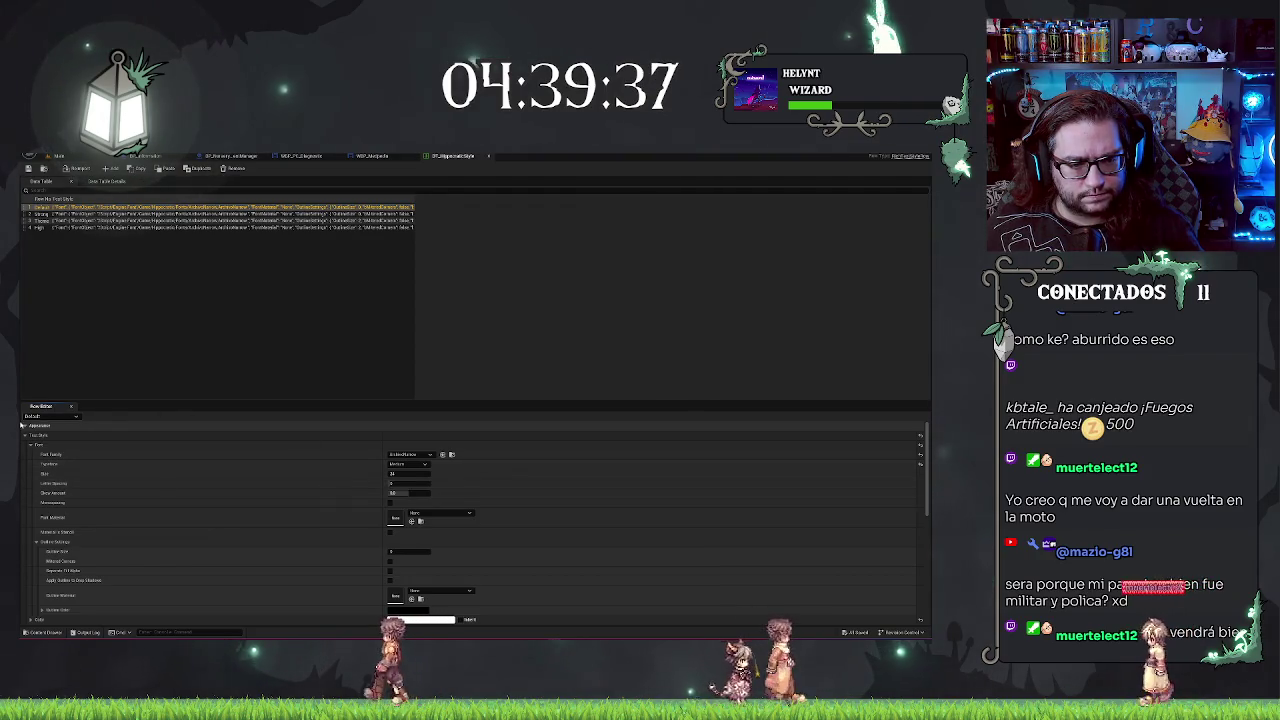
{"action": "left_click", "coordinate": [25, 436]}
{"action": "left_click", "coordinate": [25, 436]}
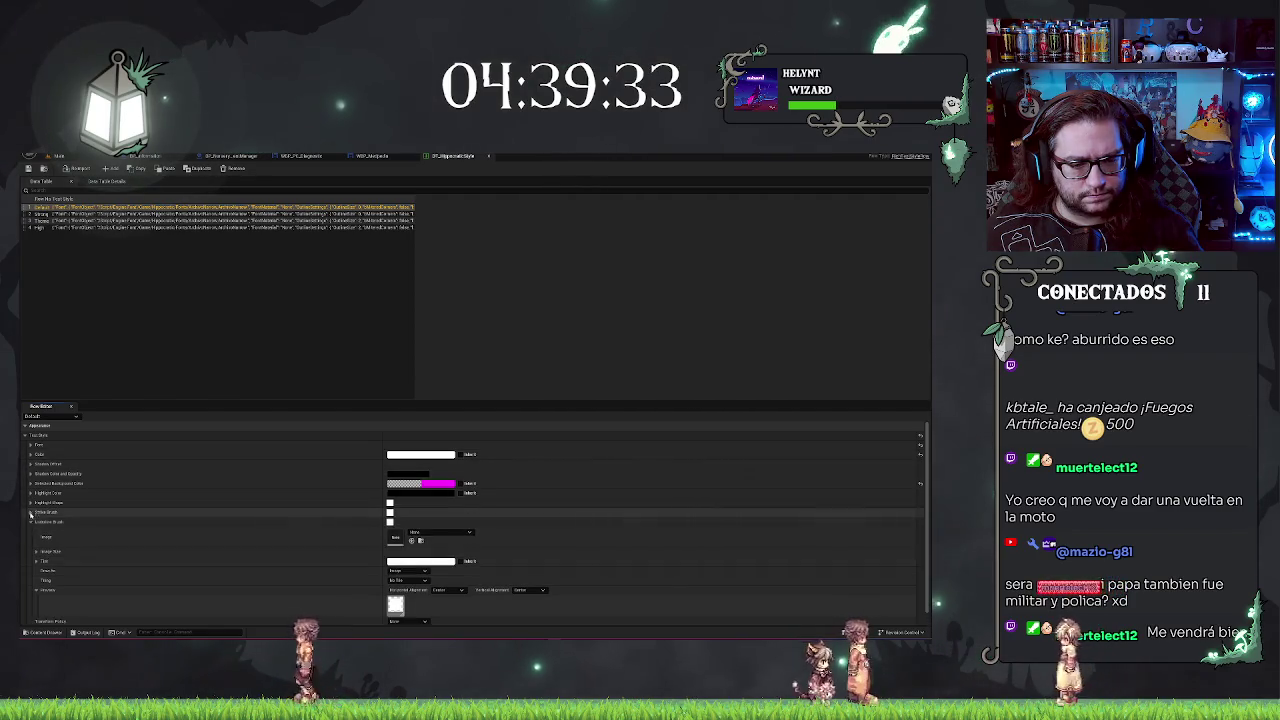
{"action": "left_click", "coordinate": [30, 512]}
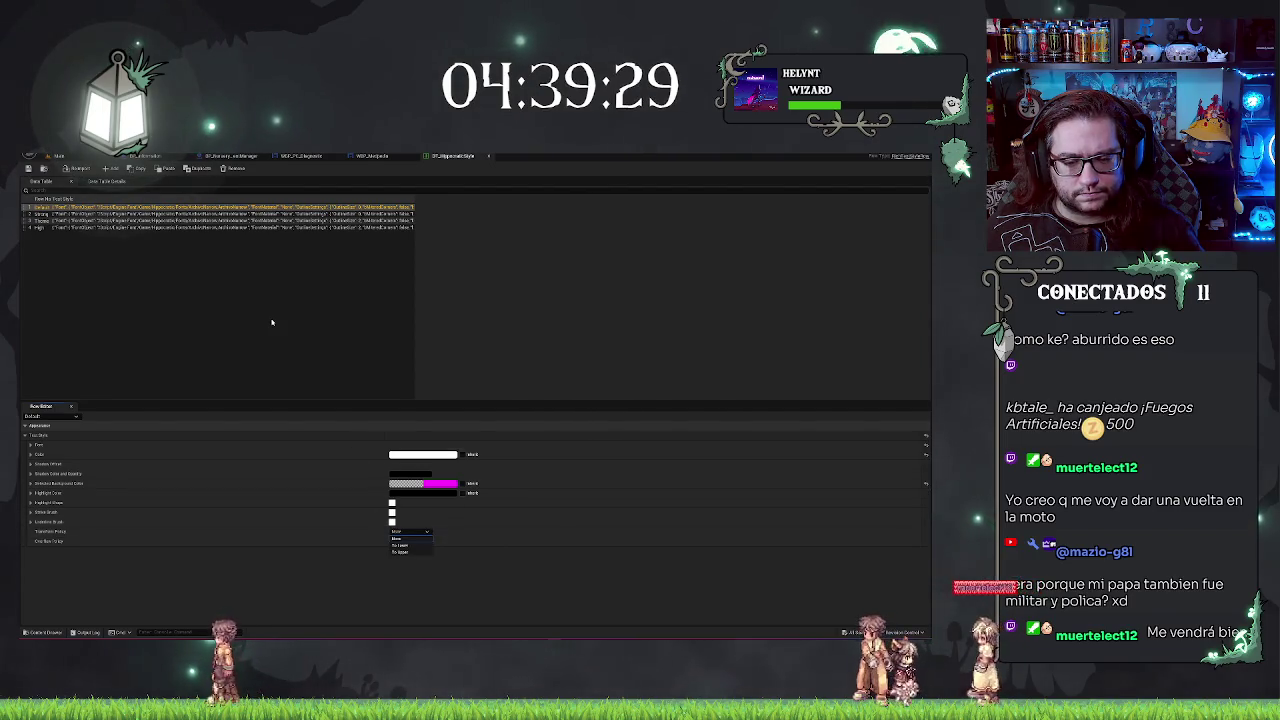
{"action": "left_click", "coordinate": [146, 388]}
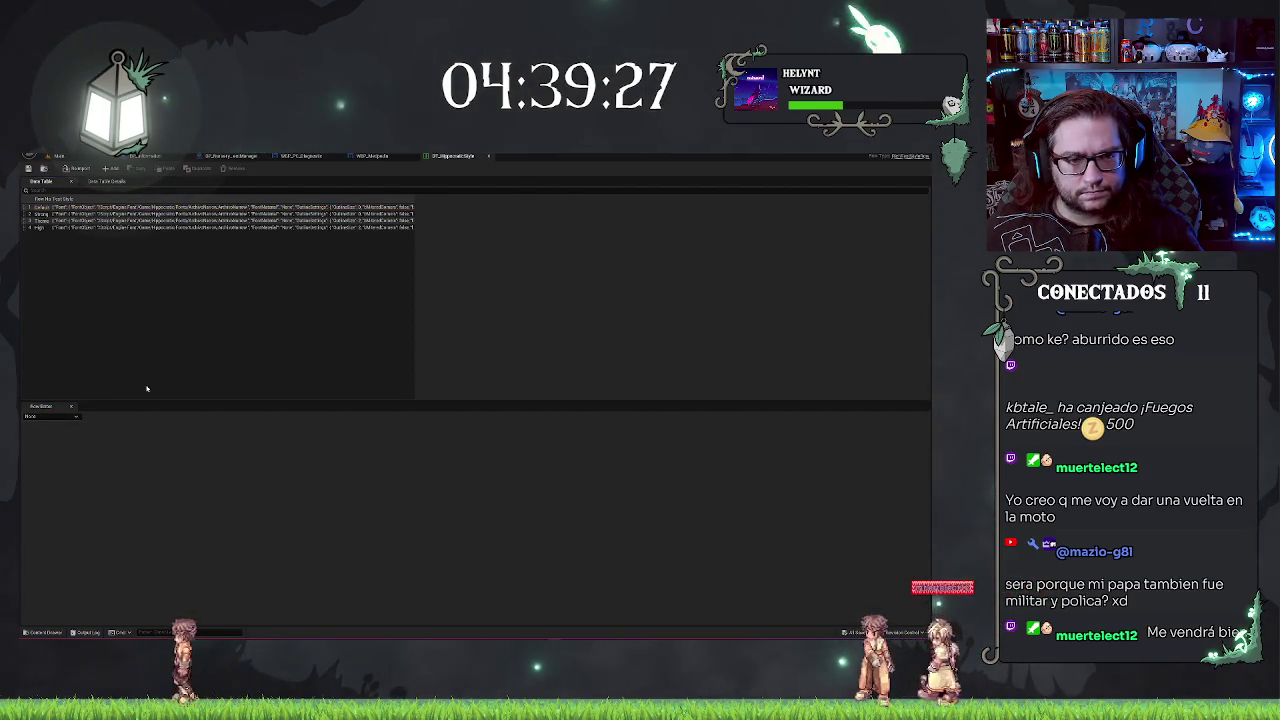
{"action": "left_click", "coordinate": [38, 221]}
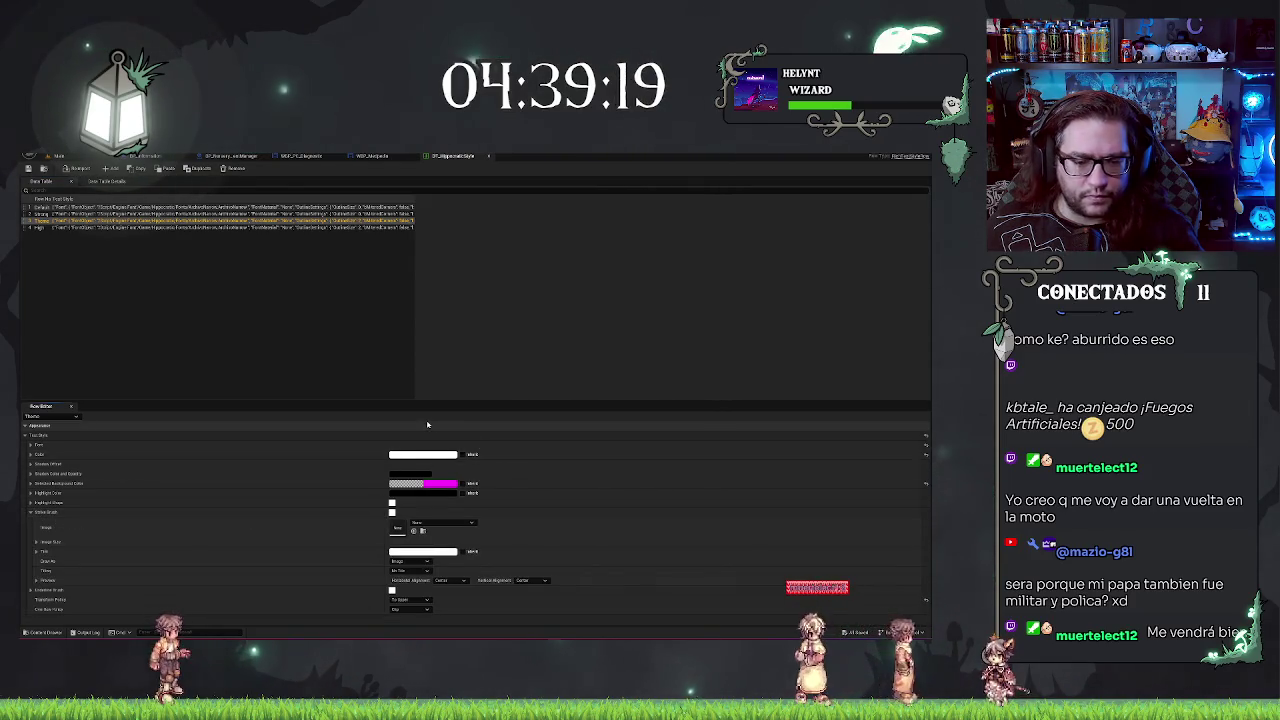
{"action": "left_click", "coordinate": [410, 570]}
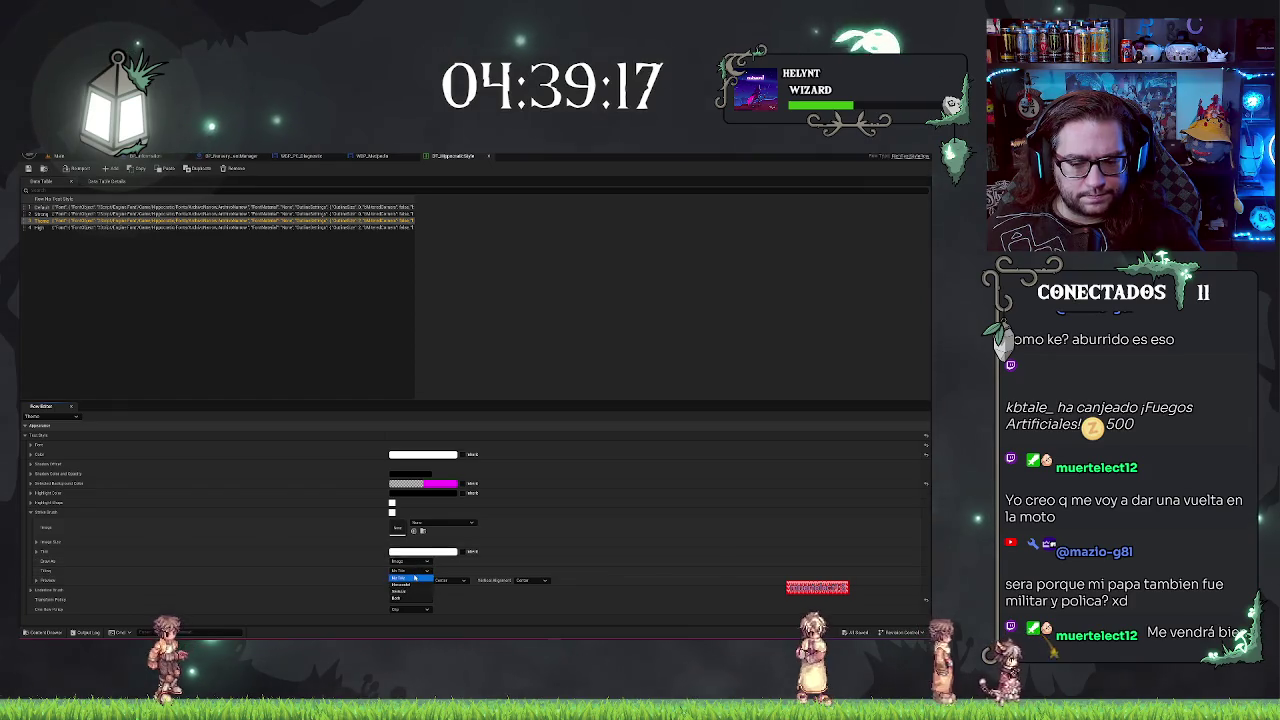
{"action": "left_click", "coordinate": [419, 586]}
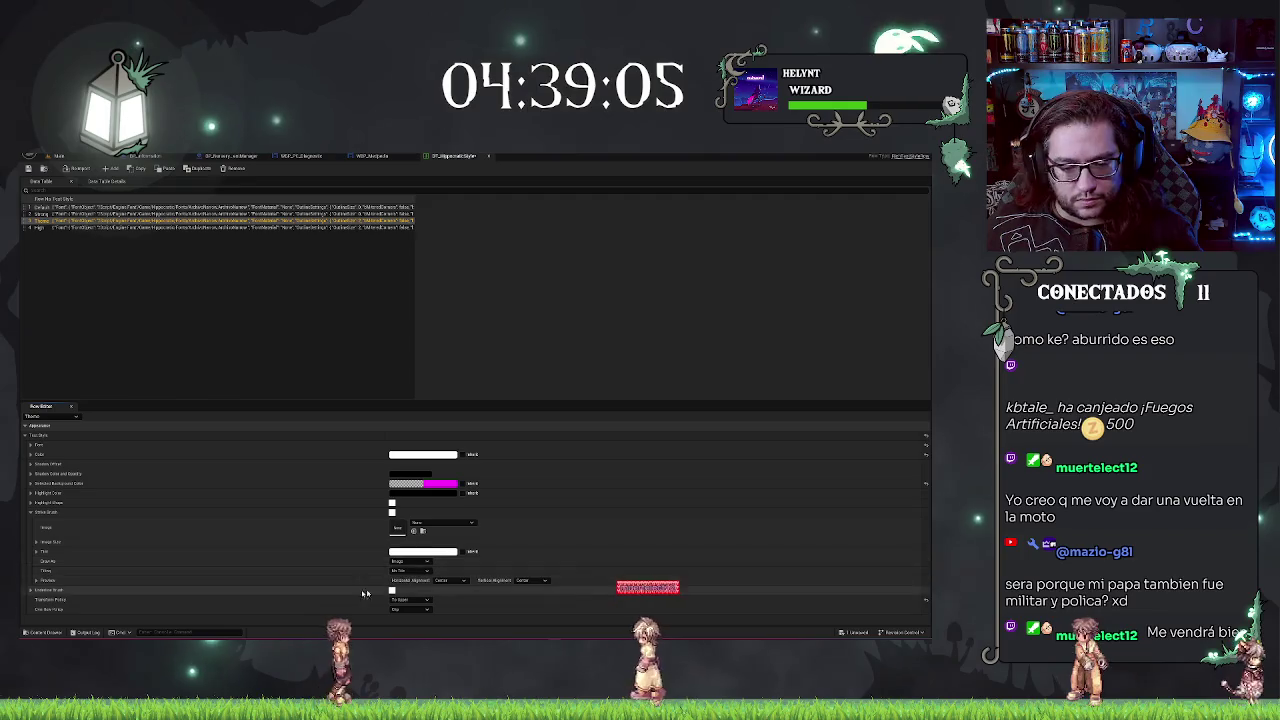
Step: Set row 3's Underline Brush alignment to the last option, vertical Center, then return to the level
{"action": "left_click", "coordinate": [31, 512]}
{"action": "left_click", "coordinate": [31, 521]}
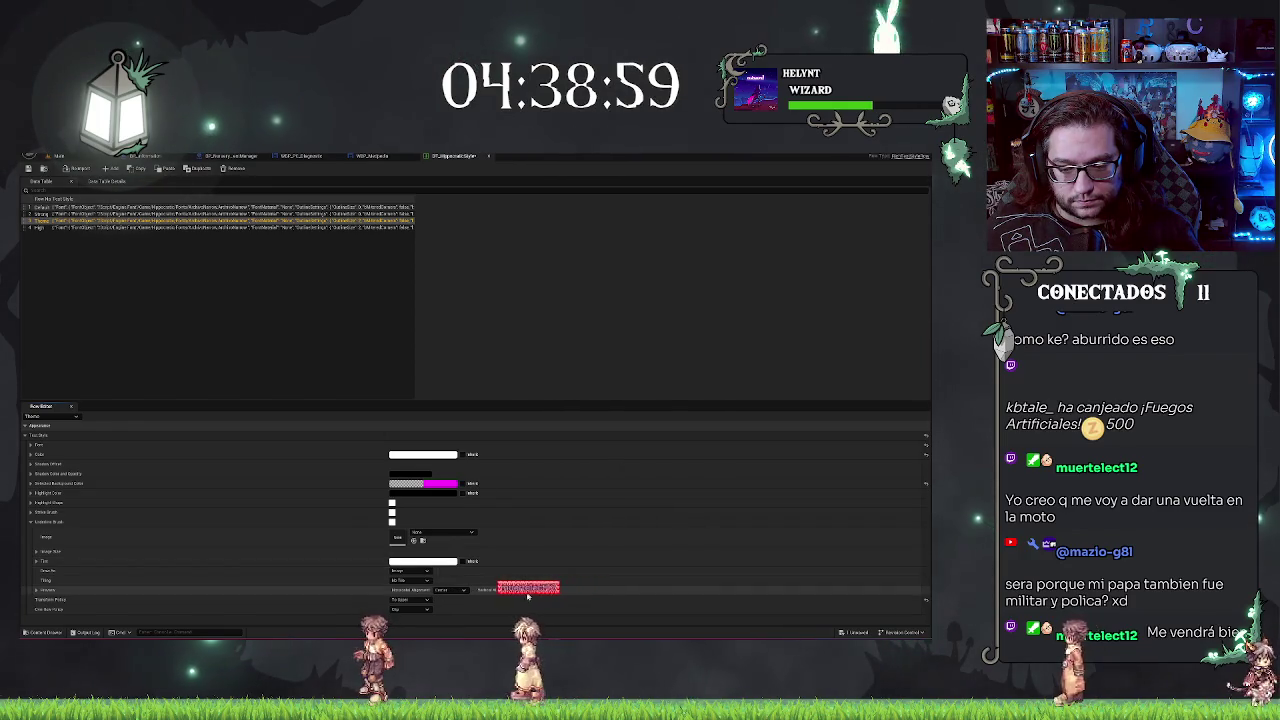
{"action": "left_click", "coordinate": [518, 591]}
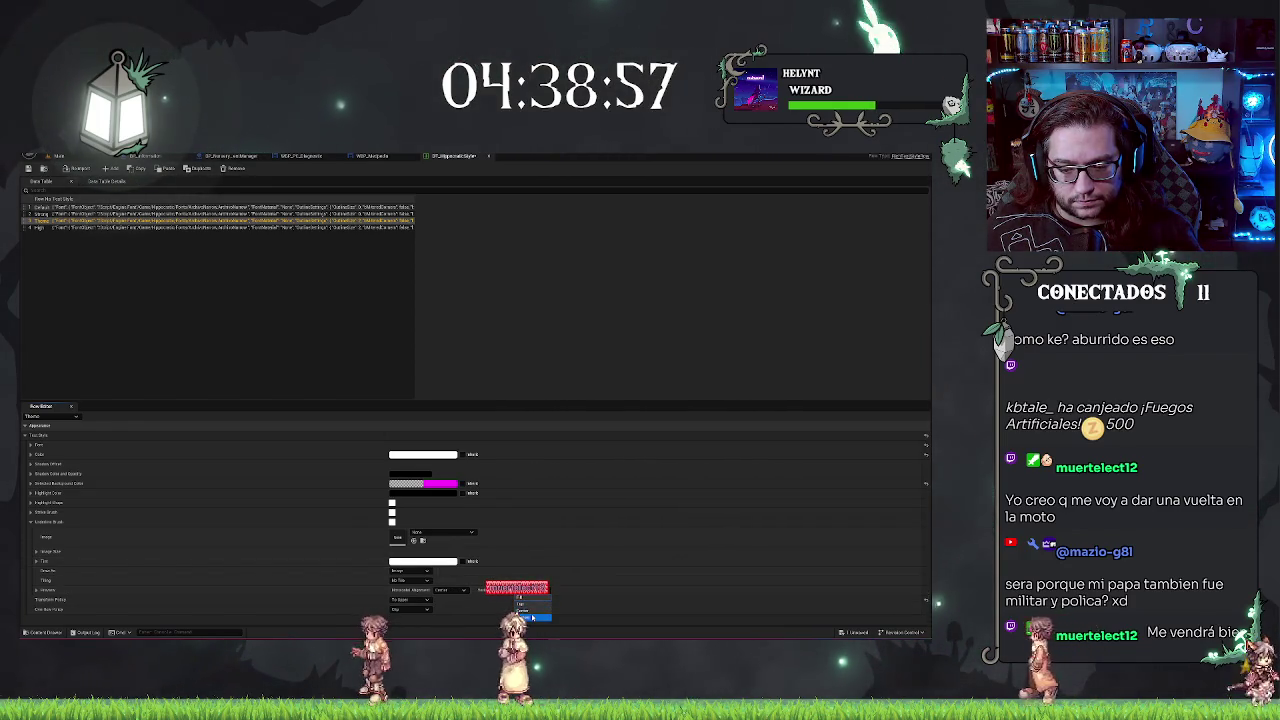
{"action": "left_click", "coordinate": [533, 617]}
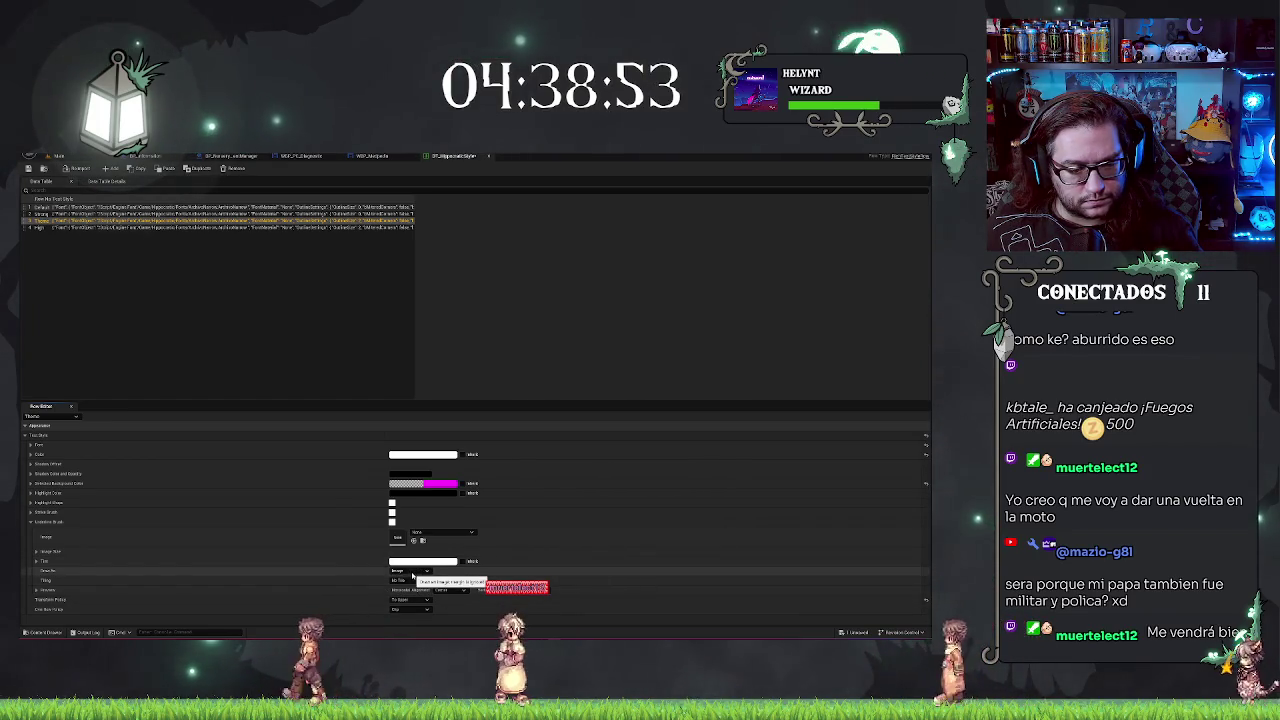
{"action": "left_click", "coordinate": [38, 591]}
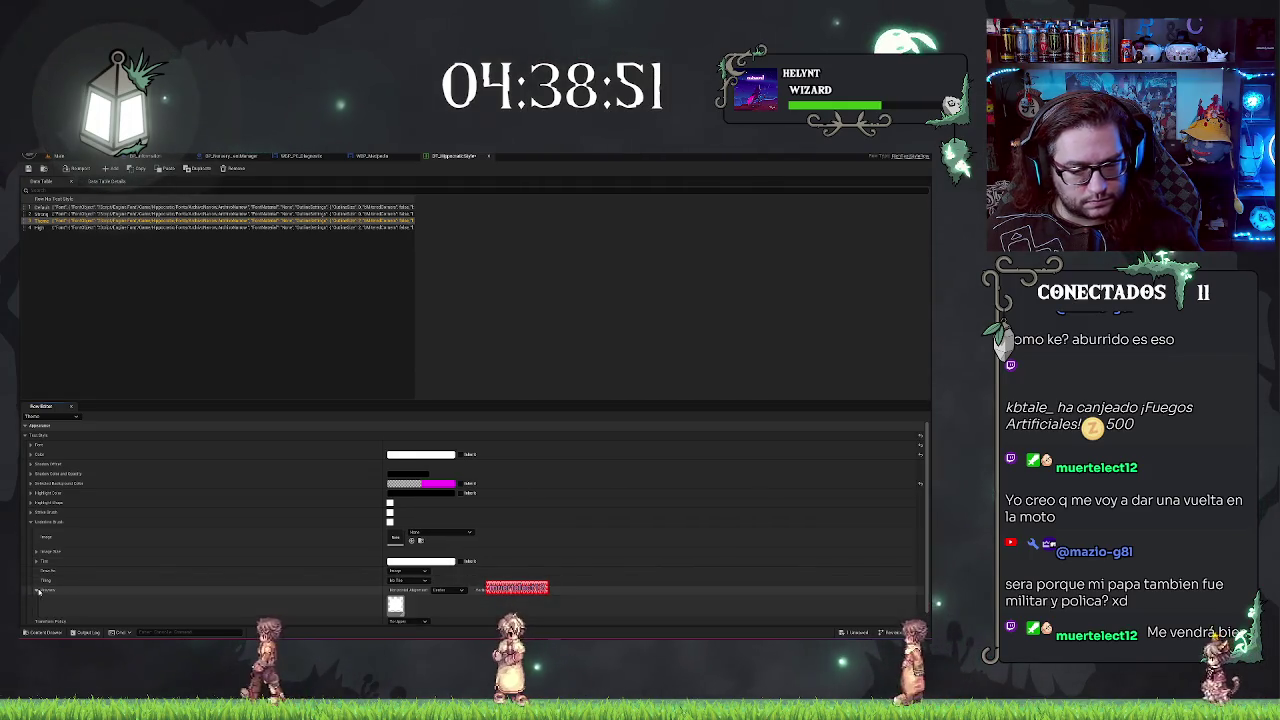
{"action": "scroll", "coordinate": [400, 560], "scroll_direction": "down", "scroll_amount": 1}
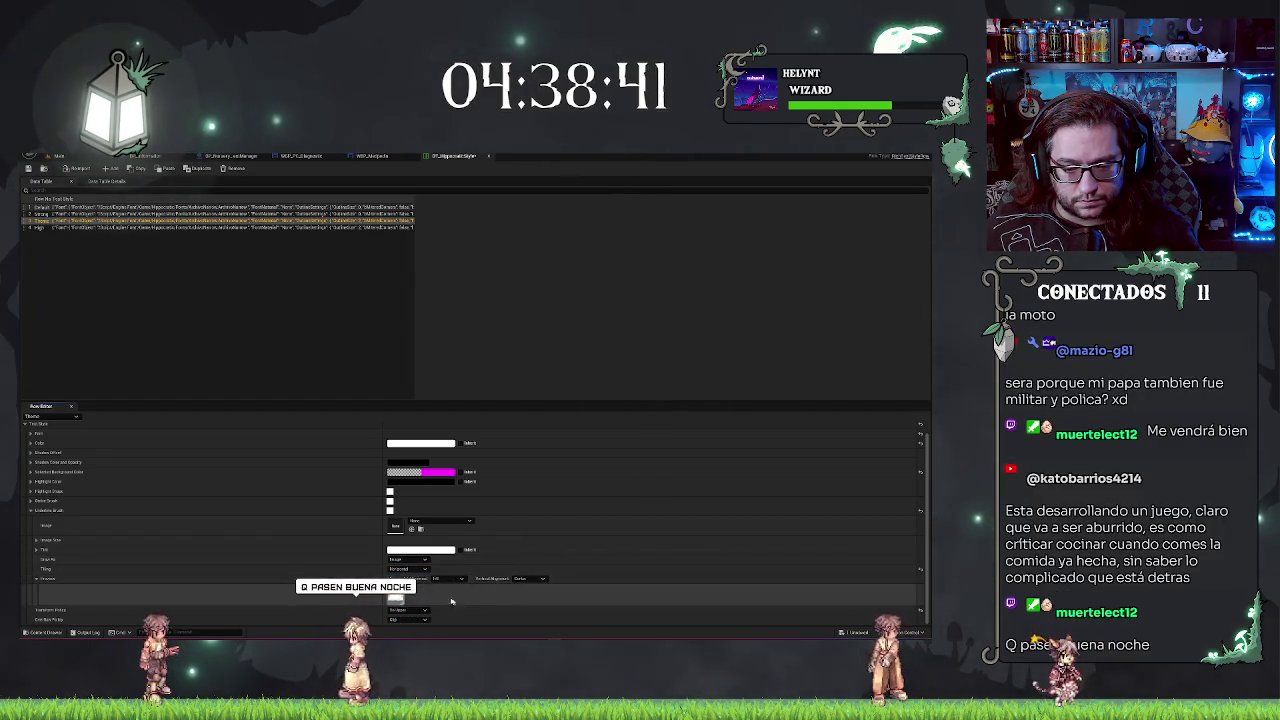
{"action": "left_click", "coordinate": [528, 579]}
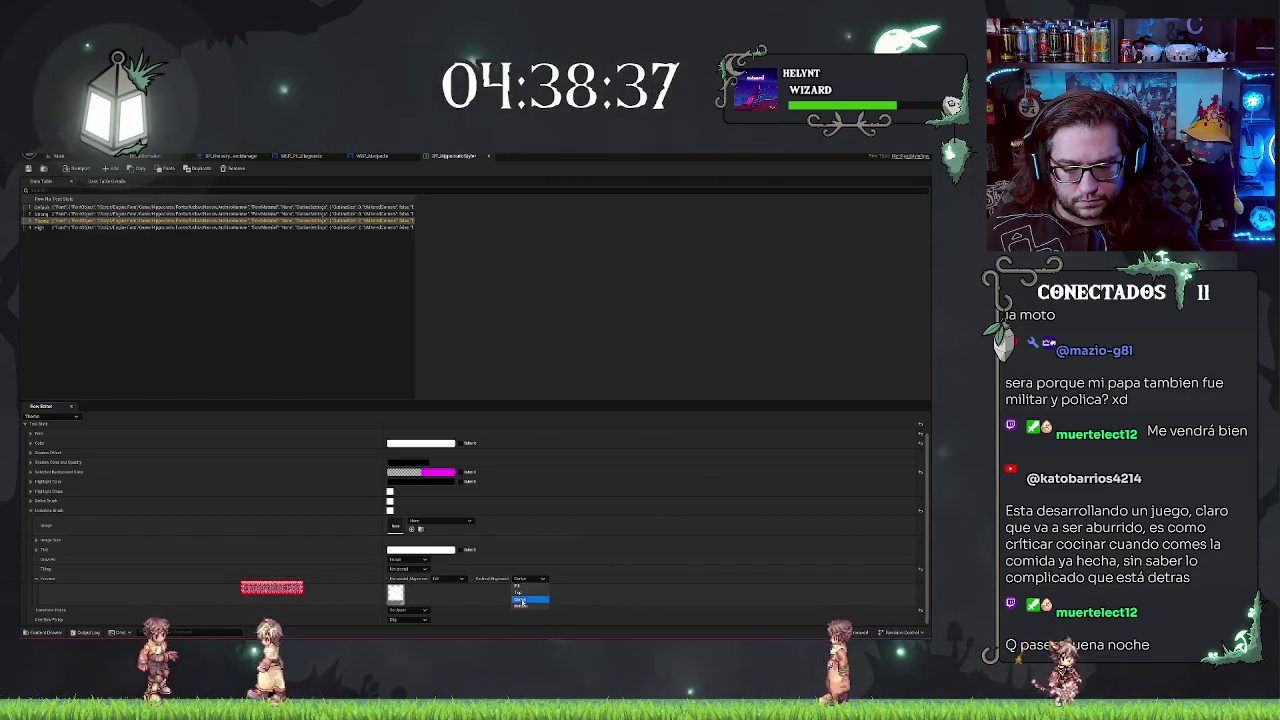
{"action": "left_click", "coordinate": [522, 600]}
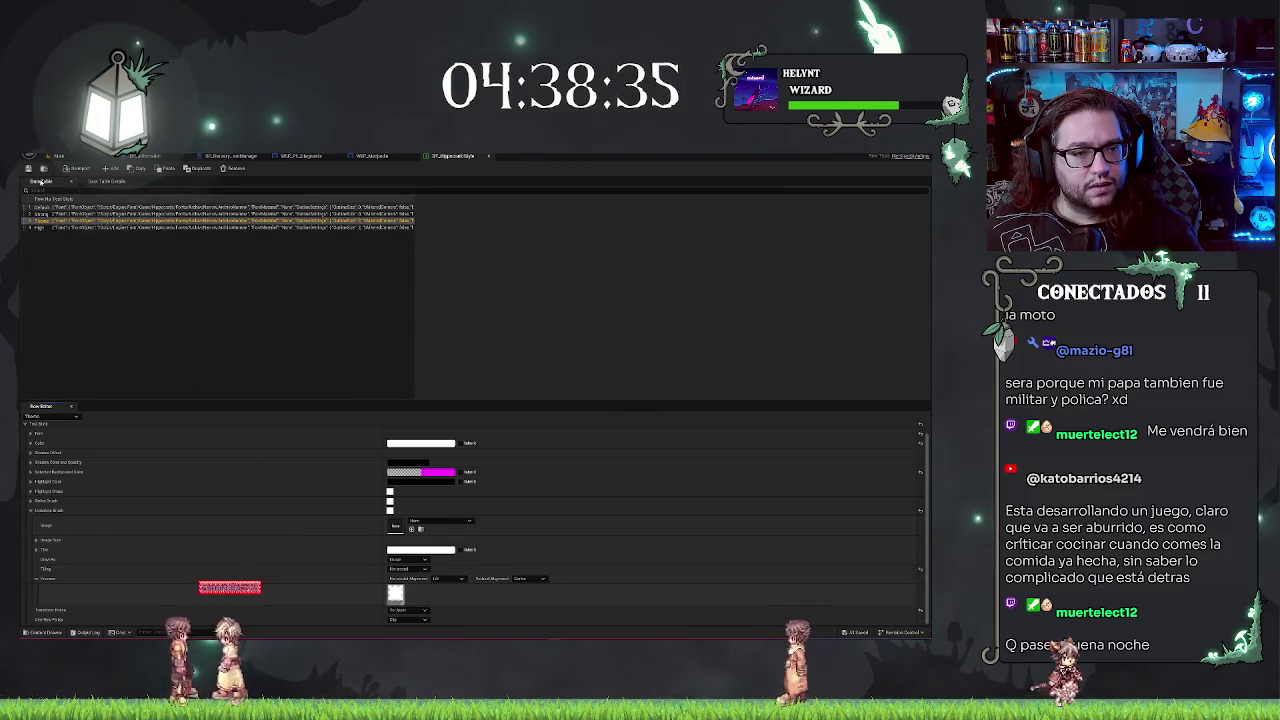
{"action": "left_click", "coordinate": [58, 156]}
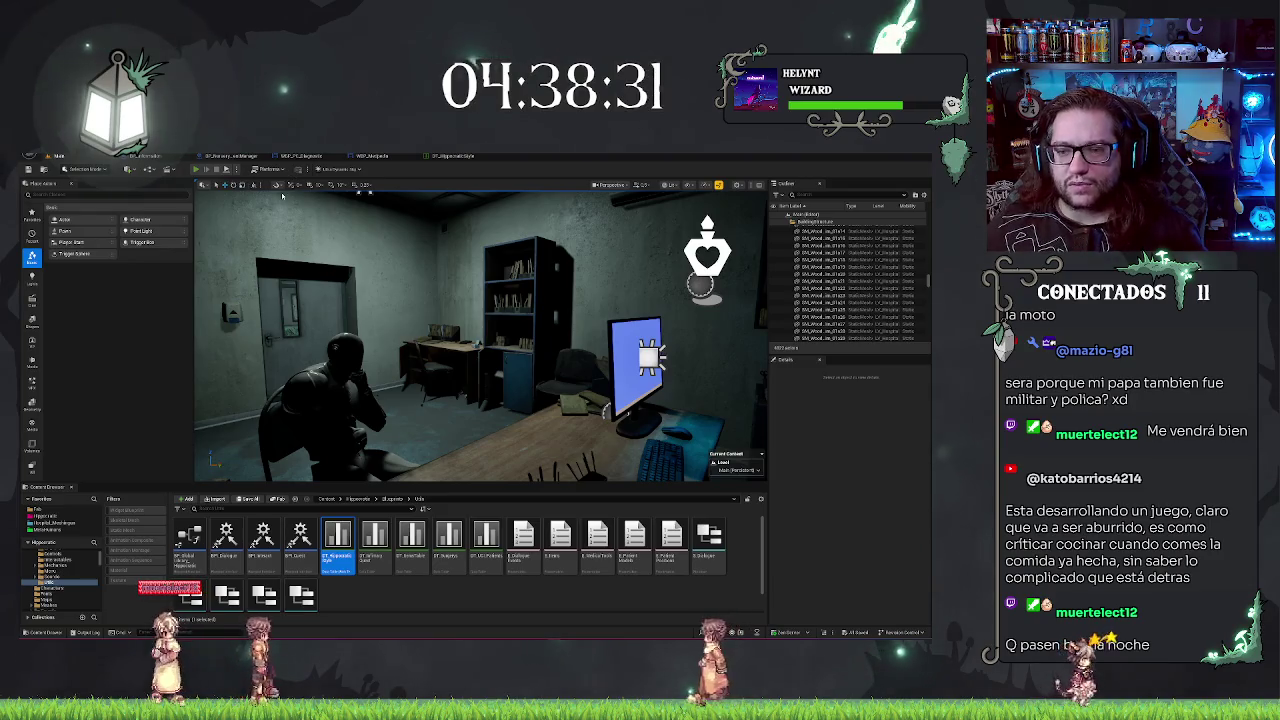
Step: Play-test the level to view the Pestes section on the MEDPEDIA monitor, then return to DT_HippocraticStyle
{"action": "key", "text": "alt+p"}
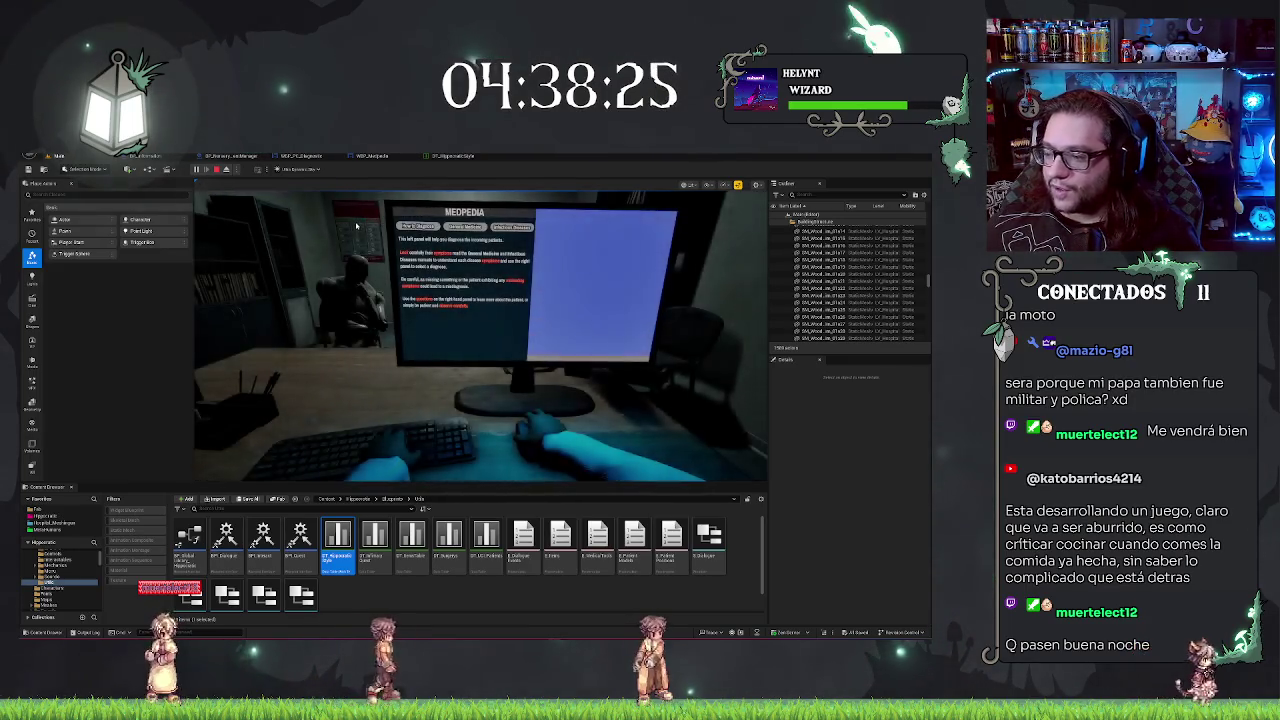
{"action": "left_click", "coordinate": [419, 229]}
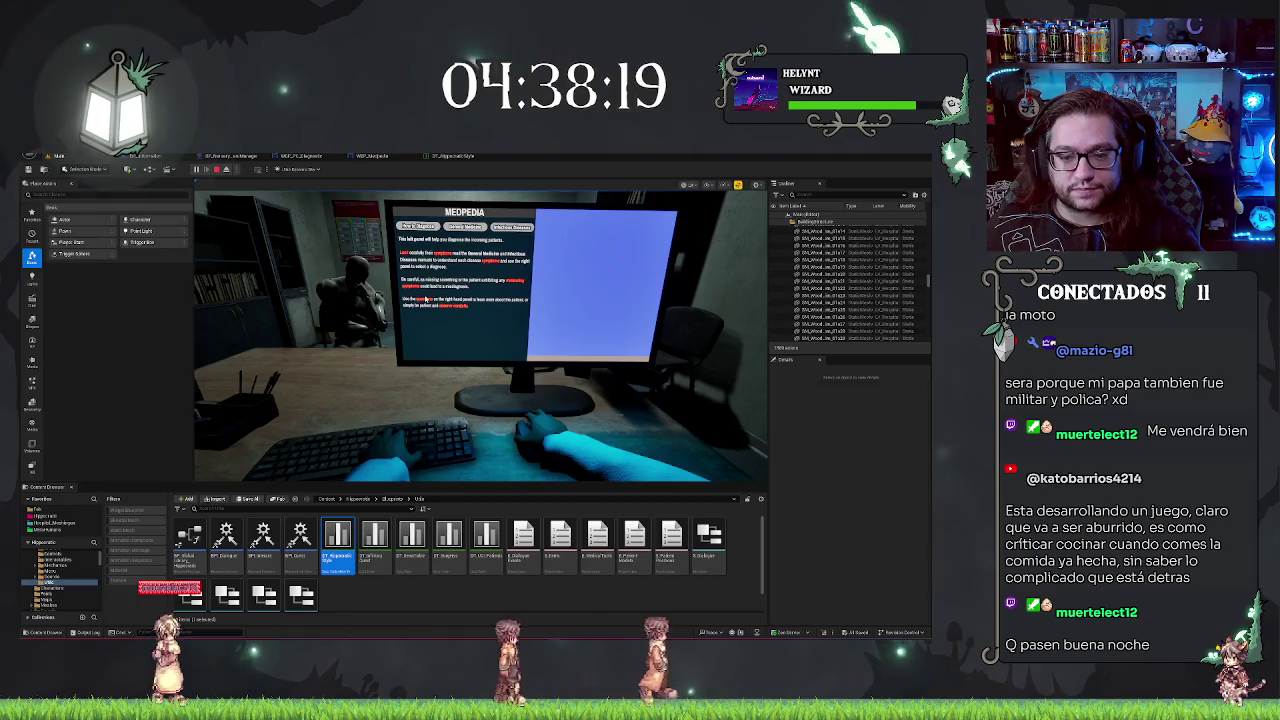
{"action": "key", "text": "Escape"}
{"action": "left_click", "coordinate": [446, 157]}
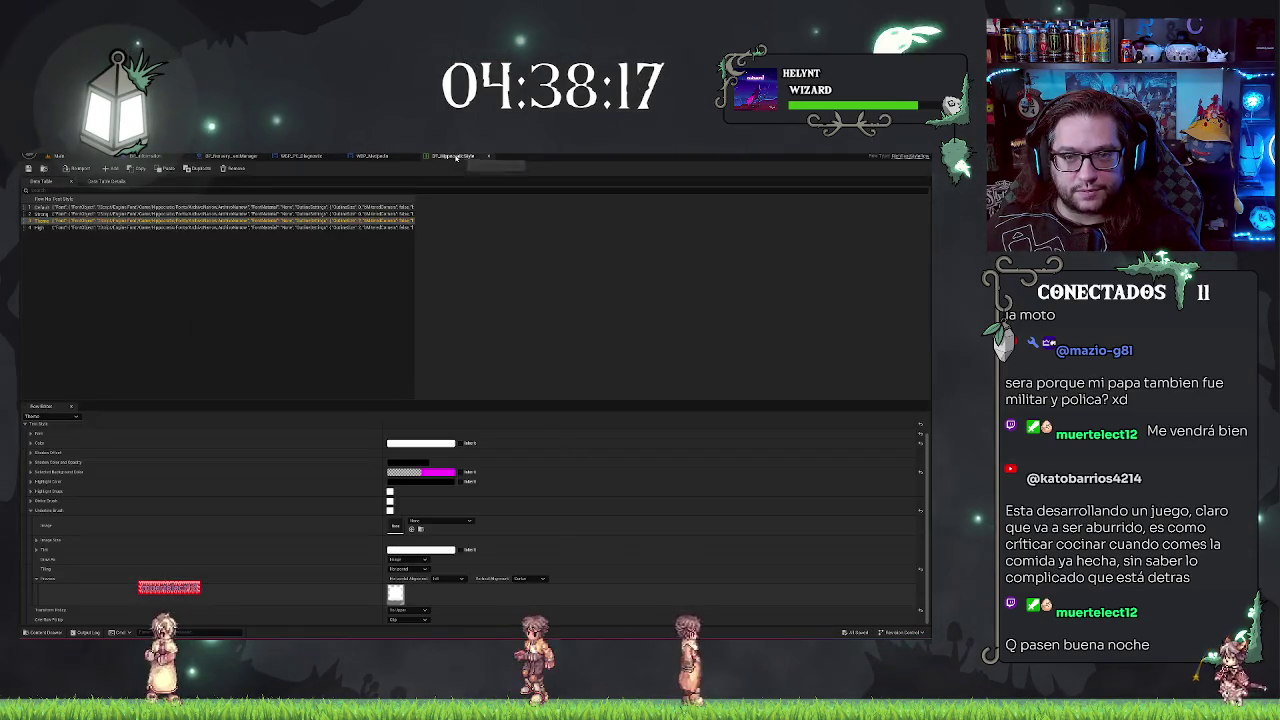
{"action": "left_click", "coordinate": [374, 157]}
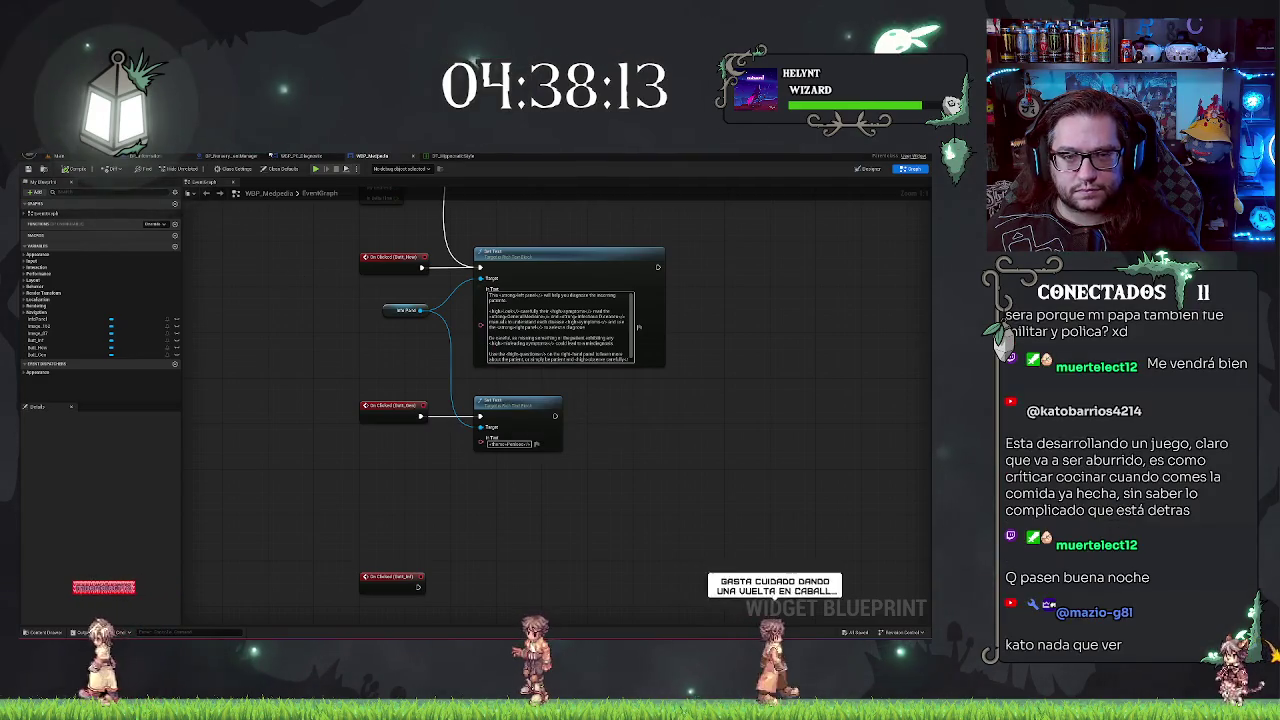
{"action": "left_click", "coordinate": [145, 156]}
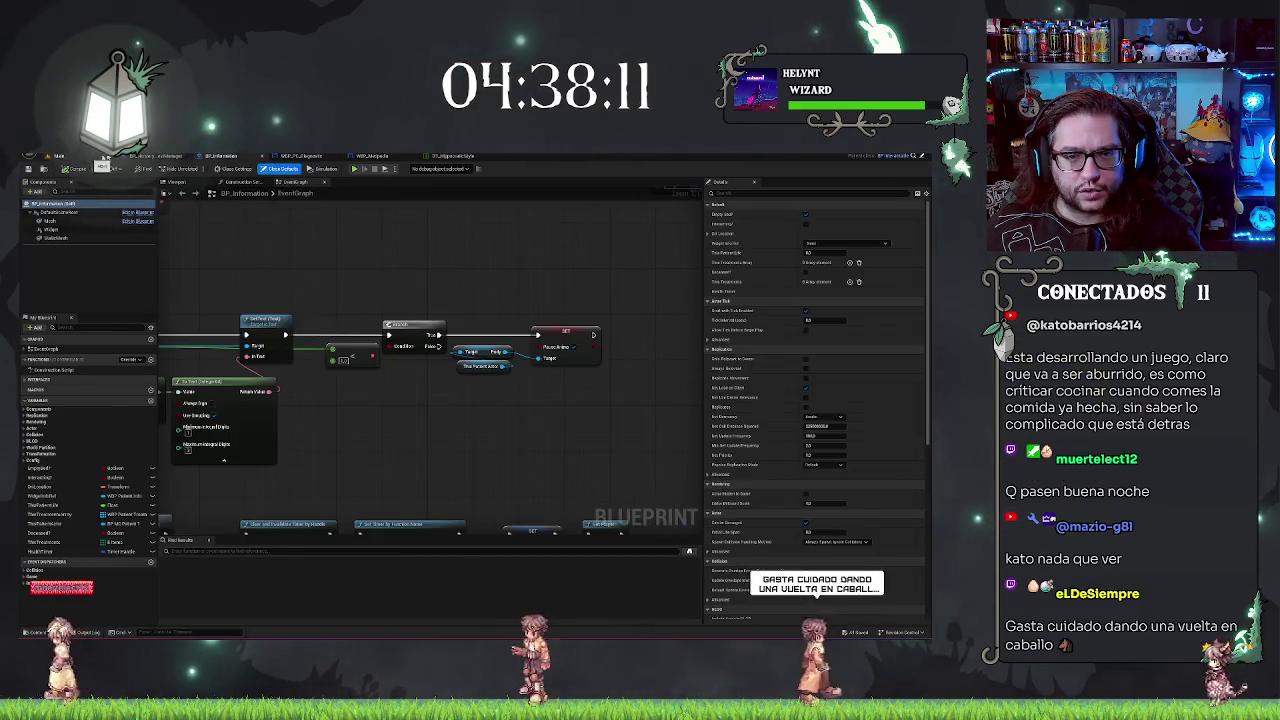
{"action": "key", "text": "ctrl+Tab"}
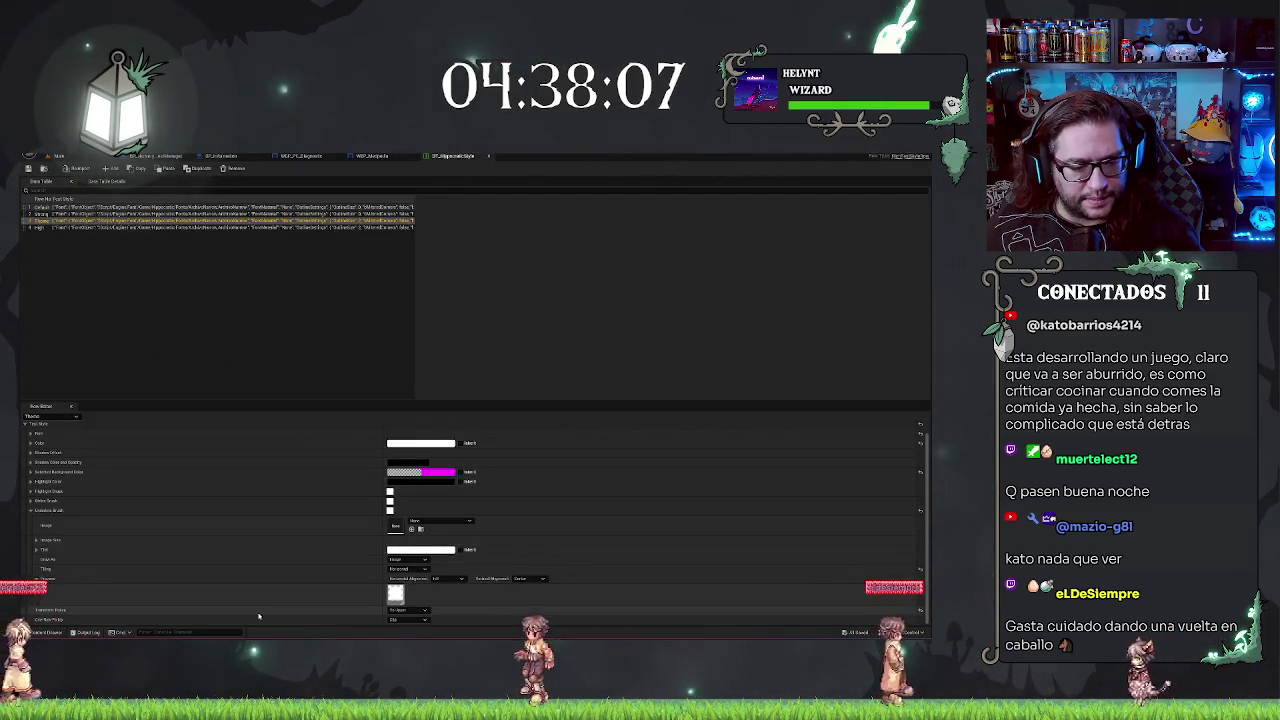
{"action": "left_click", "coordinate": [407, 619]}
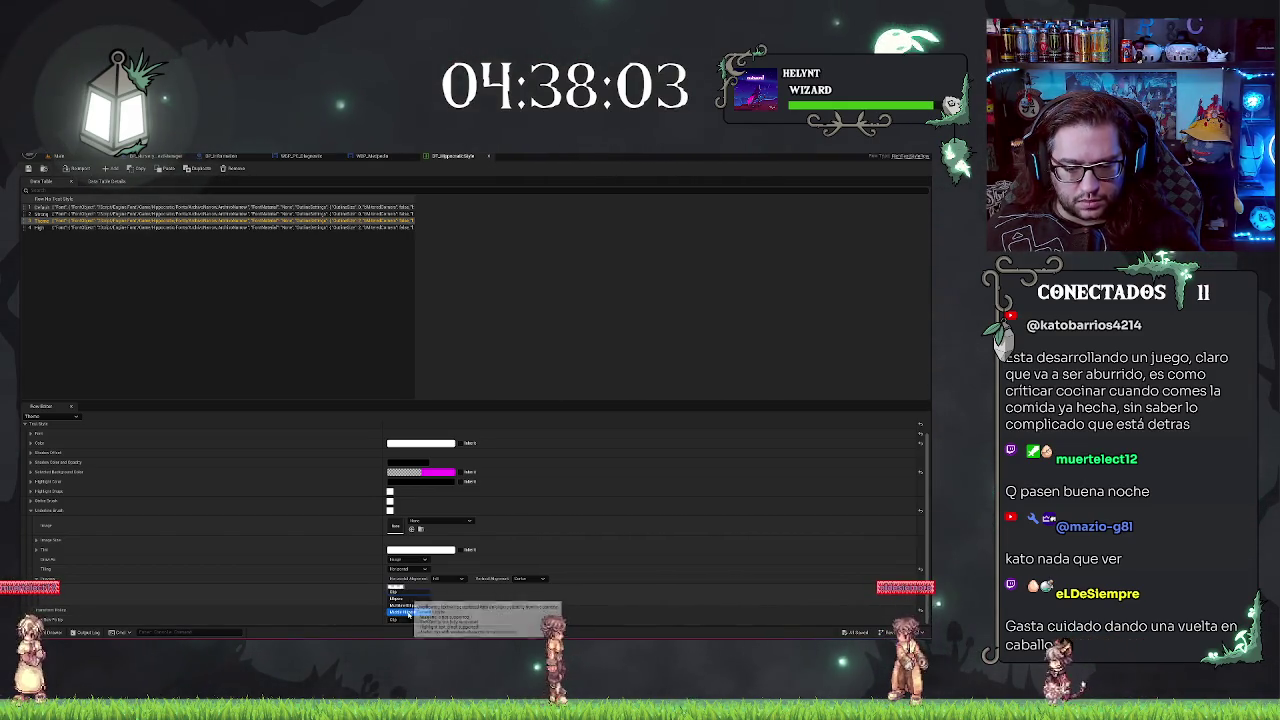
{"action": "scroll", "coordinate": [283, 611], "scroll_direction": "up", "scroll_amount": 2}
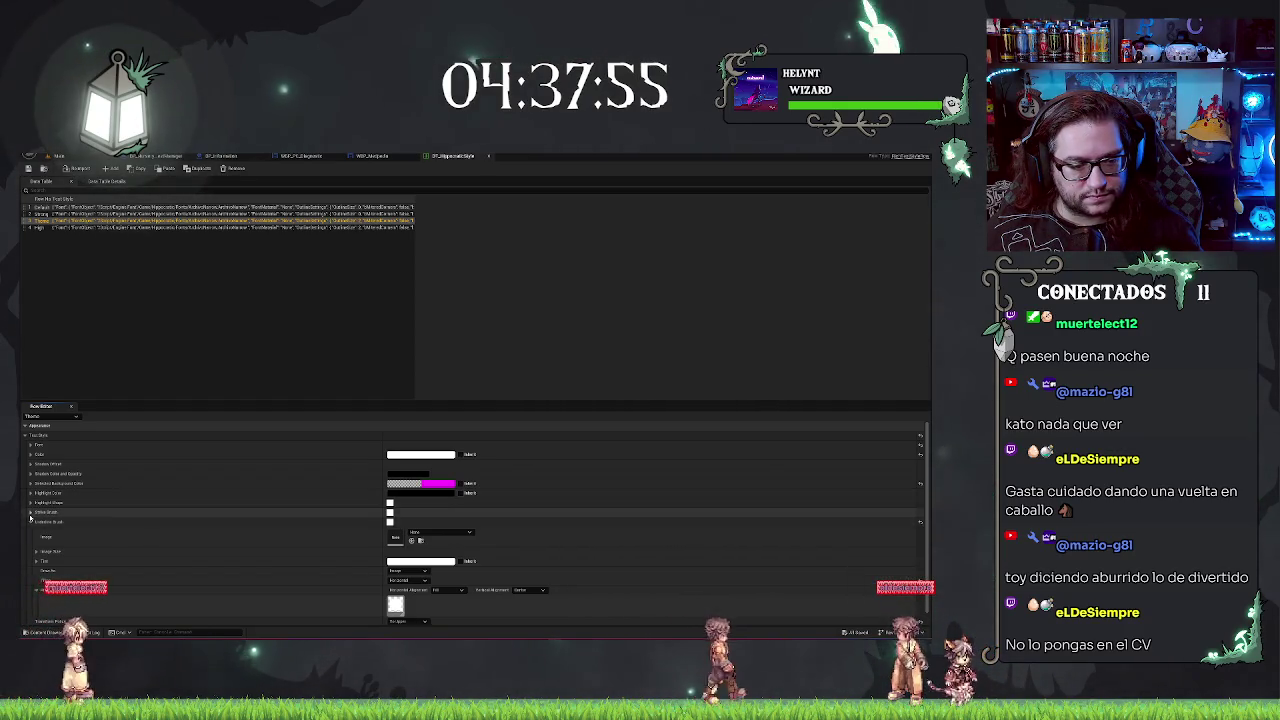
{"action": "left_click", "coordinate": [30, 521]}
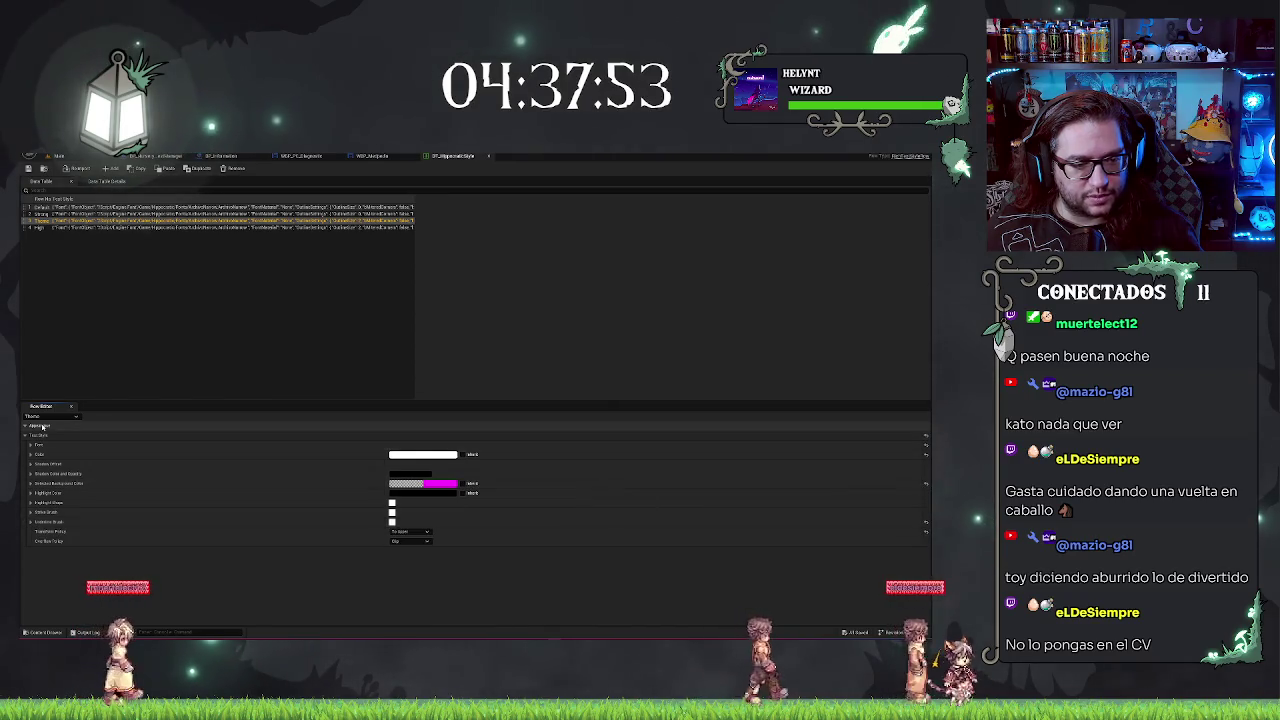
{"action": "left_click", "coordinate": [30, 445]}
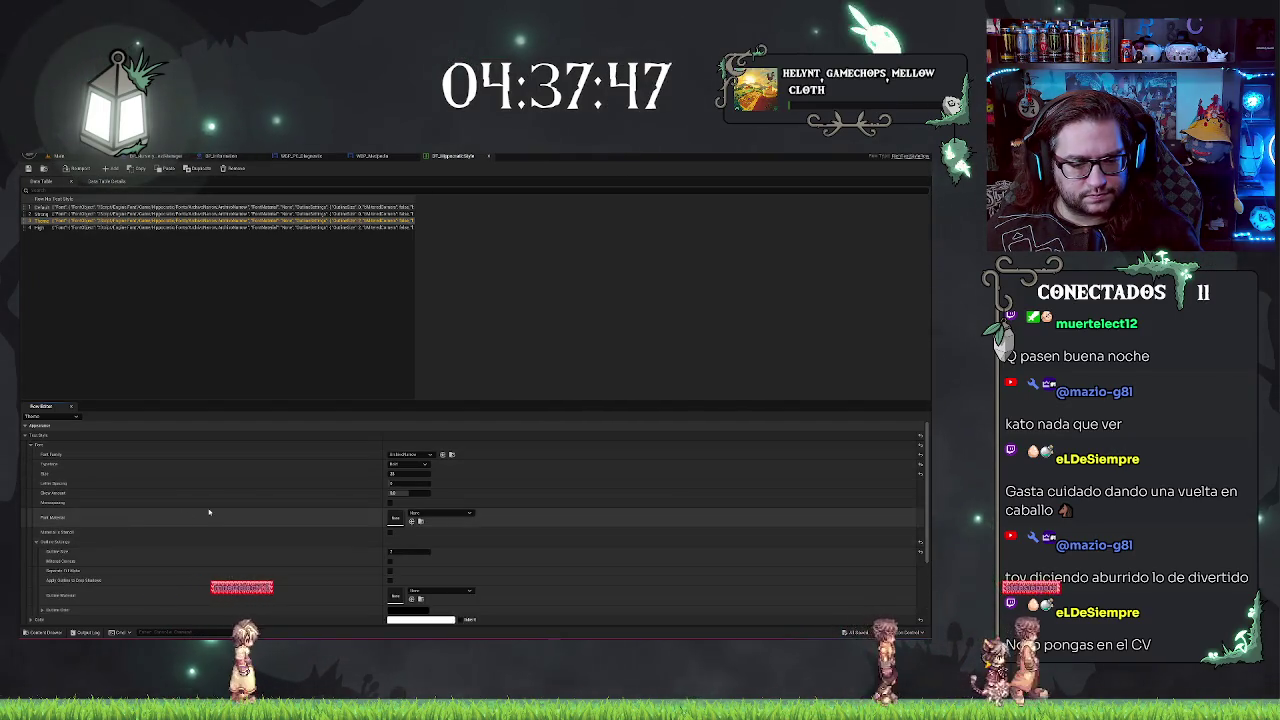
{"action": "left_click", "coordinate": [36, 542]}
{"action": "scroll", "coordinate": [95, 540], "scroll_direction": "down", "scroll_amount": 1}
{"action": "left_click", "coordinate": [41, 587]}
{"action": "scroll", "coordinate": [38, 585], "scroll_direction": "down", "scroll_amount": 2}
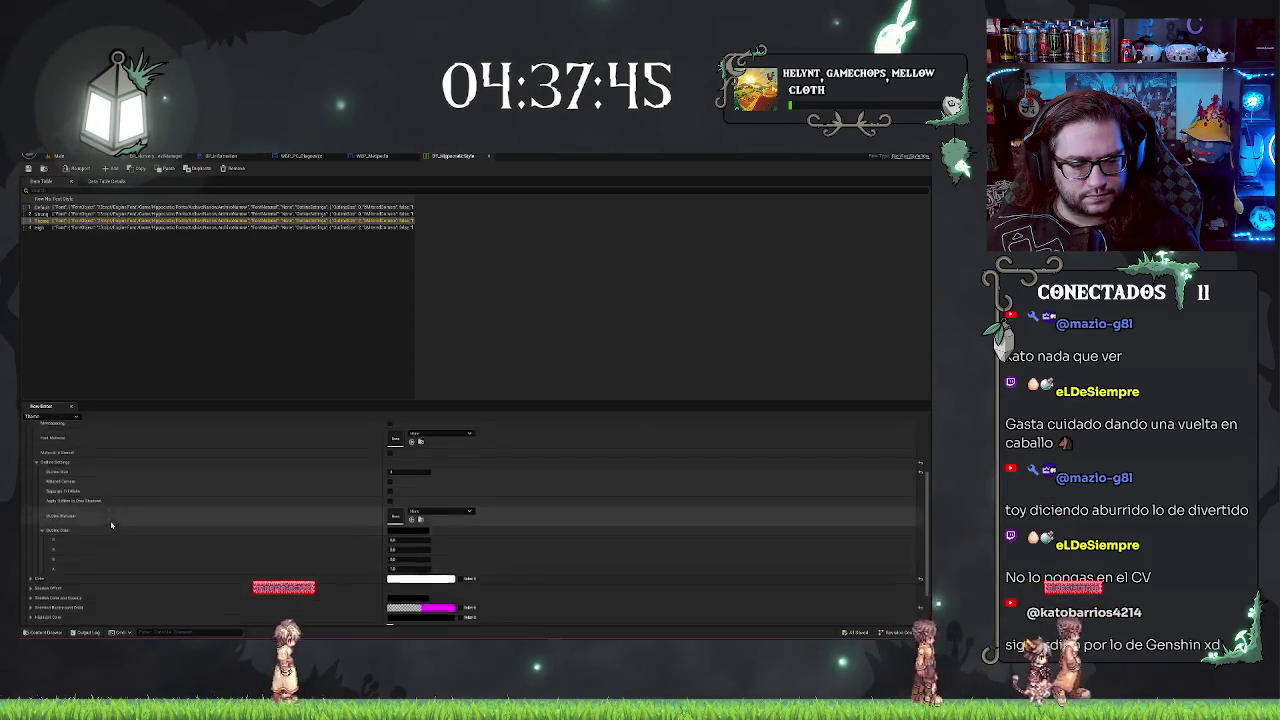
{"action": "left_click", "coordinate": [31, 578]}
{"action": "scroll", "coordinate": [31, 565], "scroll_direction": "down", "scroll_amount": 2}
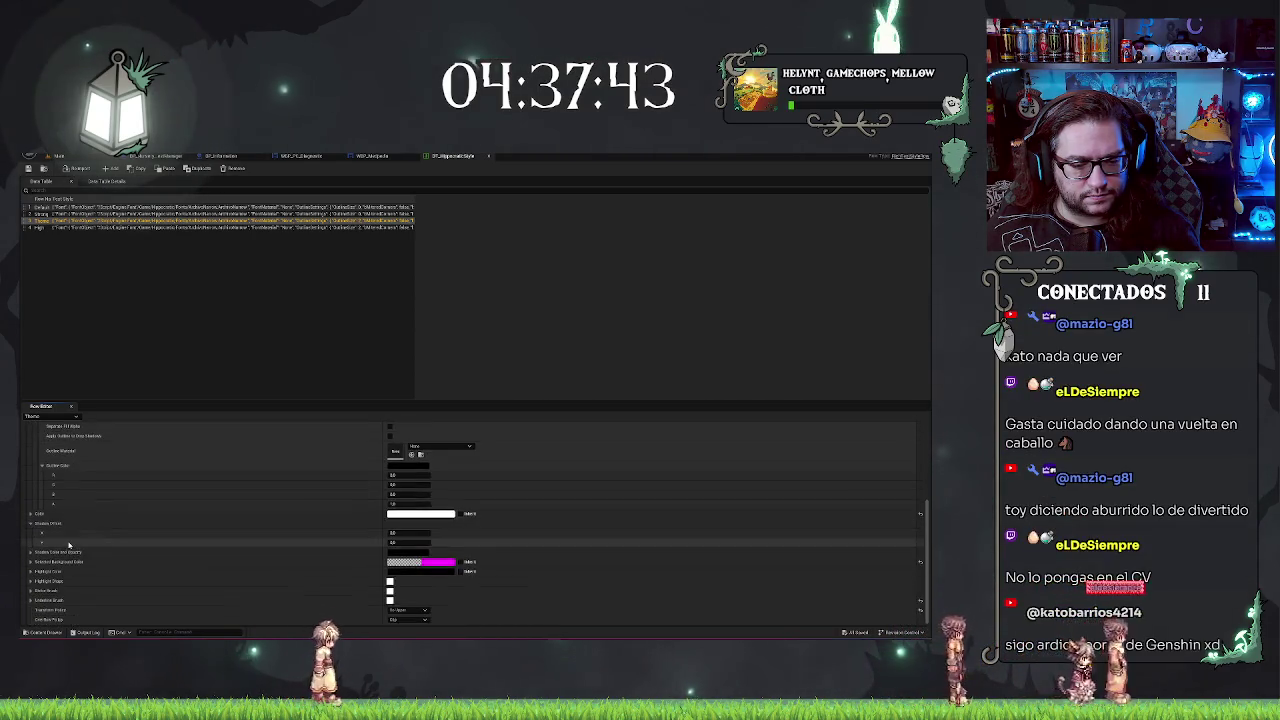
{"action": "left_click", "coordinate": [31, 553]}
{"action": "scroll", "coordinate": [31, 553], "scroll_direction": "down", "scroll_amount": 1}
{"action": "left_click", "coordinate": [31, 558]}
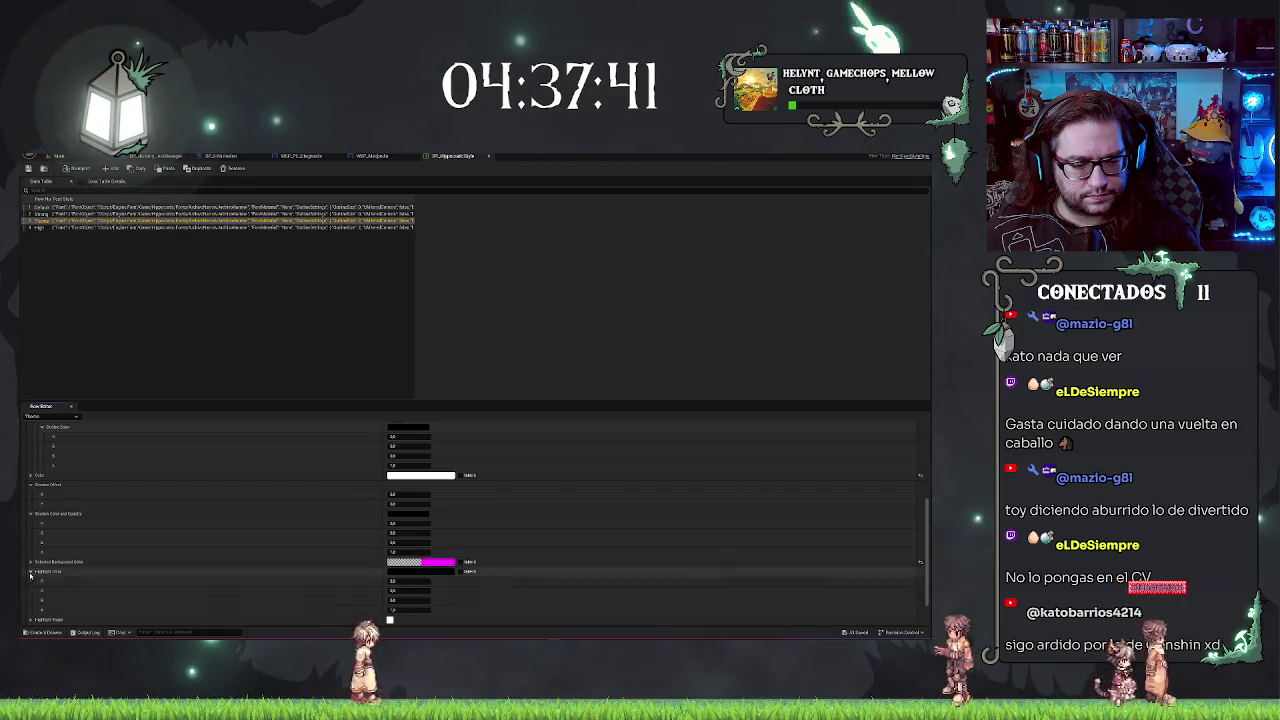
{"action": "scroll", "coordinate": [31, 560], "scroll_direction": "down", "scroll_amount": 2}
{"action": "left_click", "coordinate": [31, 564]}
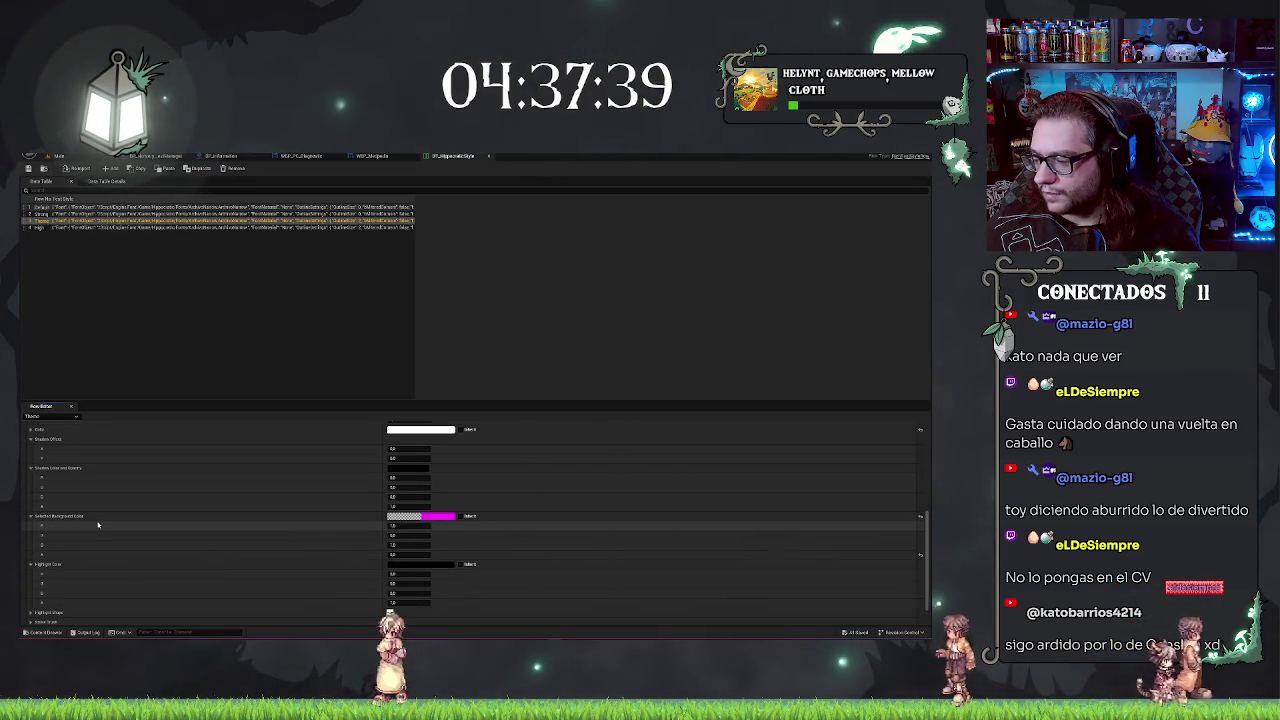
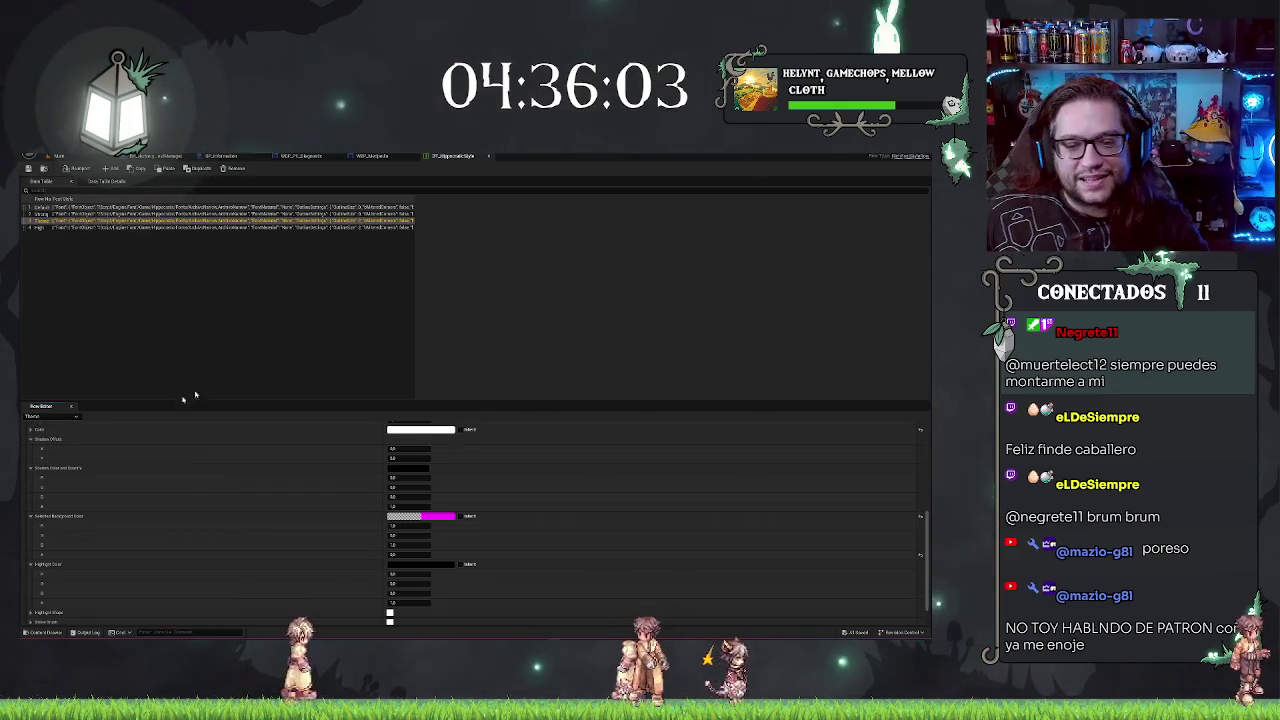
Step: Return to the level, frame the computer monitor, and open the DT_HippocraticStyle data table
{"action": "left_click", "coordinate": [300, 315]}
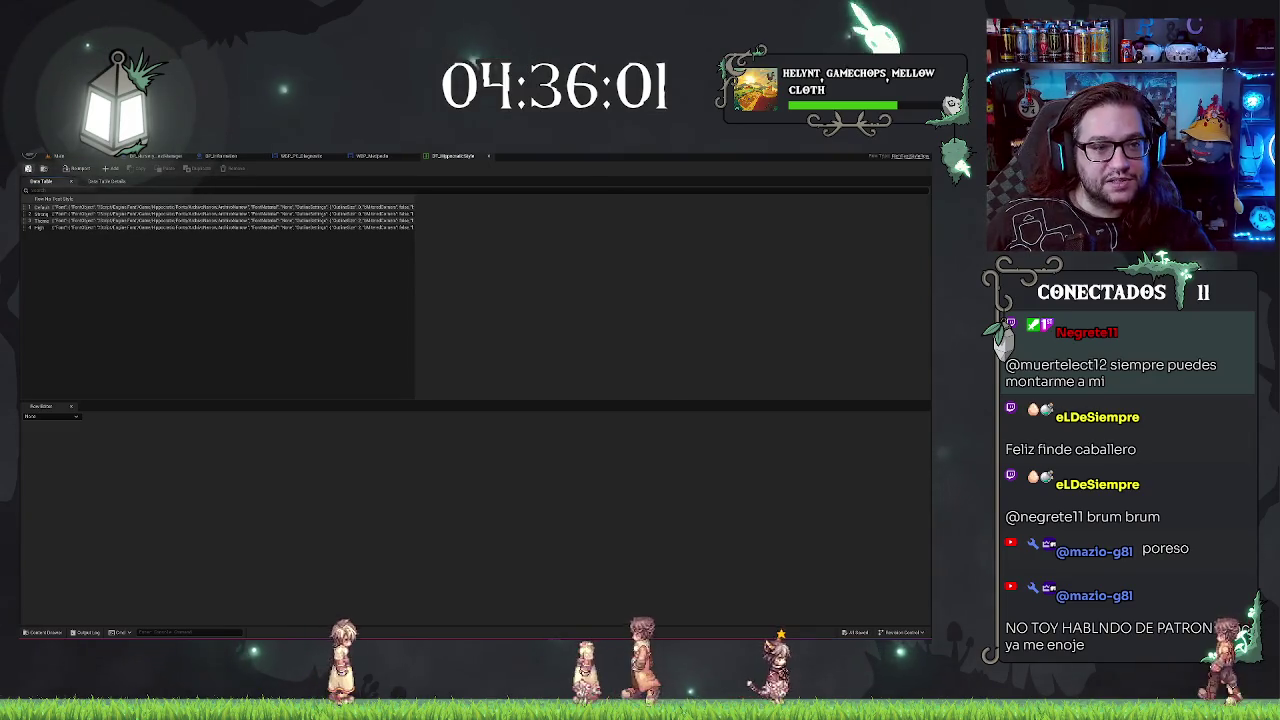
{"action": "left_click", "coordinate": [74, 155]}
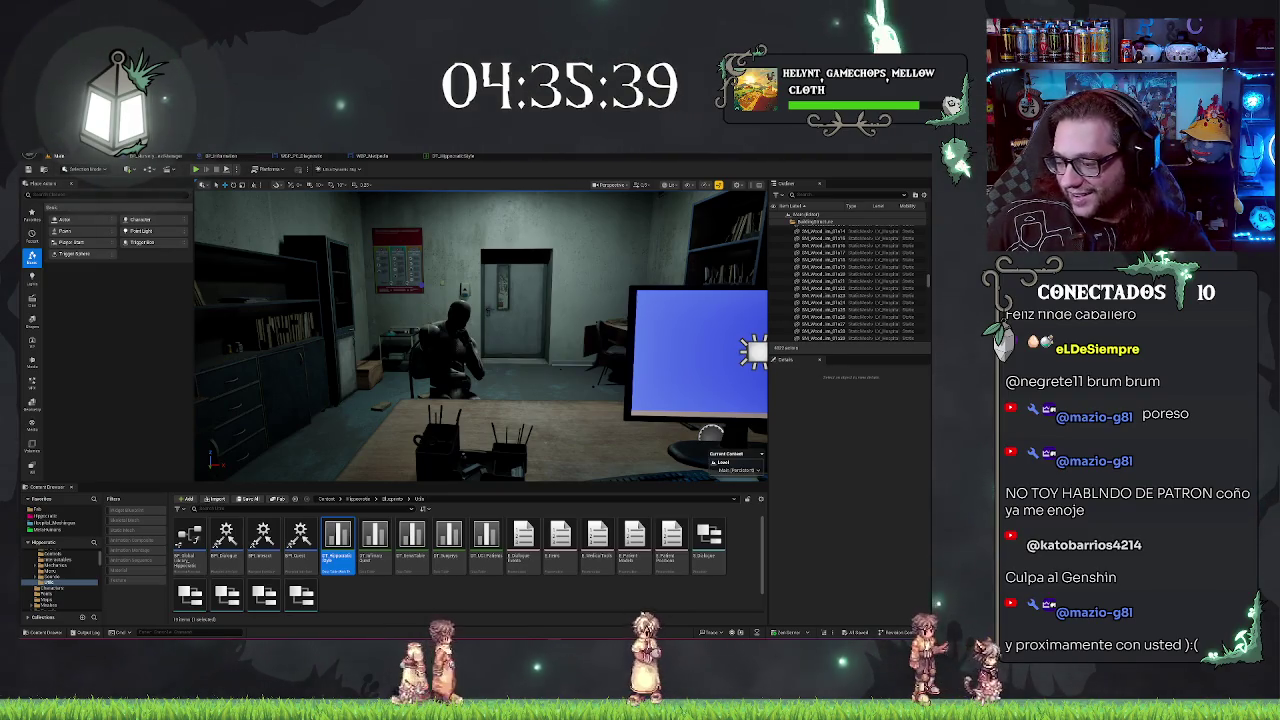
{"action": "key", "text": "f"}
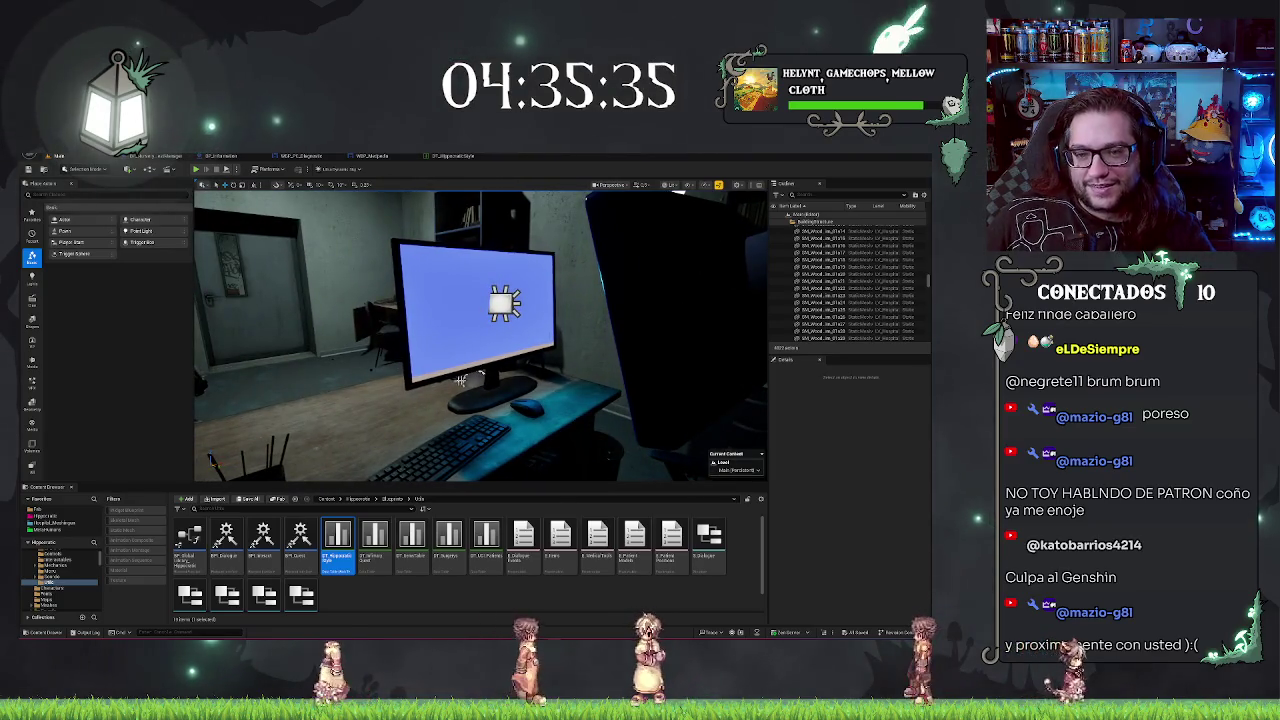
{"action": "double_click", "coordinate": [337, 545]}
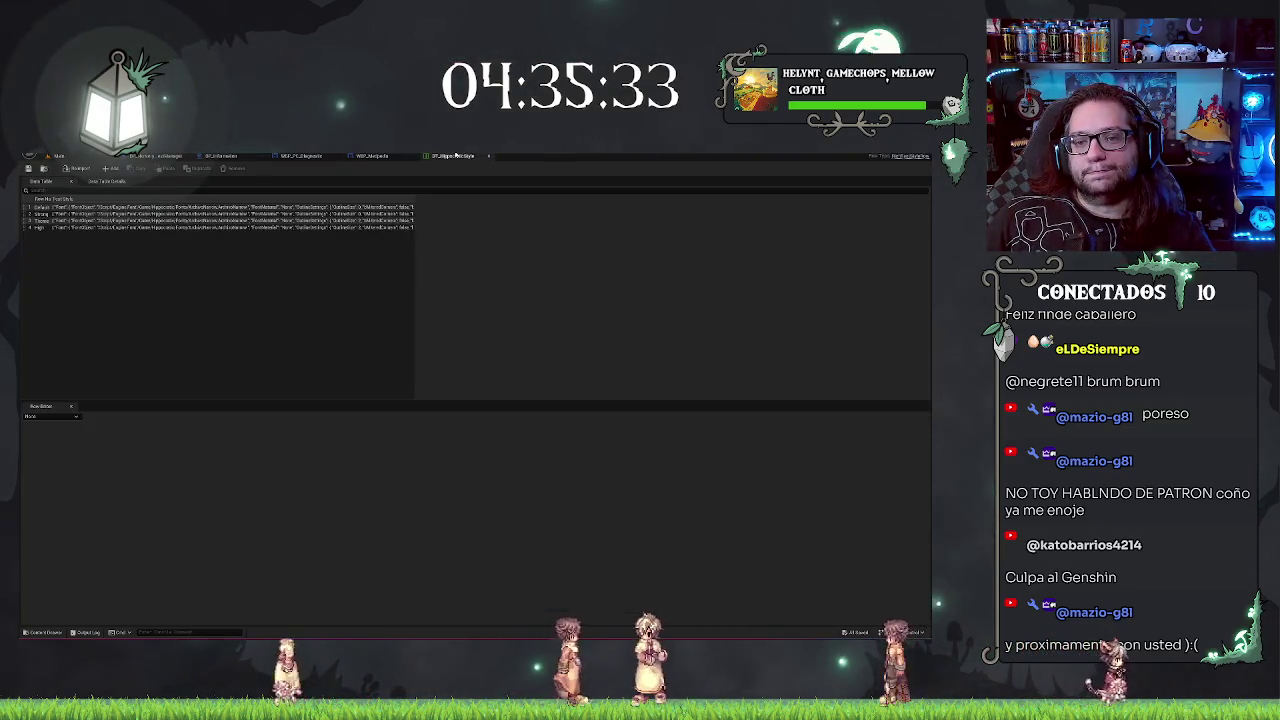
Step: Compare the High and Theme rows' typeface settings without changing the typeface
{"action": "left_click", "coordinate": [49, 229]}
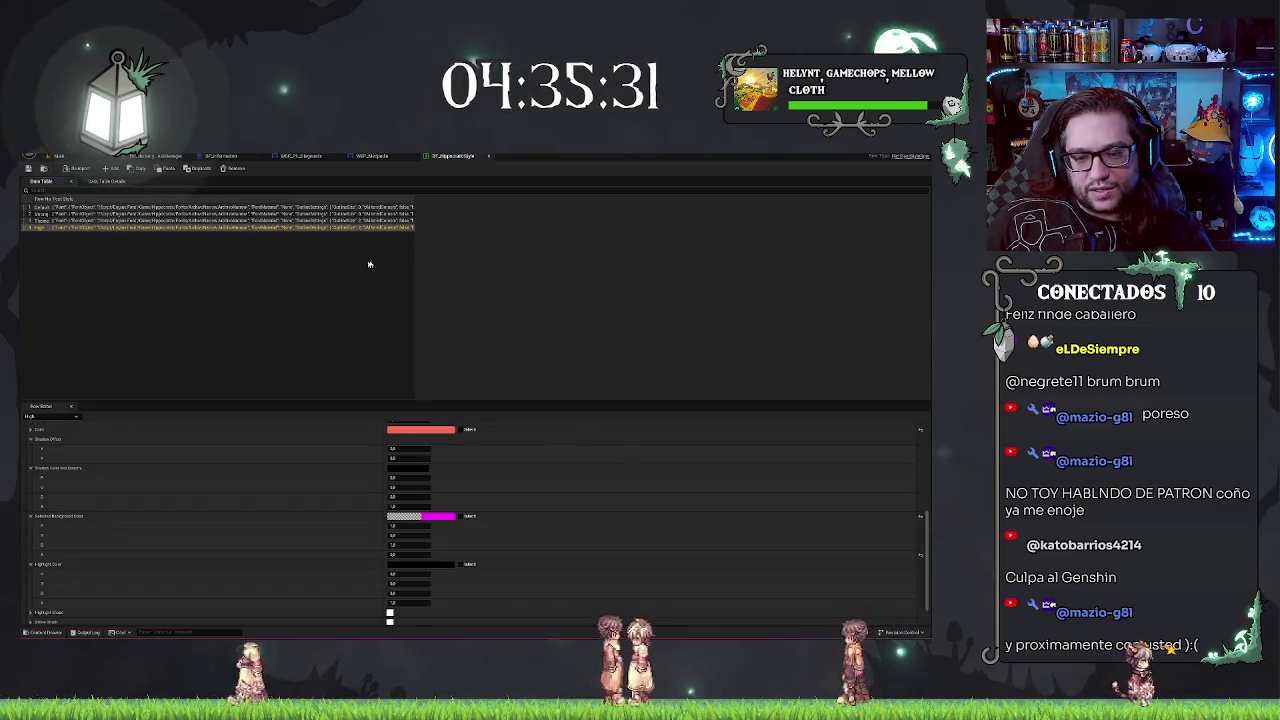
{"action": "scroll", "coordinate": [215, 475], "scroll_direction": "up", "scroll_amount": 10}
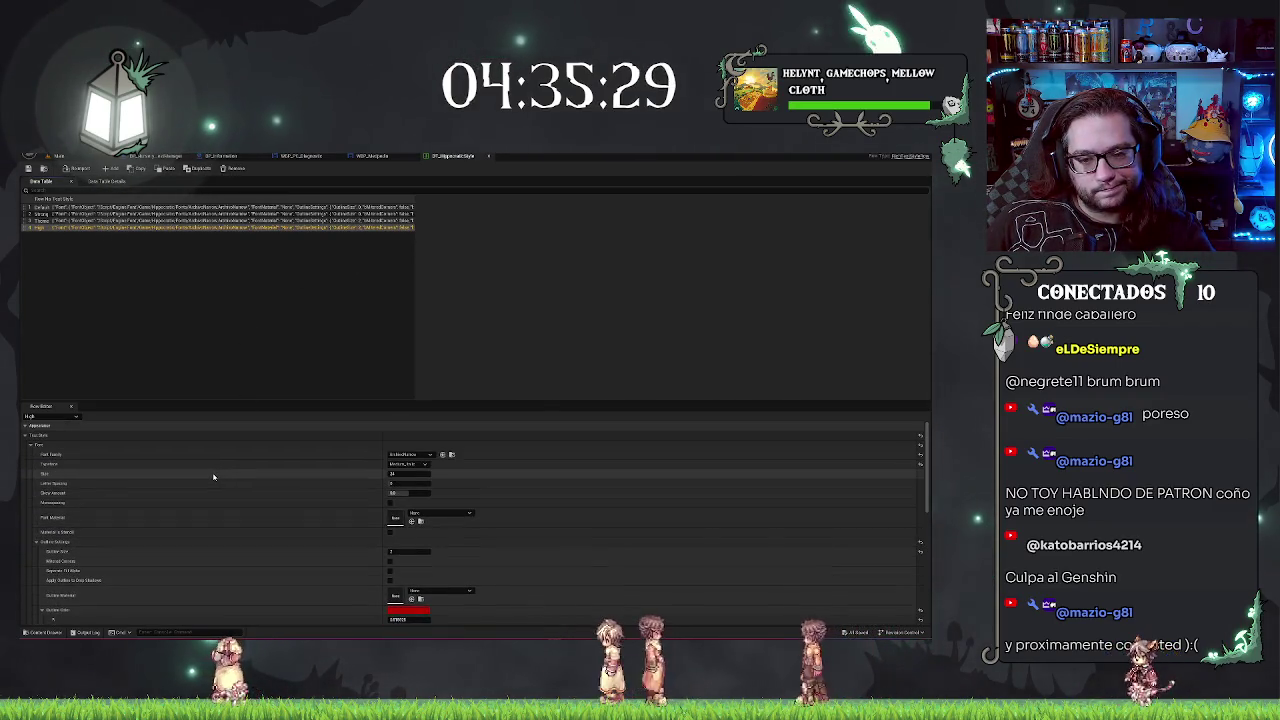
{"action": "left_click", "coordinate": [60, 220]}
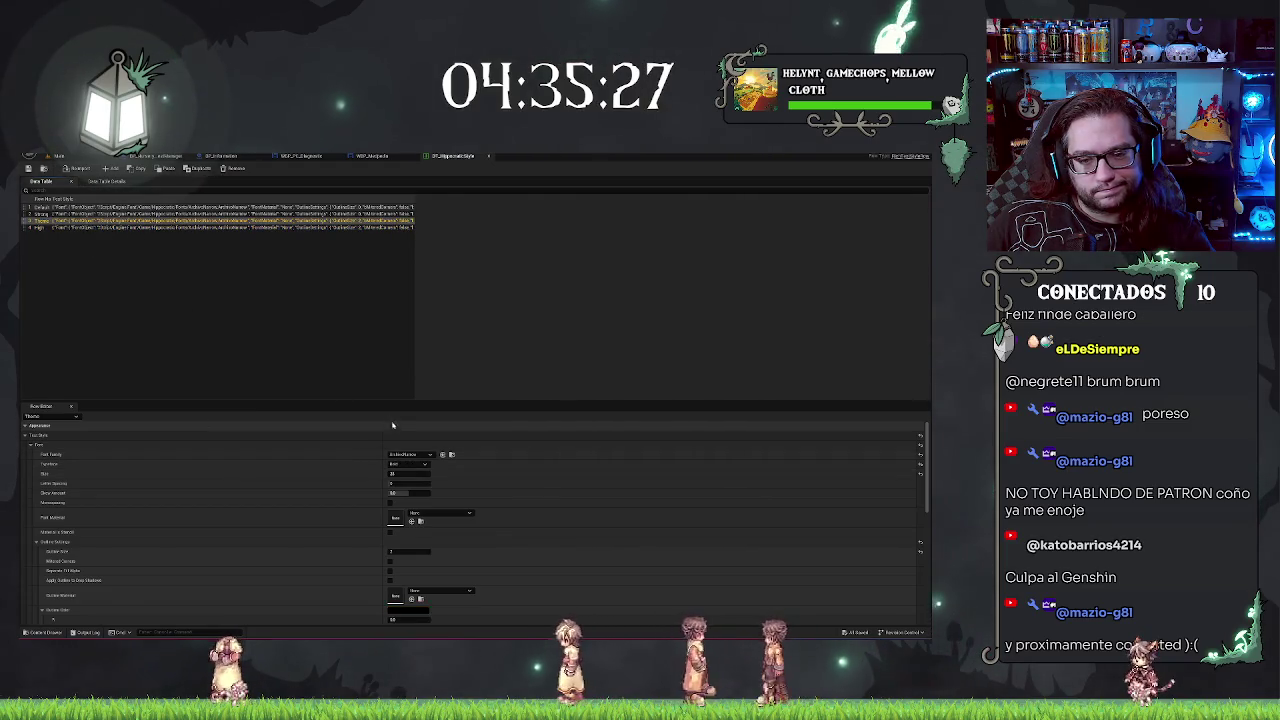
{"action": "left_click", "coordinate": [418, 463]}
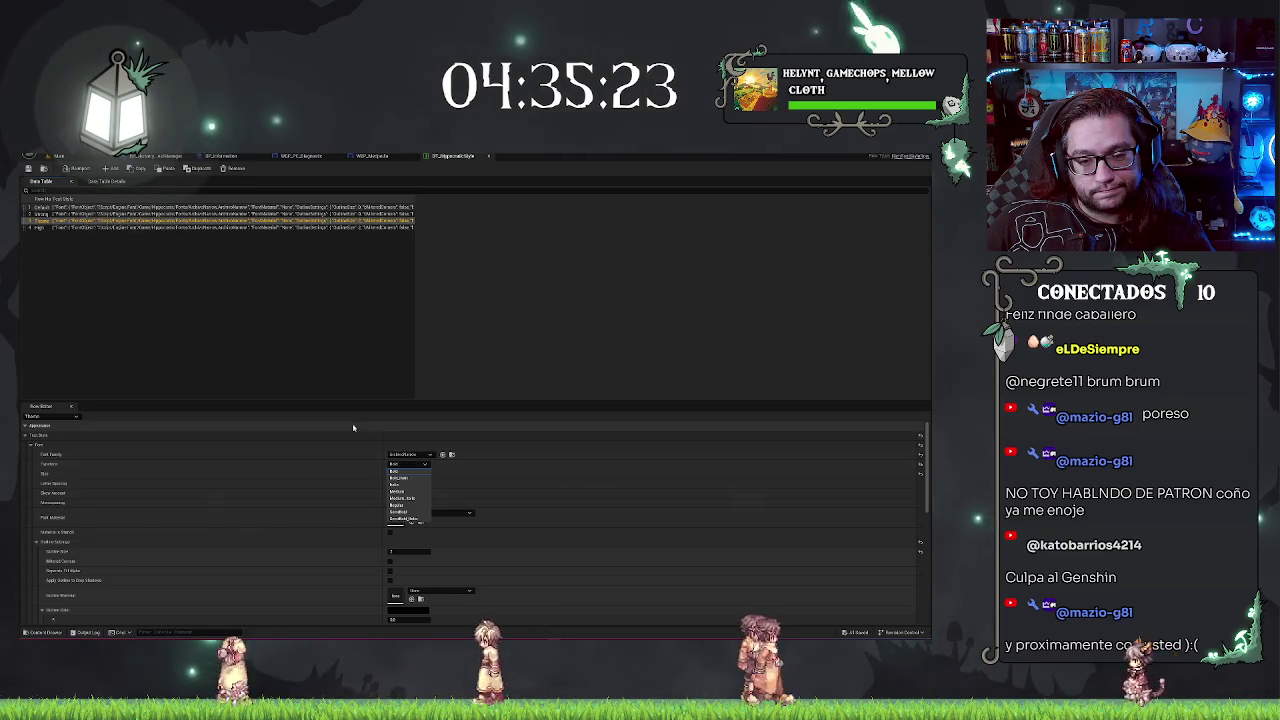
{"action": "left_click", "coordinate": [360, 363]}
{"action": "left_click", "coordinate": [180, 227]}
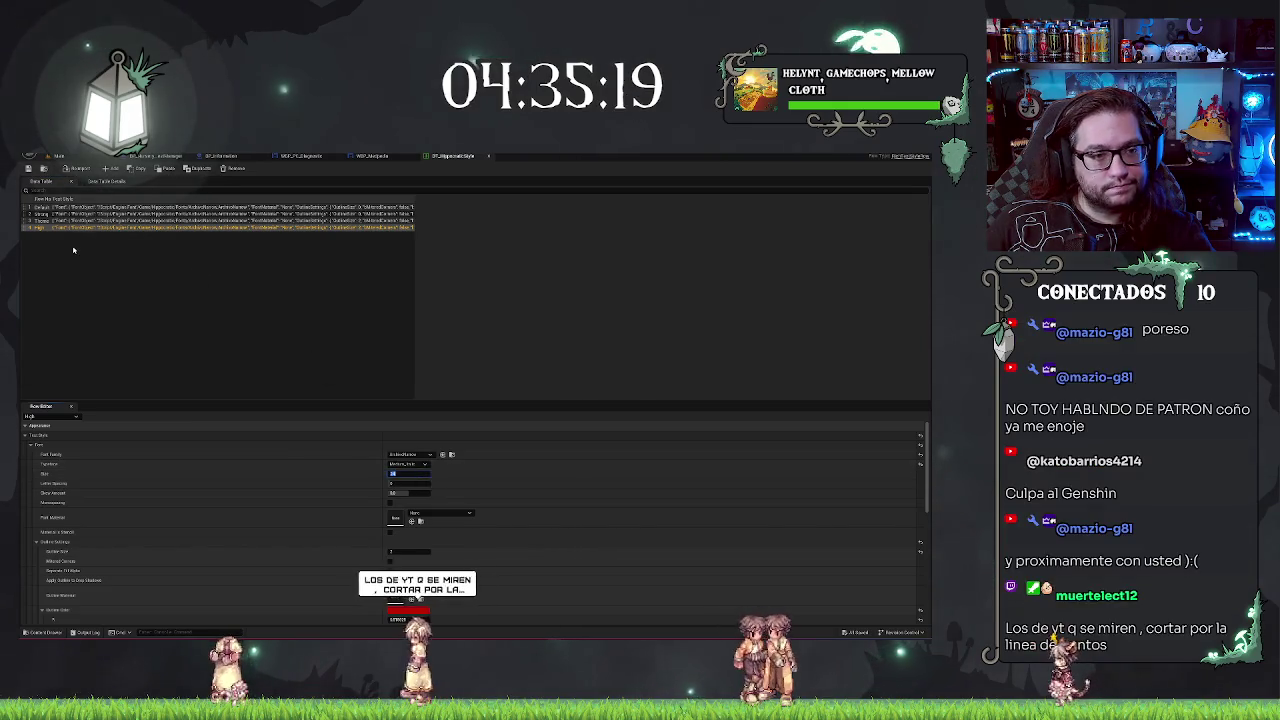
{"action": "left_click", "coordinate": [37, 221]}
Step: Check the Theme row's font size and open a colour picker for its text style
{"action": "left_click", "coordinate": [400, 473]}
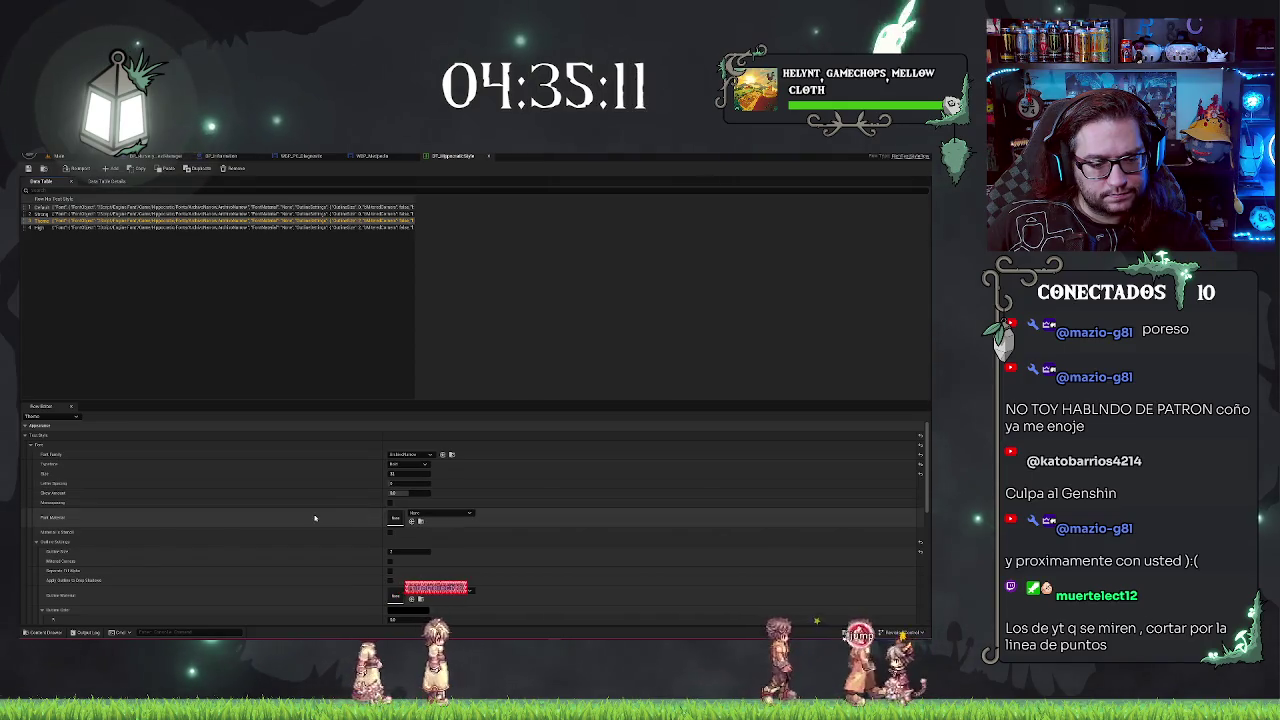
{"action": "scroll", "coordinate": [313, 518], "scroll_direction": "down", "scroll_amount": 1}
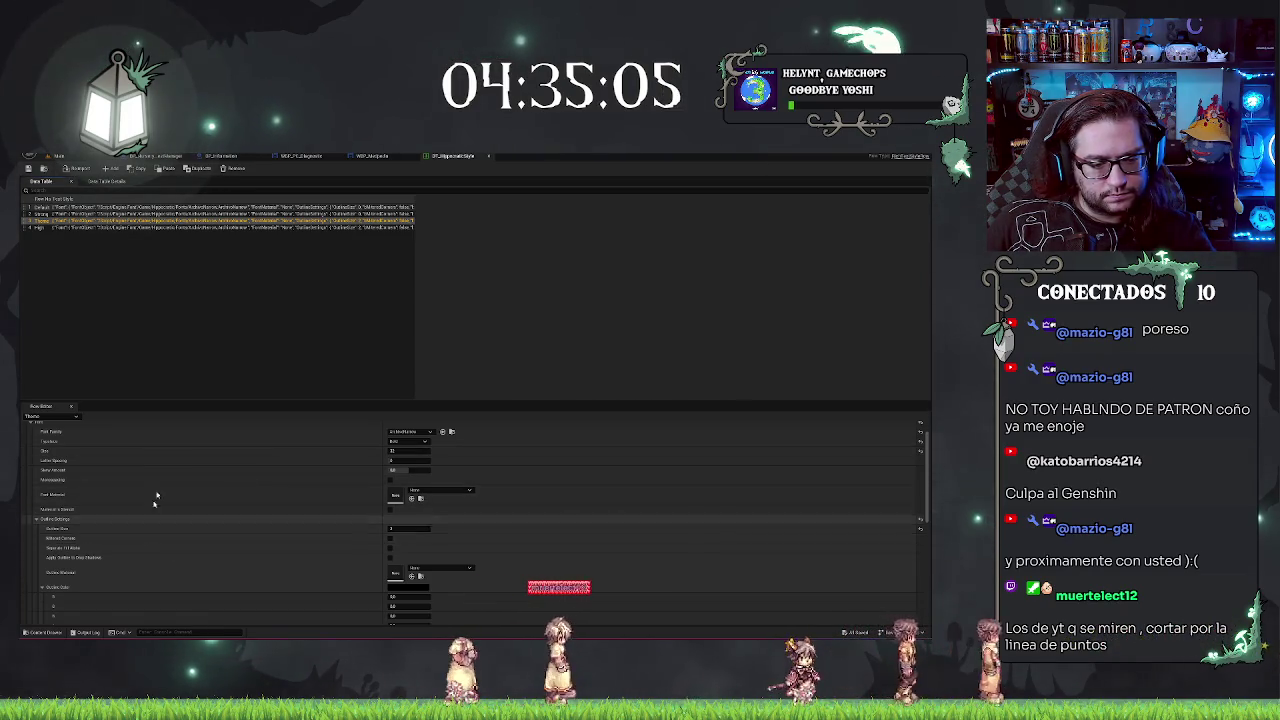
{"action": "scroll", "coordinate": [330, 486], "scroll_direction": "down", "scroll_amount": 1}
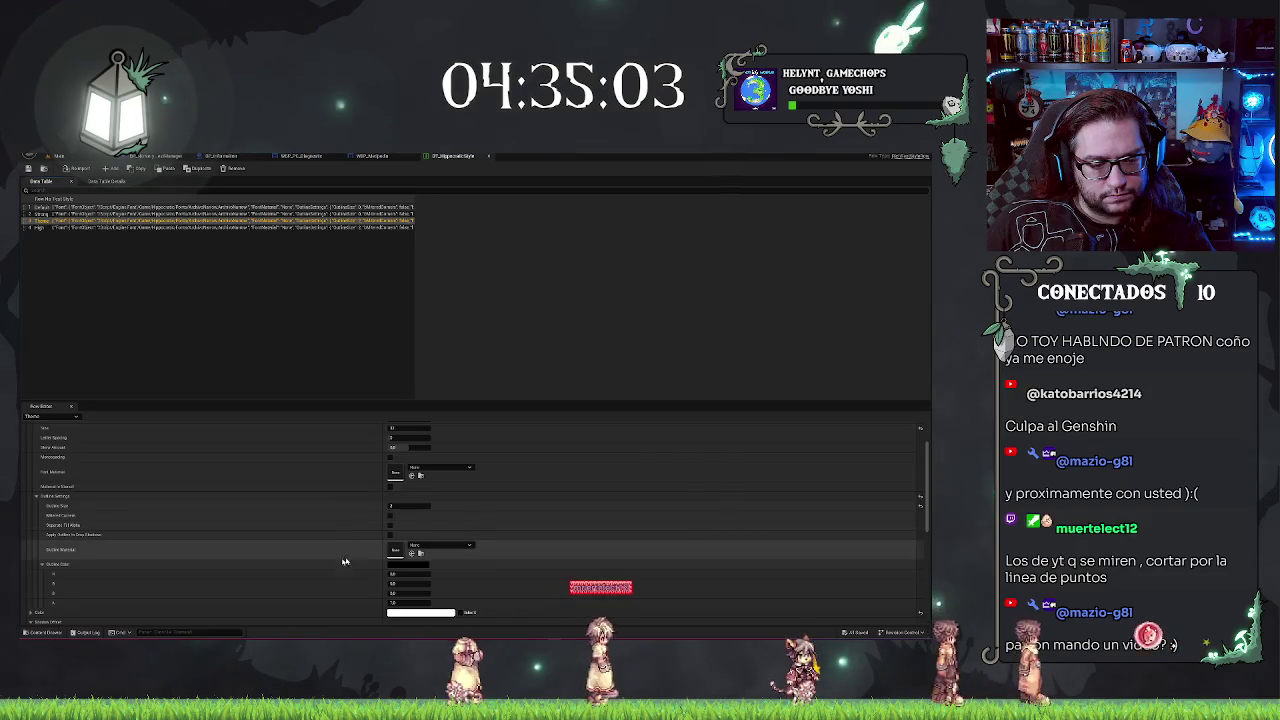
{"action": "left_click", "coordinate": [424, 566]}
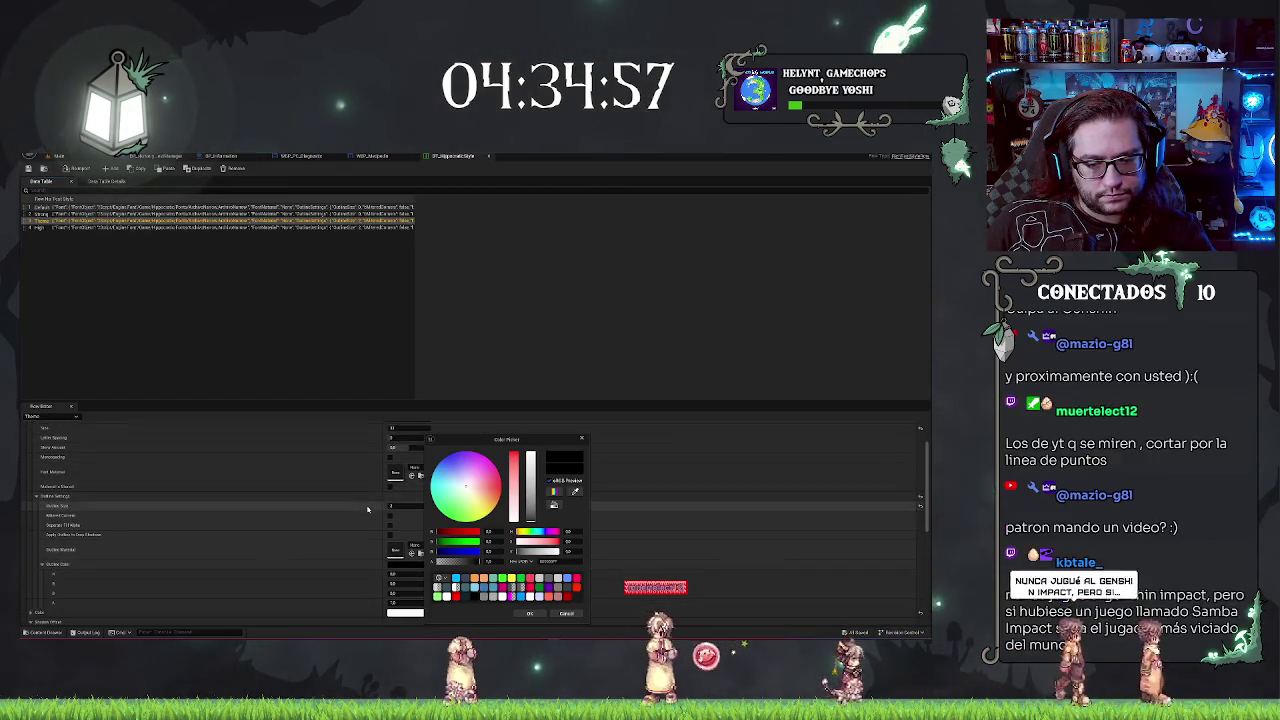
Step: Scroll through the Theme row's style properties and close the colour picker without changing any colour
{"action": "scroll", "coordinate": [367, 510], "scroll_direction": "down", "scroll_amount": 2}
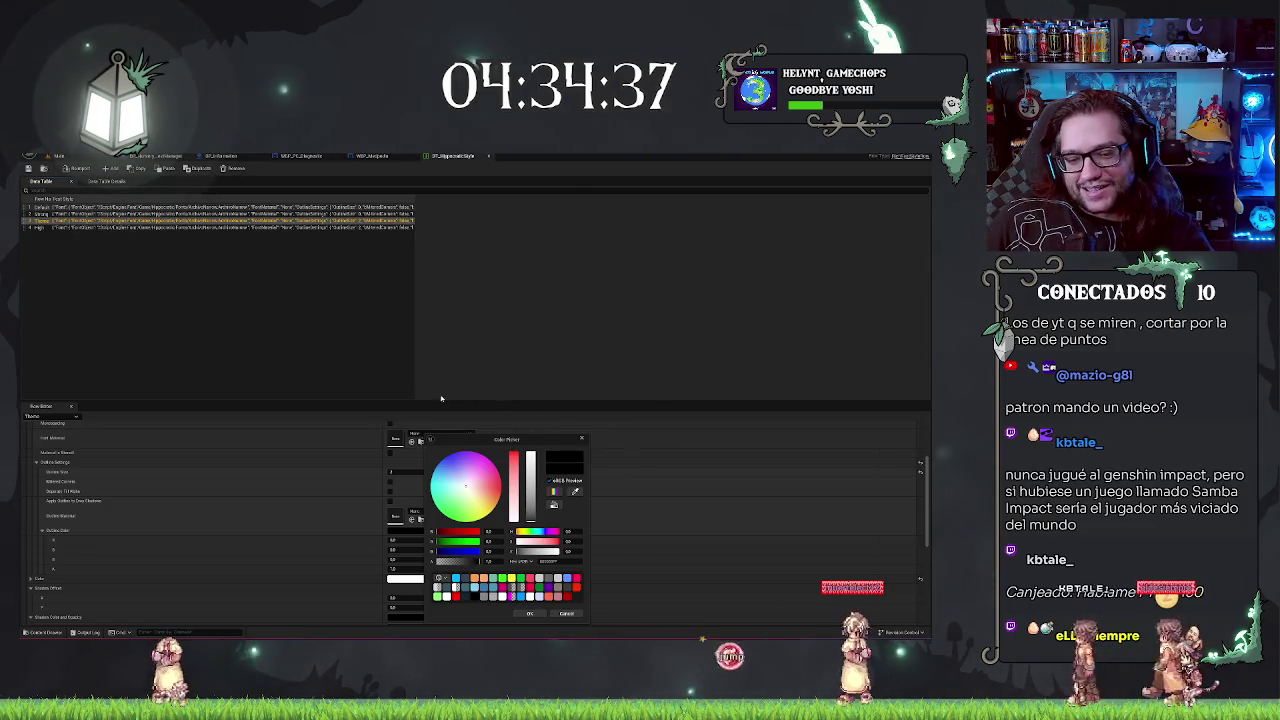
{"action": "scroll", "coordinate": [203, 573], "scroll_direction": "down", "scroll_amount": 5}
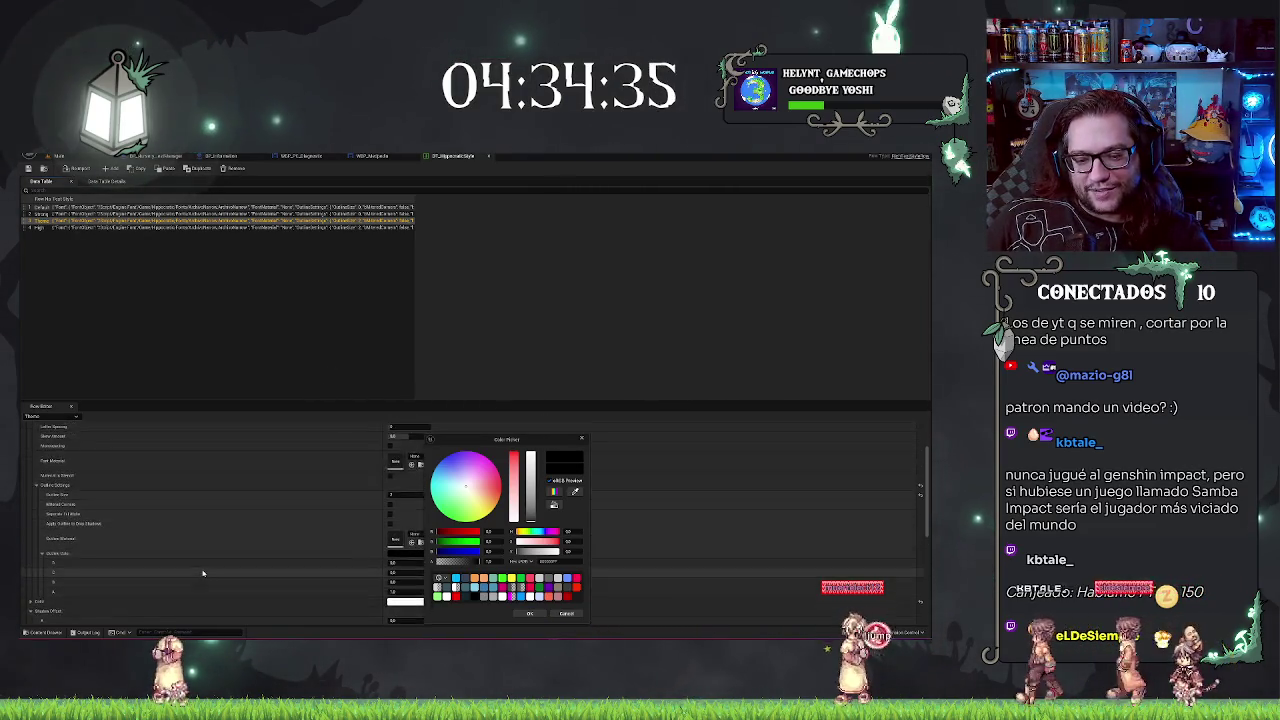
{"action": "scroll", "coordinate": [203, 573], "scroll_direction": "down", "scroll_amount": 3}
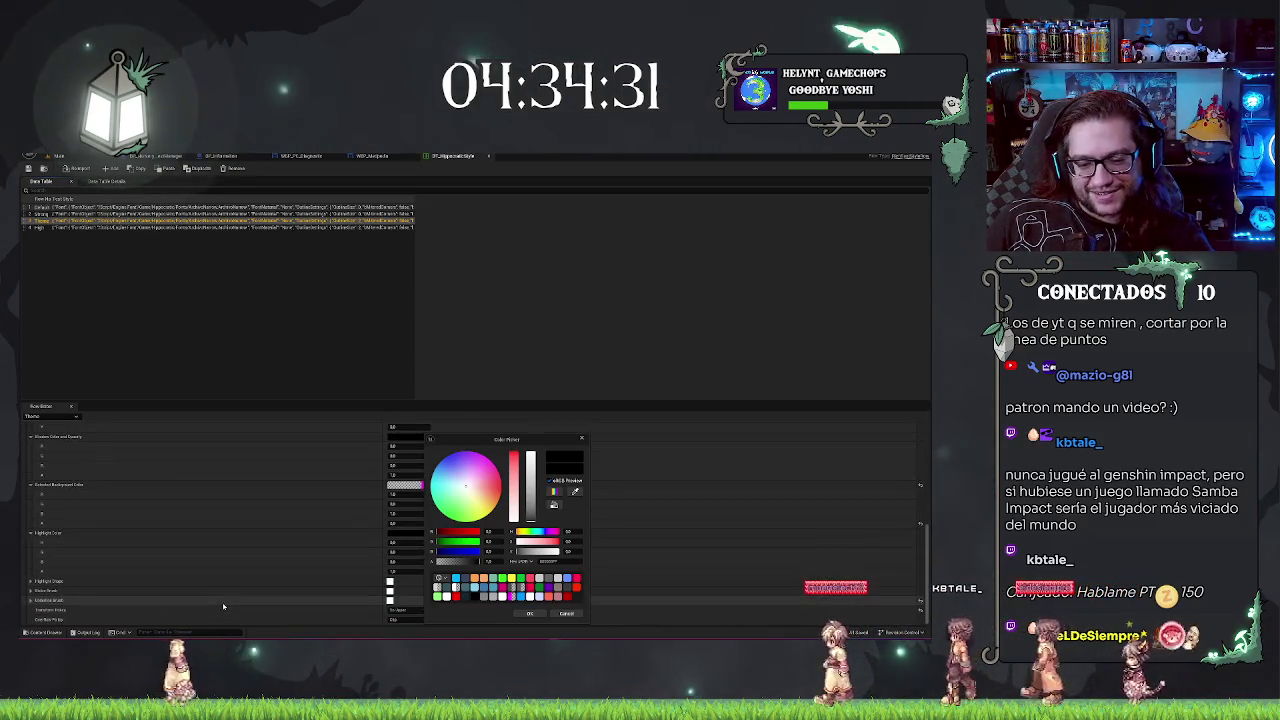
{"action": "scroll", "coordinate": [210, 595], "scroll_direction": "up", "scroll_amount": 10}
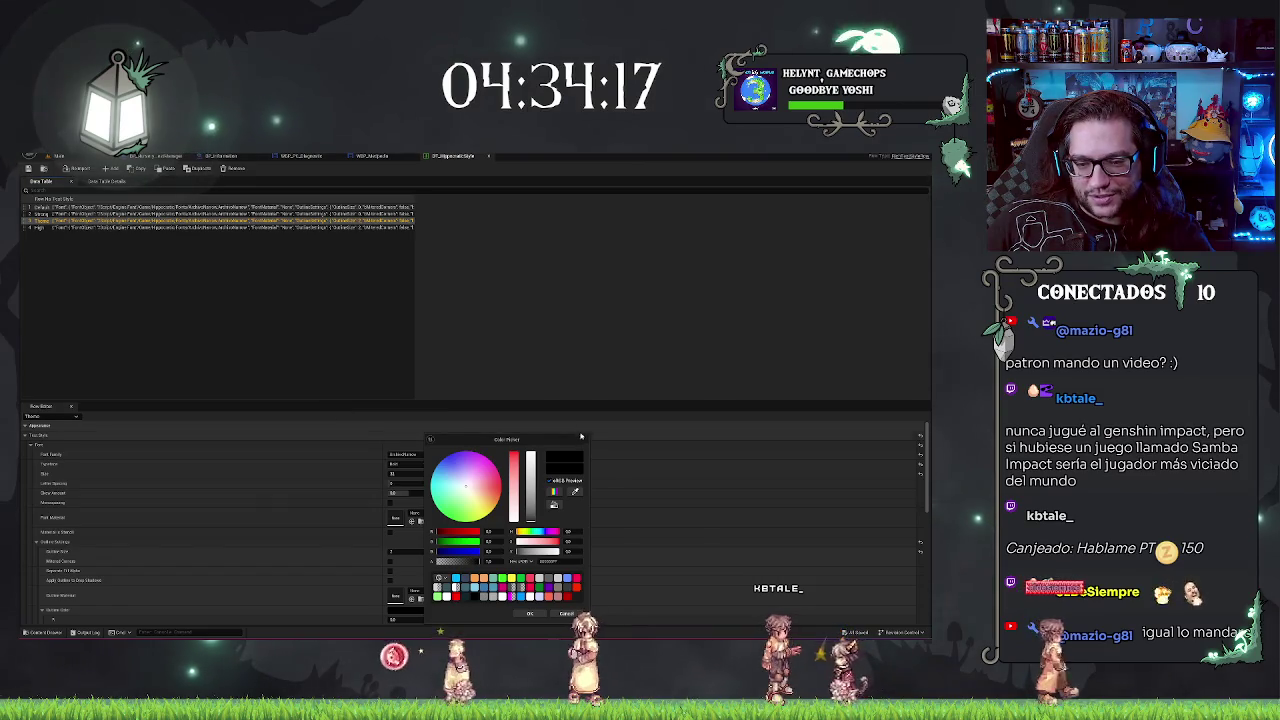
{"action": "left_click", "coordinate": [341, 470]}
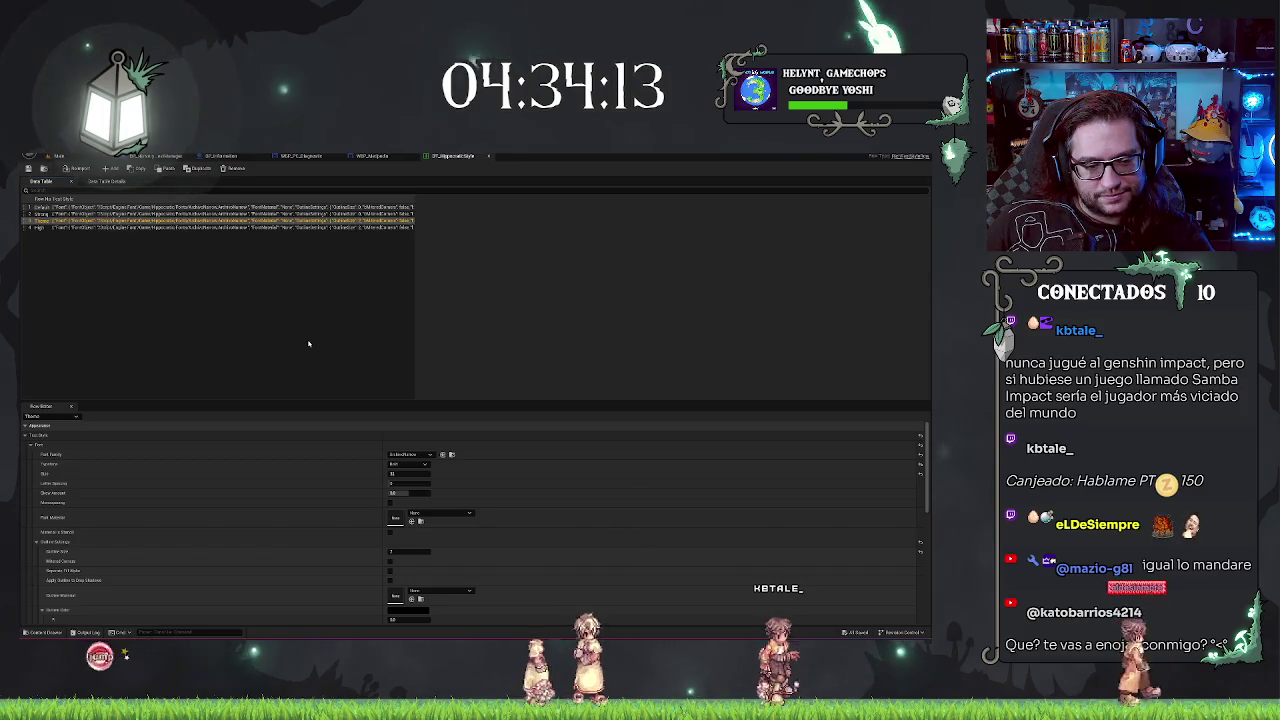
Step: Toggle Monospacing on and back off for the Theme row, leaving it unchanged
{"action": "left_click", "coordinate": [392, 503]}
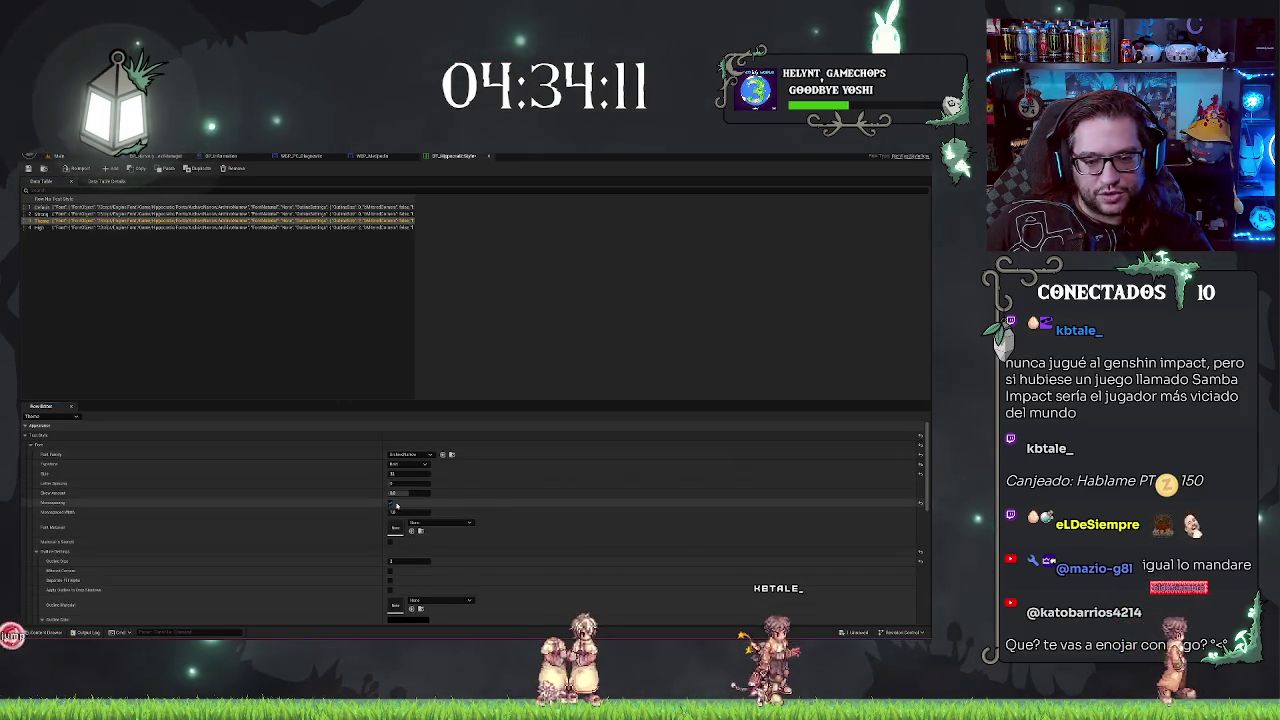
{"action": "left_click", "coordinate": [392, 503]}
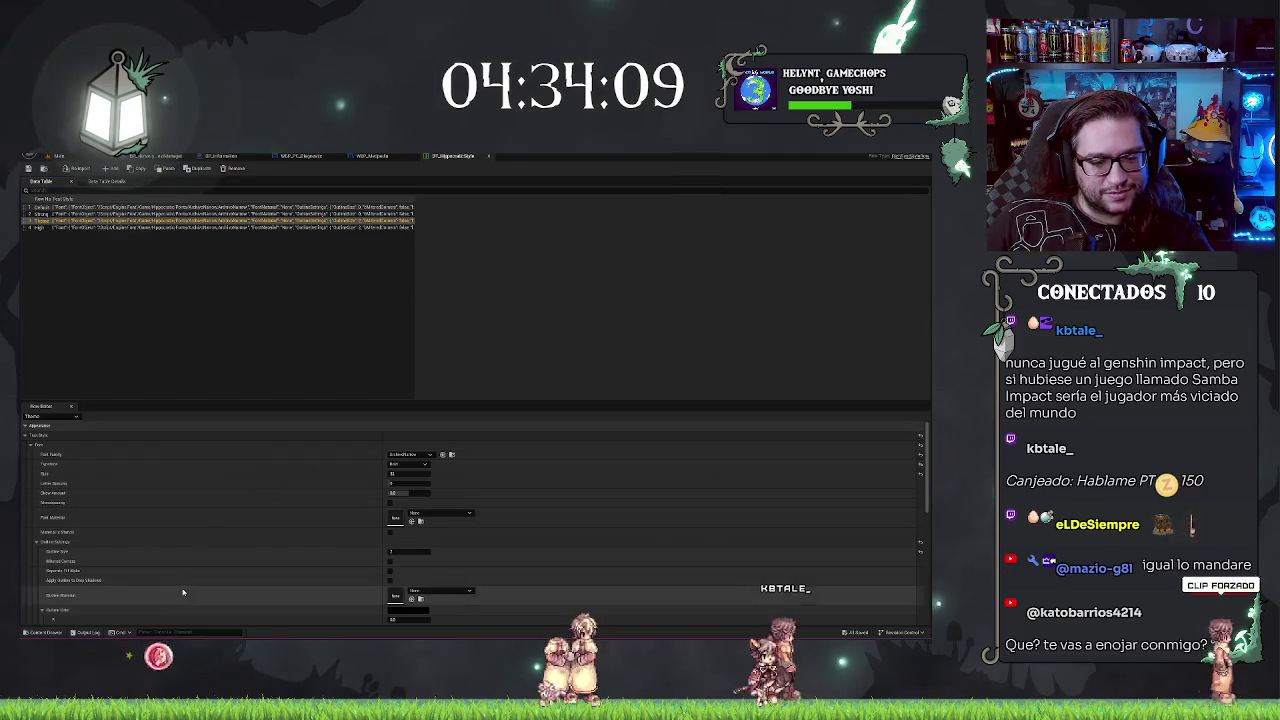
{"action": "scroll", "coordinate": [183, 593], "scroll_direction": "down", "scroll_amount": 1}
{"action": "scroll", "coordinate": [187, 576], "scroll_direction": "down", "scroll_amount": 5}
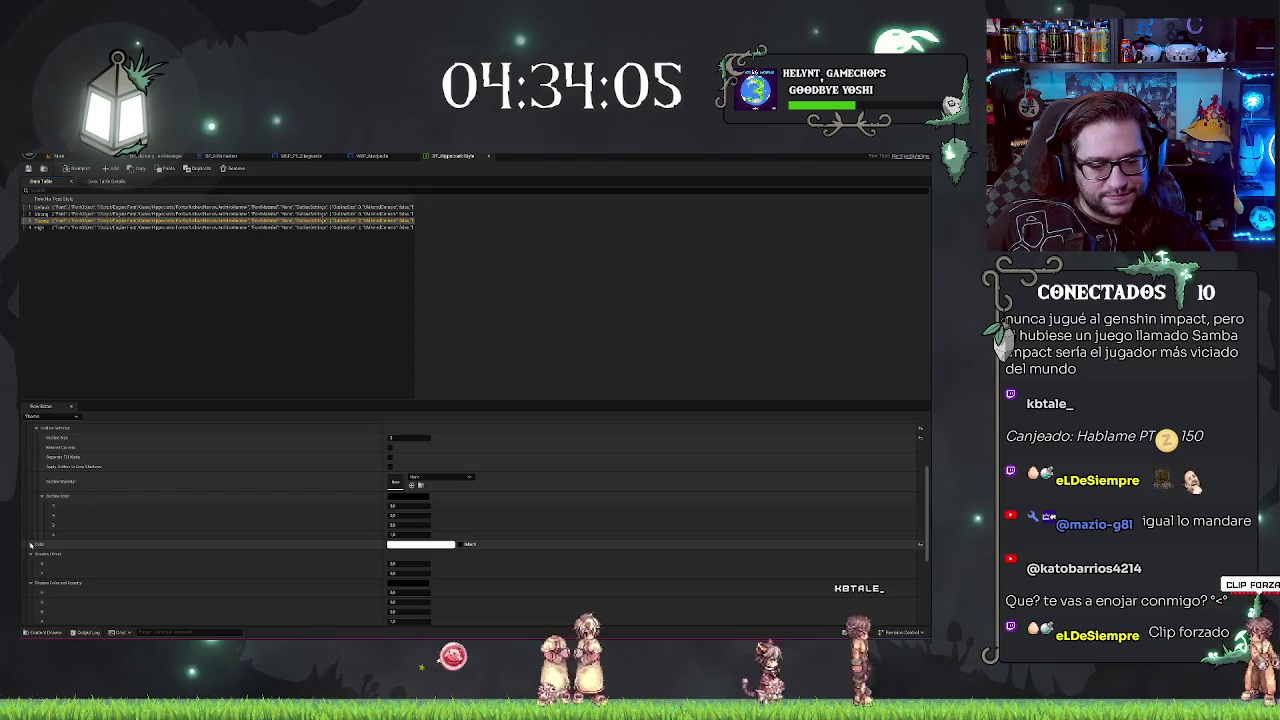
{"action": "scroll", "coordinate": [149, 463], "scroll_direction": "down", "scroll_amount": 3}
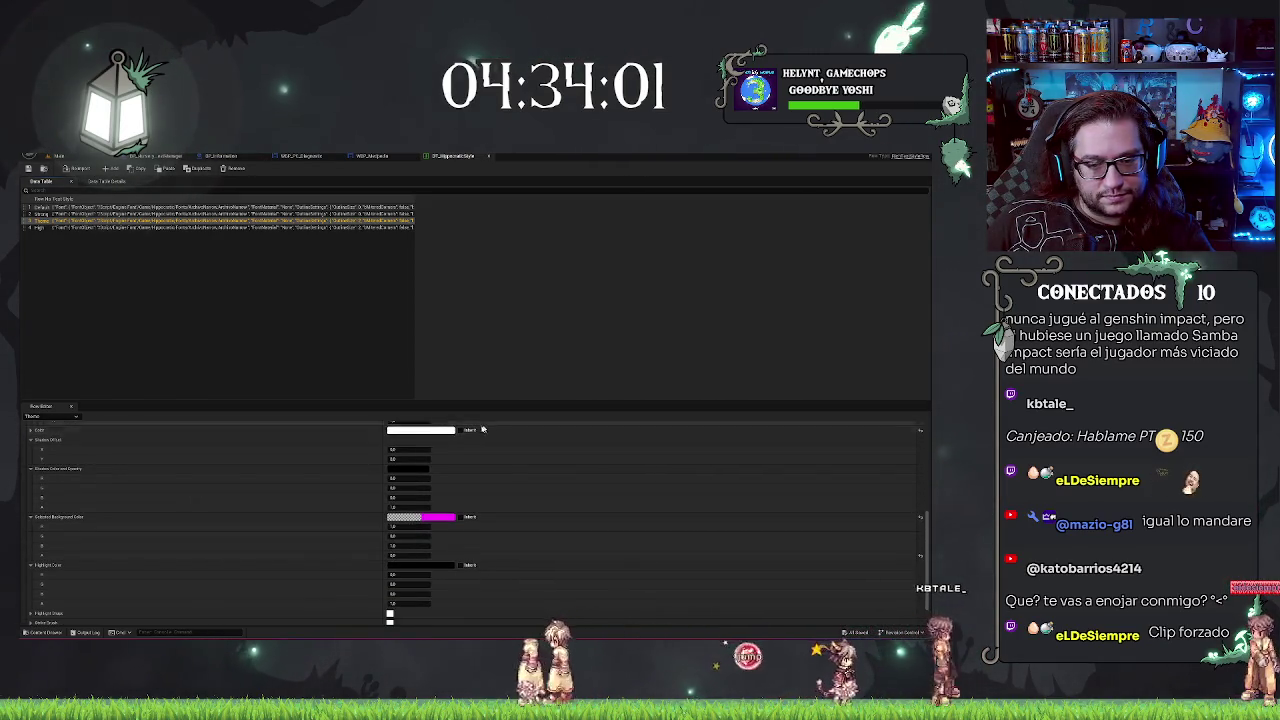
Step: Change the Theme row's text colour to pale lavender and return to the main level view
{"action": "left_click", "coordinate": [448, 431]}
{"action": "left_click", "coordinate": [486, 477]}
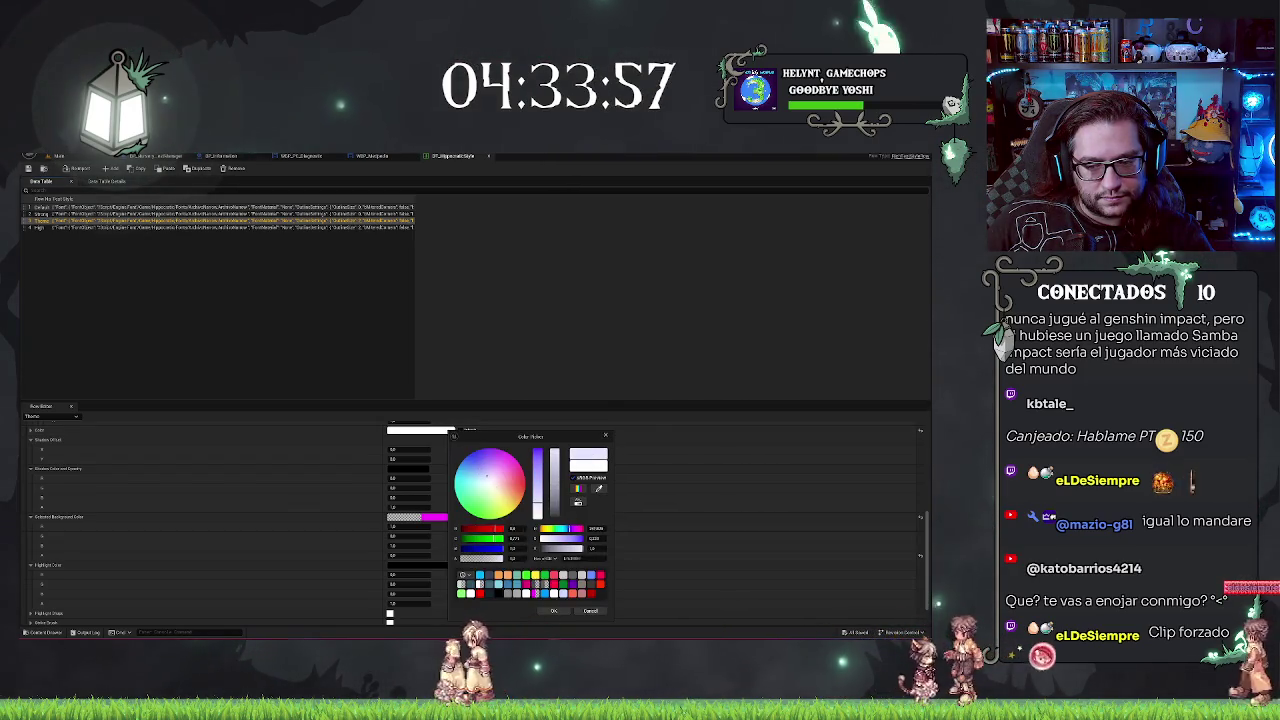
{"action": "left_click", "coordinate": [488, 476]}
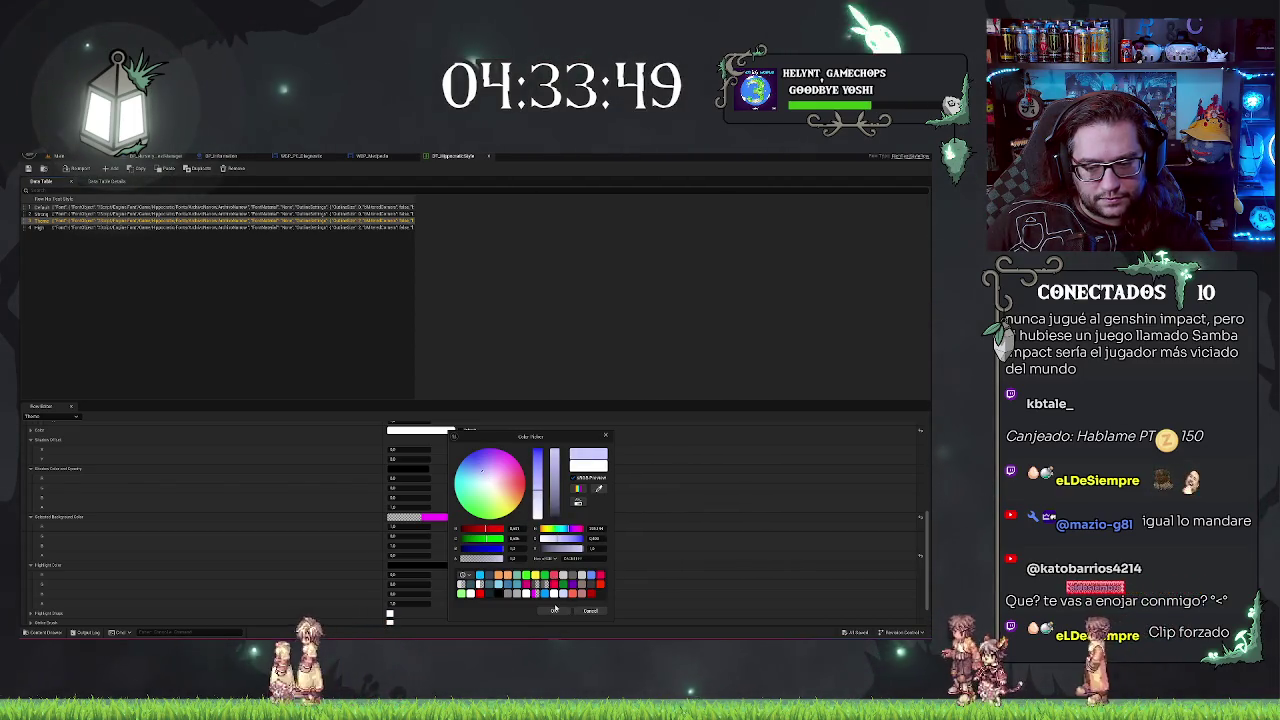
{"action": "key", "text": "Escape"}
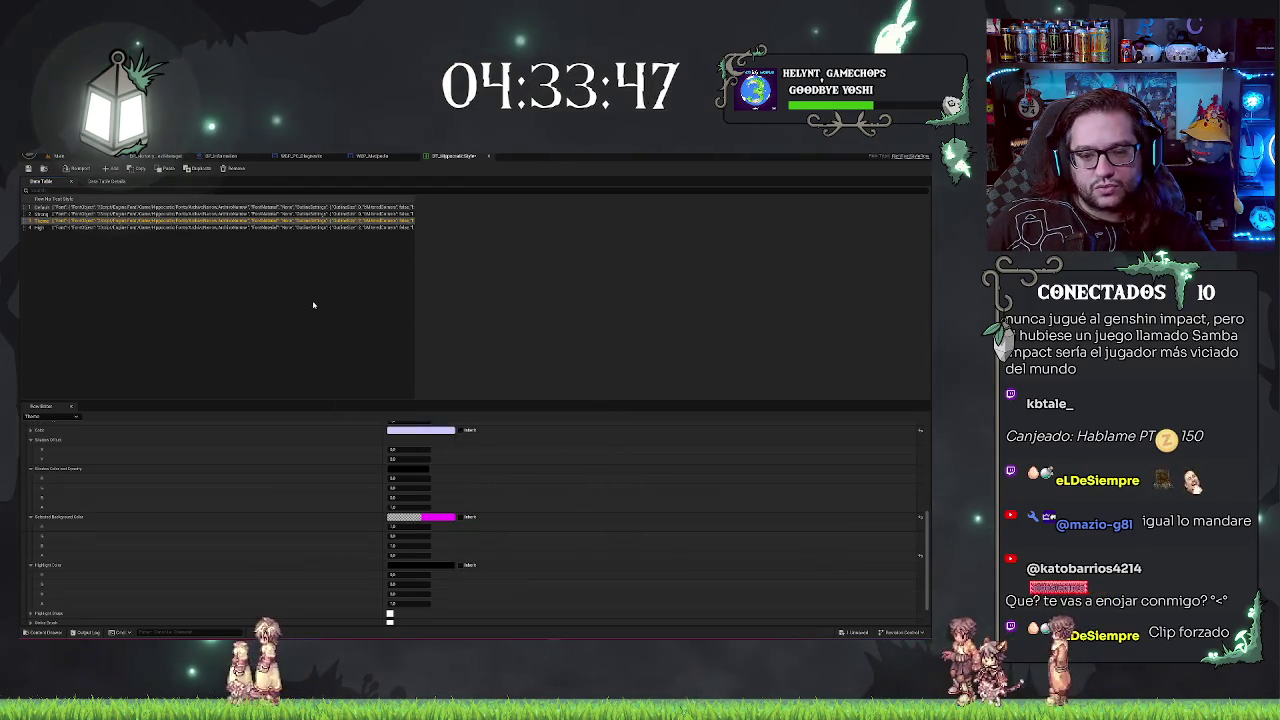
{"action": "left_click", "coordinate": [77, 157]}
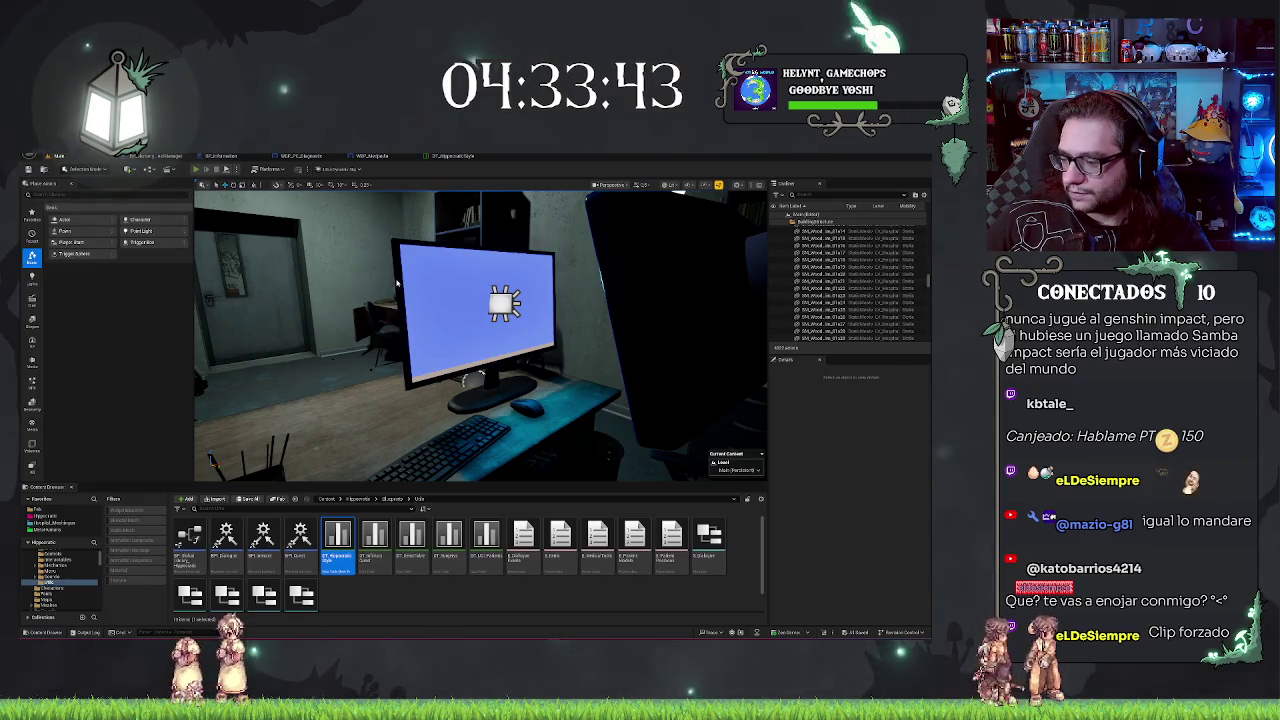
Step: Start a Play-in-Editor test, walk to the computer desk, and sit at the monitor
{"action": "key", "text": "alt+p"}
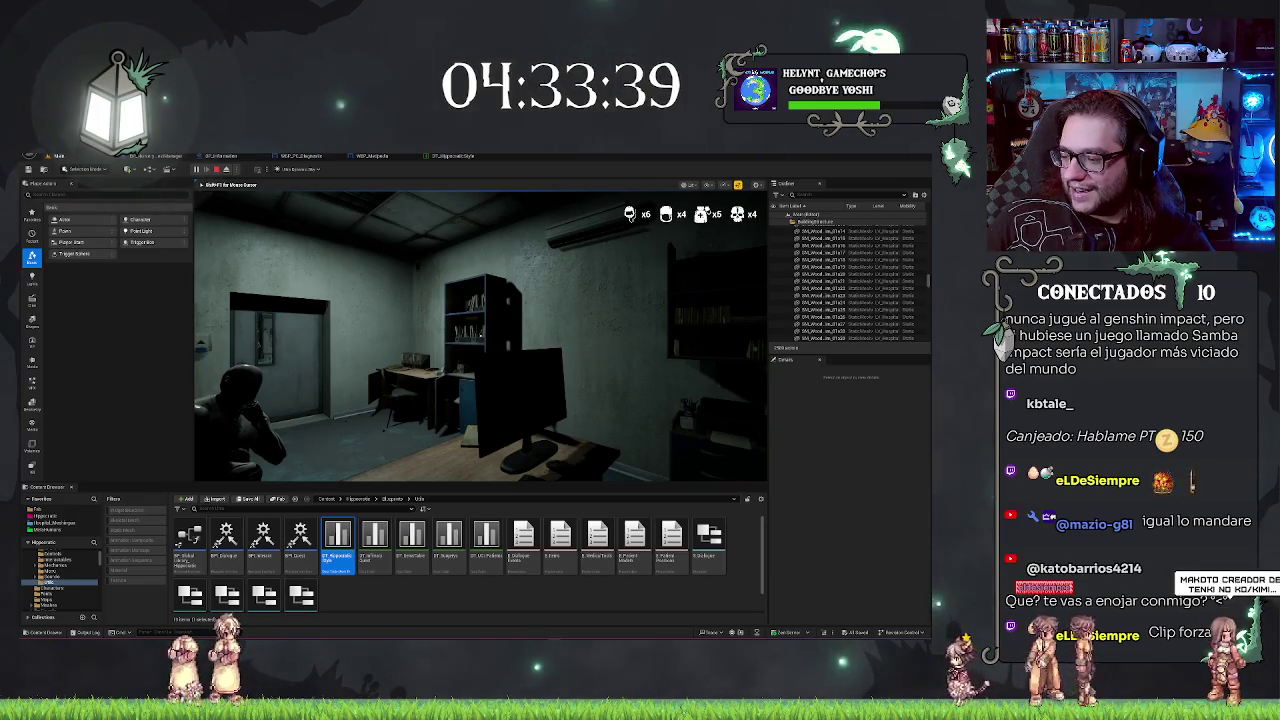
{"action": "key", "text": "w"}
{"action": "key", "text": "e"}
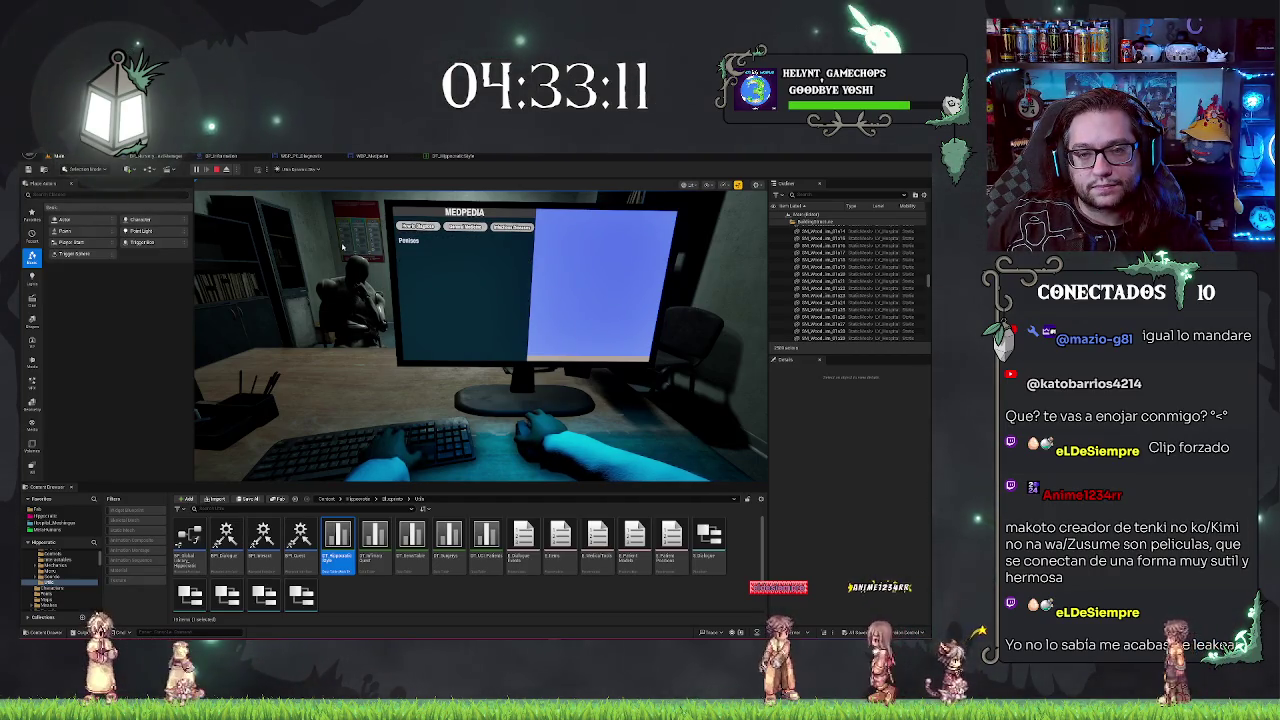
Step: Switch the Medpedia monitor to another tab's placeholder page, then stop the test
{"action": "left_click", "coordinate": [455, 231]}
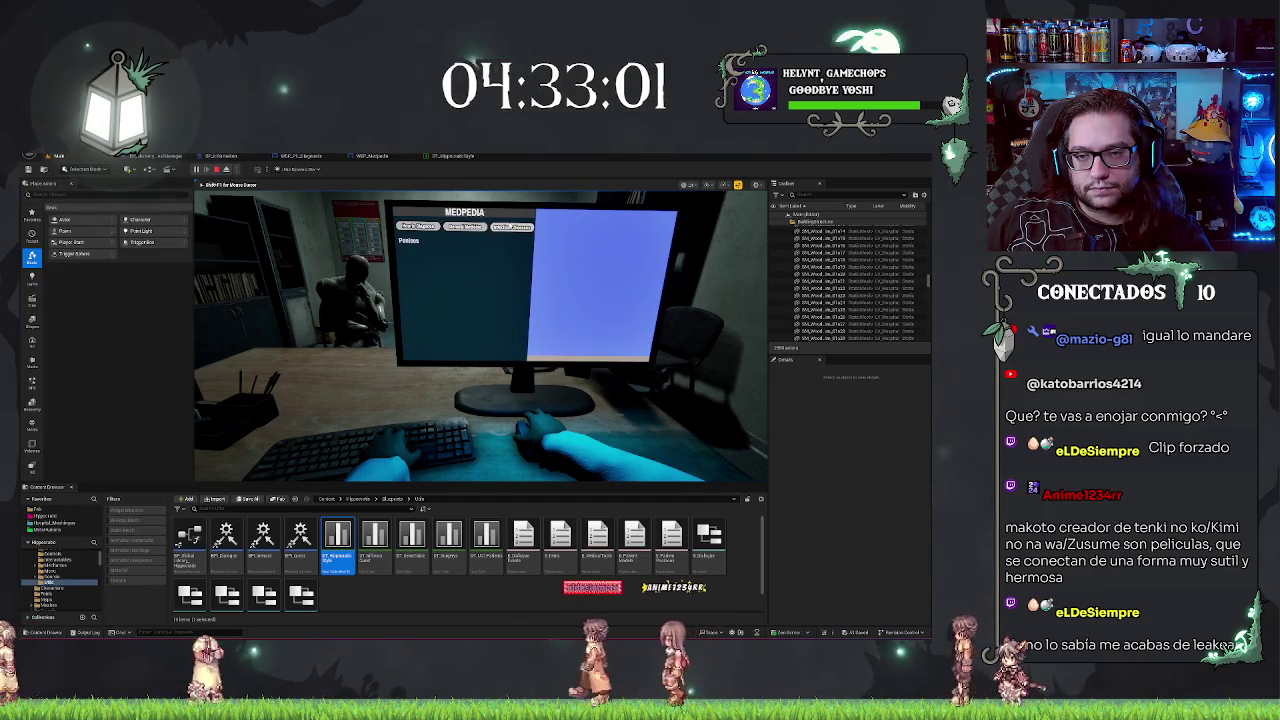
{"action": "left_click", "coordinate": [466, 228]}
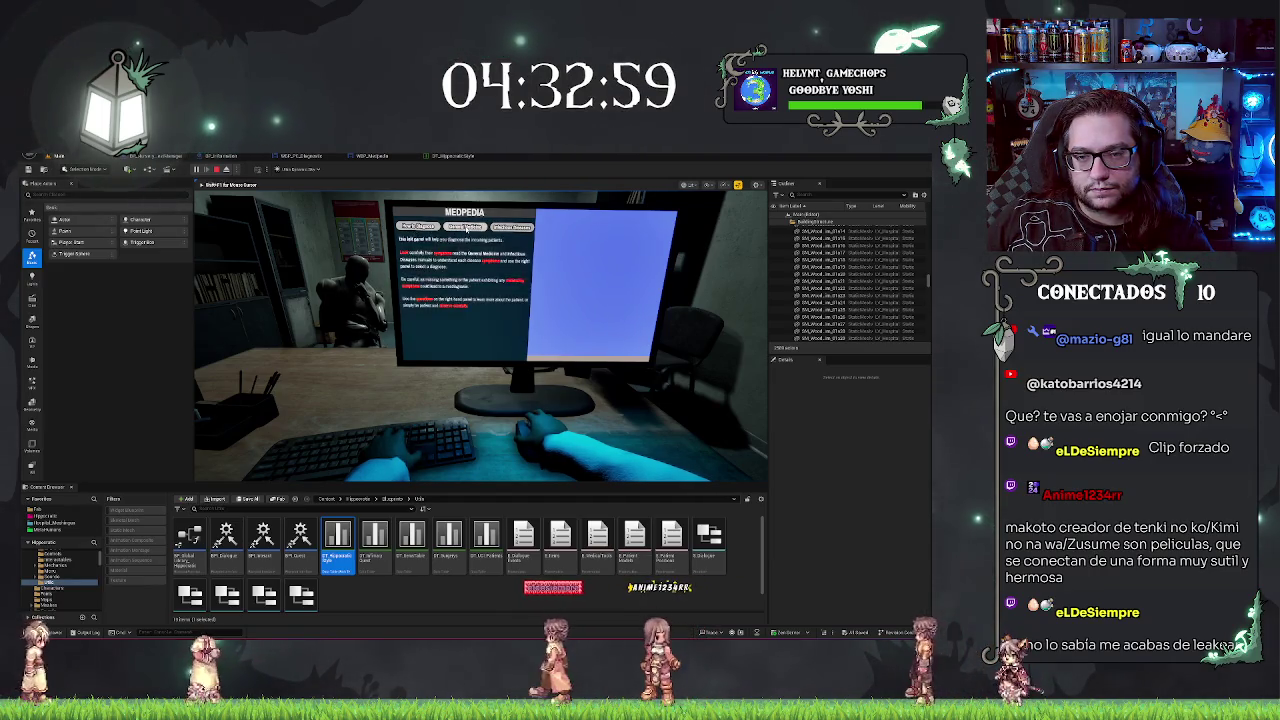
{"action": "left_click", "coordinate": [466, 228]}
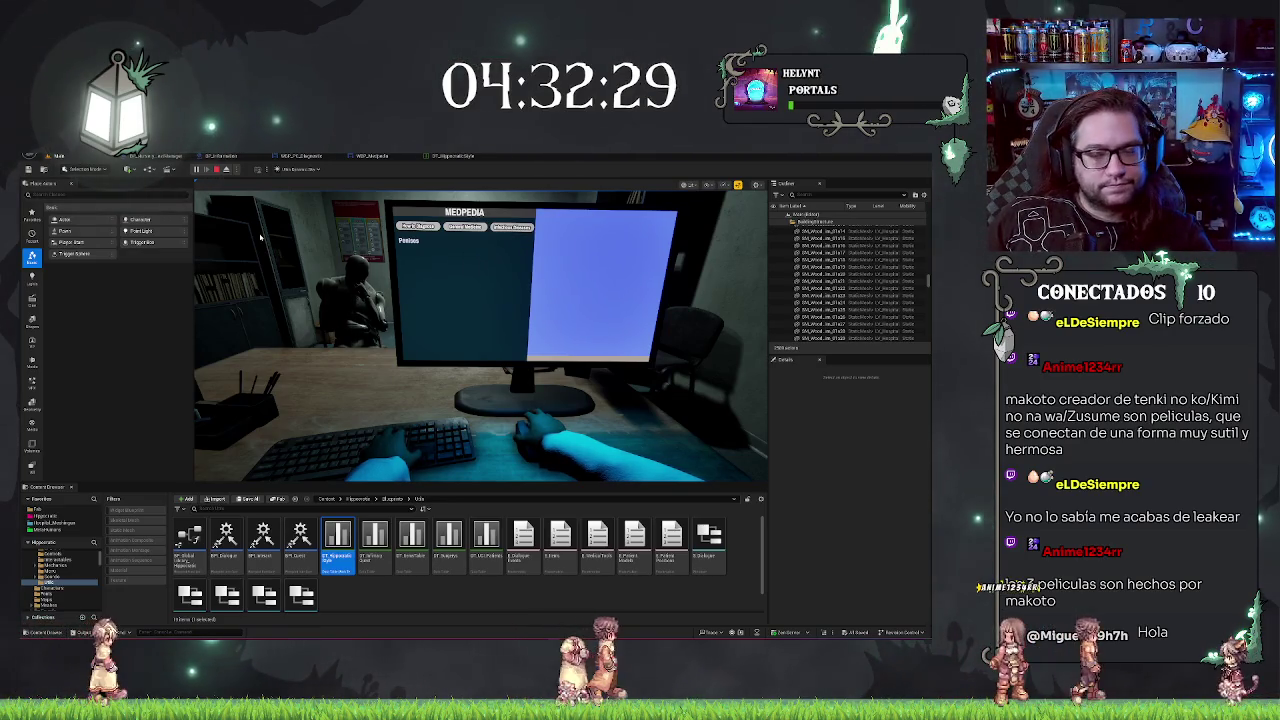
{"action": "left_click", "coordinate": [218, 170]}
{"action": "left_click", "coordinate": [224, 157]}
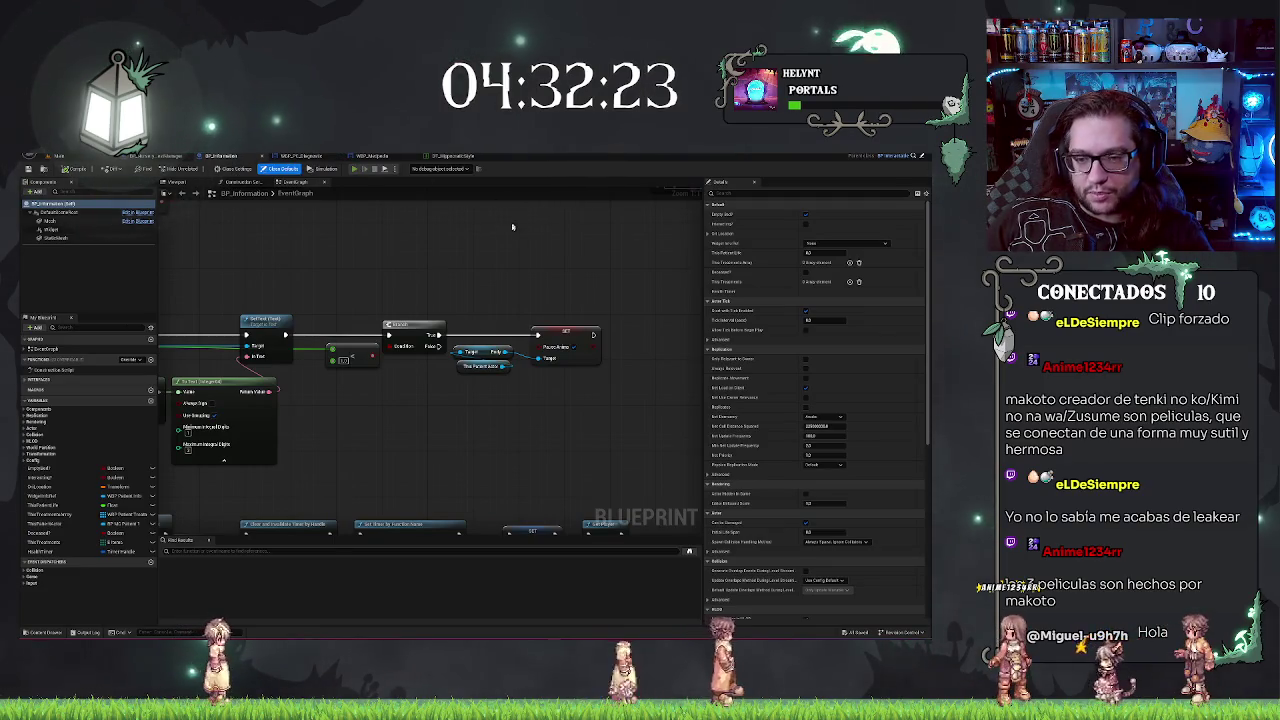
Step: Start a new play test and switch the Medpedia monitor to the one-word placeholder tab
{"action": "left_click", "coordinate": [354, 168]}
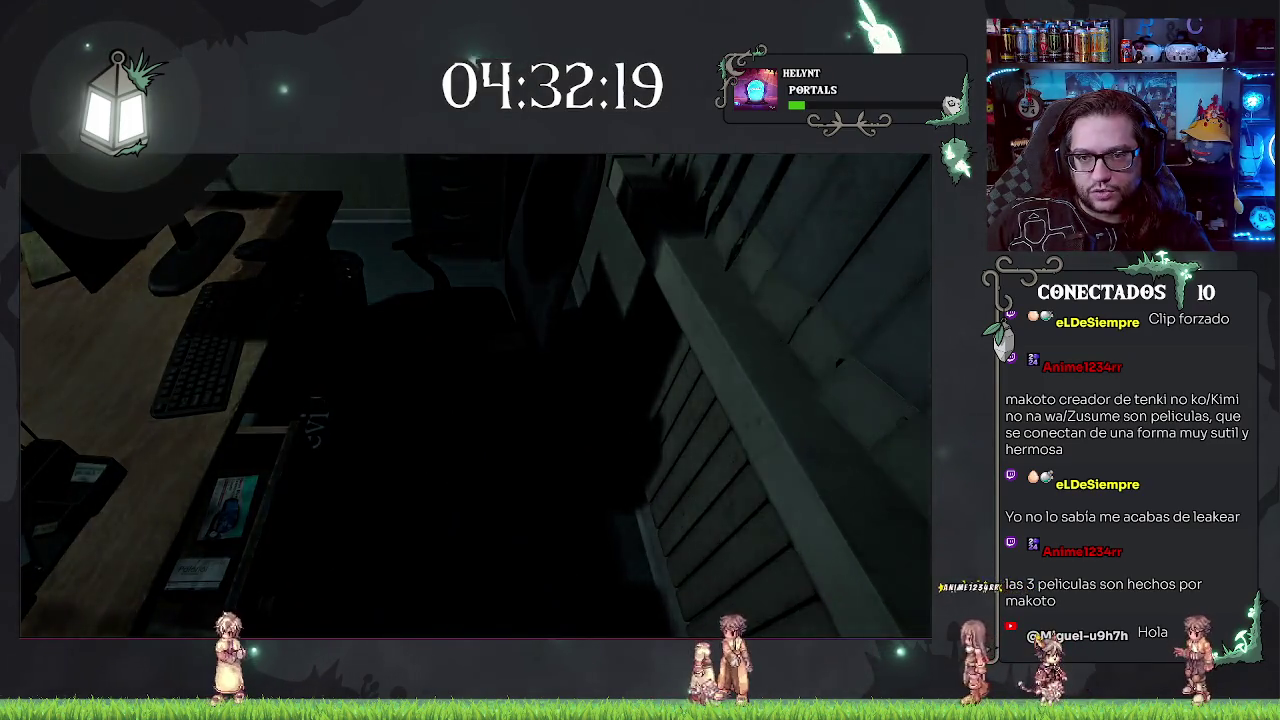
{"action": "key", "text": "alt+Tab"}
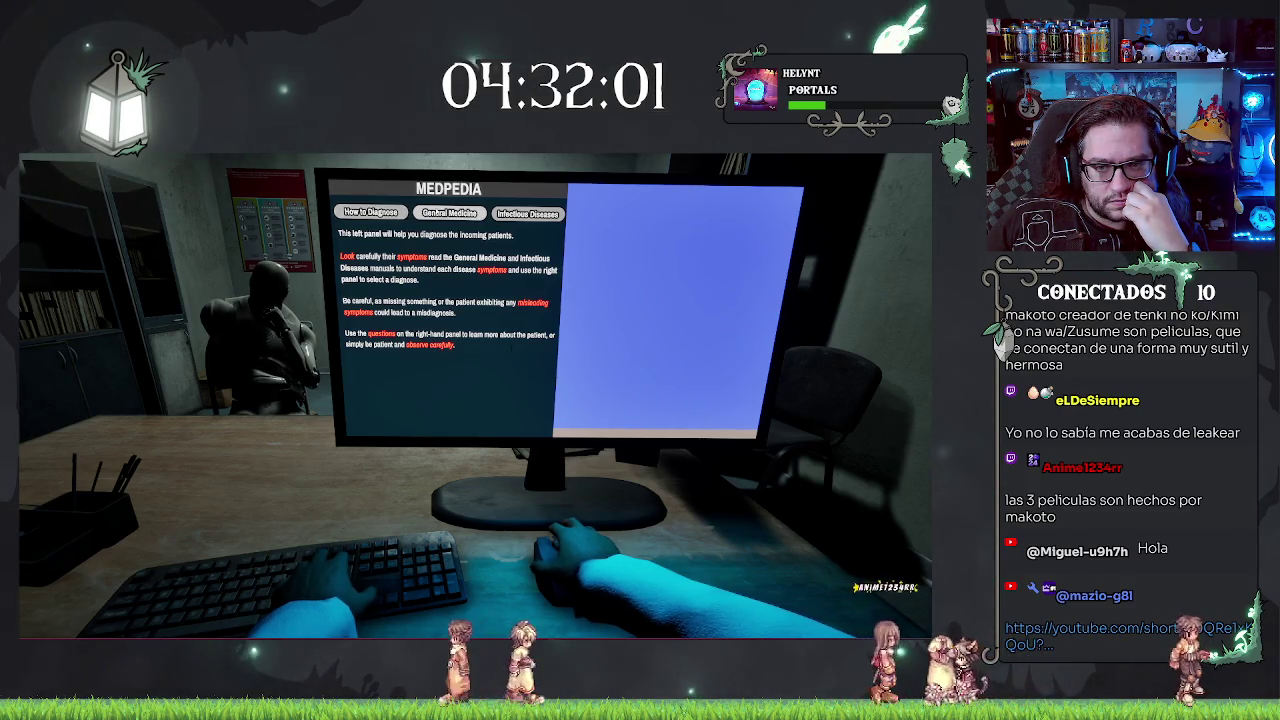
{"action": "left_click", "coordinate": [449, 213]}
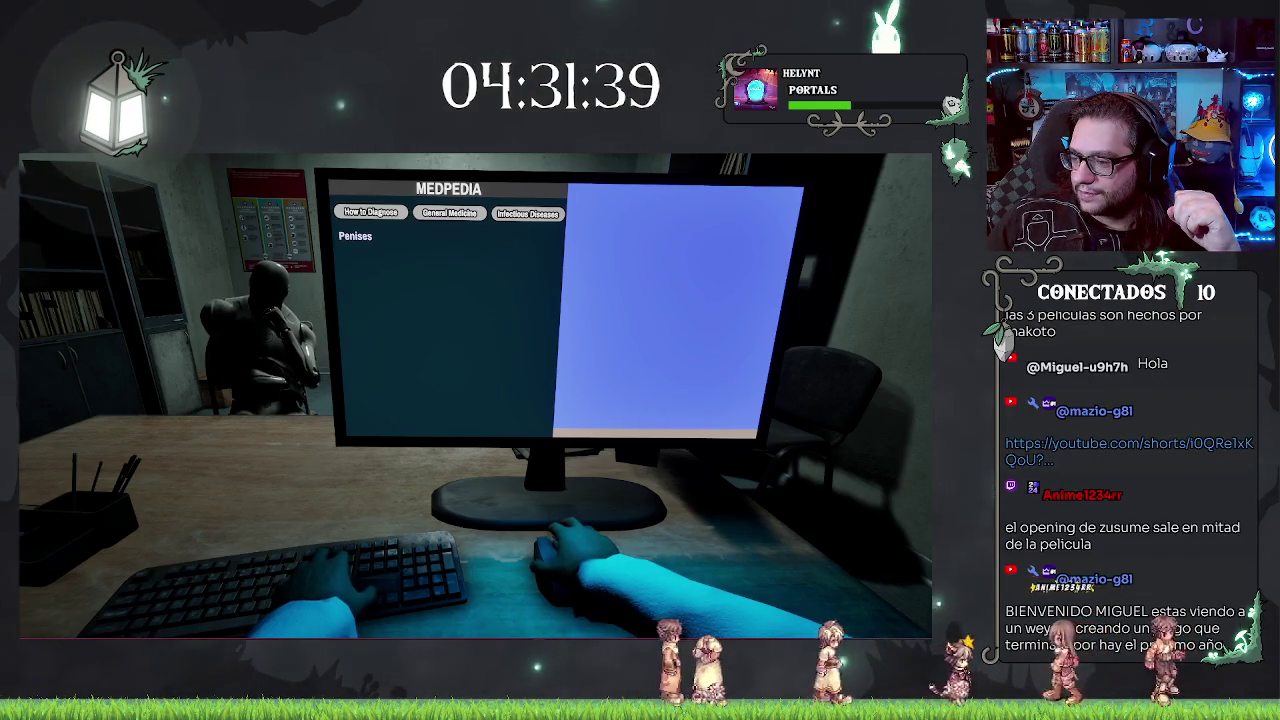
{"action": "left_click_drag", "start_coordinate": [985, 200], "coordinate": [452, 201]}
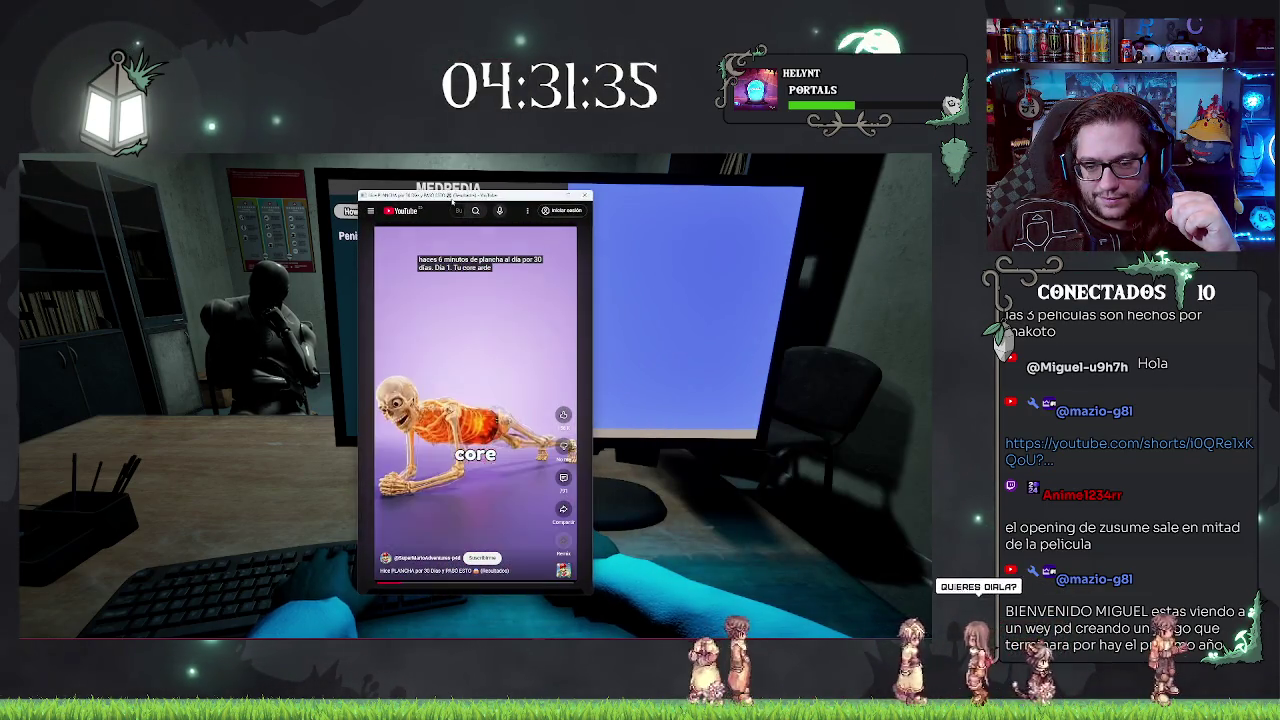
Step: Move the YouTube Shorts window aside, then close it with Alt+F4
{"action": "left_click_drag", "start_coordinate": [453, 199], "coordinate": [460, 200]}
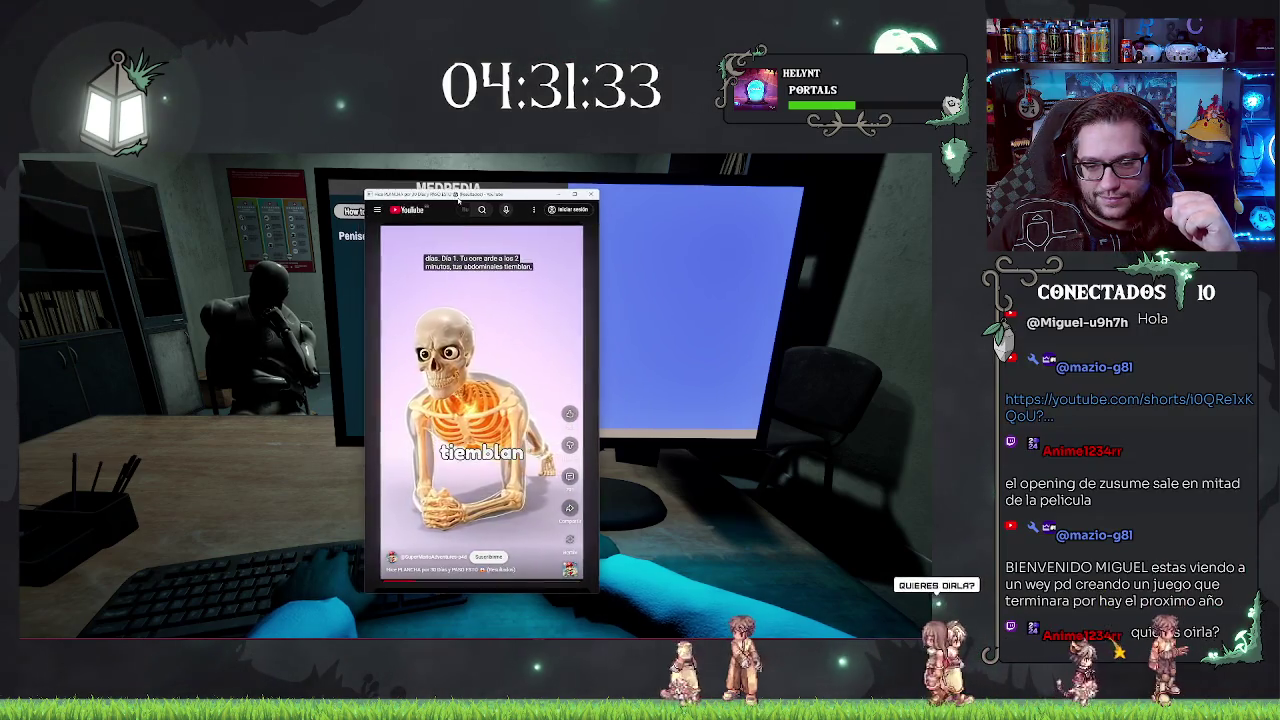
{"action": "mouse_move", "coordinate": [460, 200]}
{"action": "left_mouse_down"}
{"action": "mouse_move", "coordinate": [366, 184]}
{"action": "mouse_move", "coordinate": [378, 184]}
{"action": "left_mouse_up"}
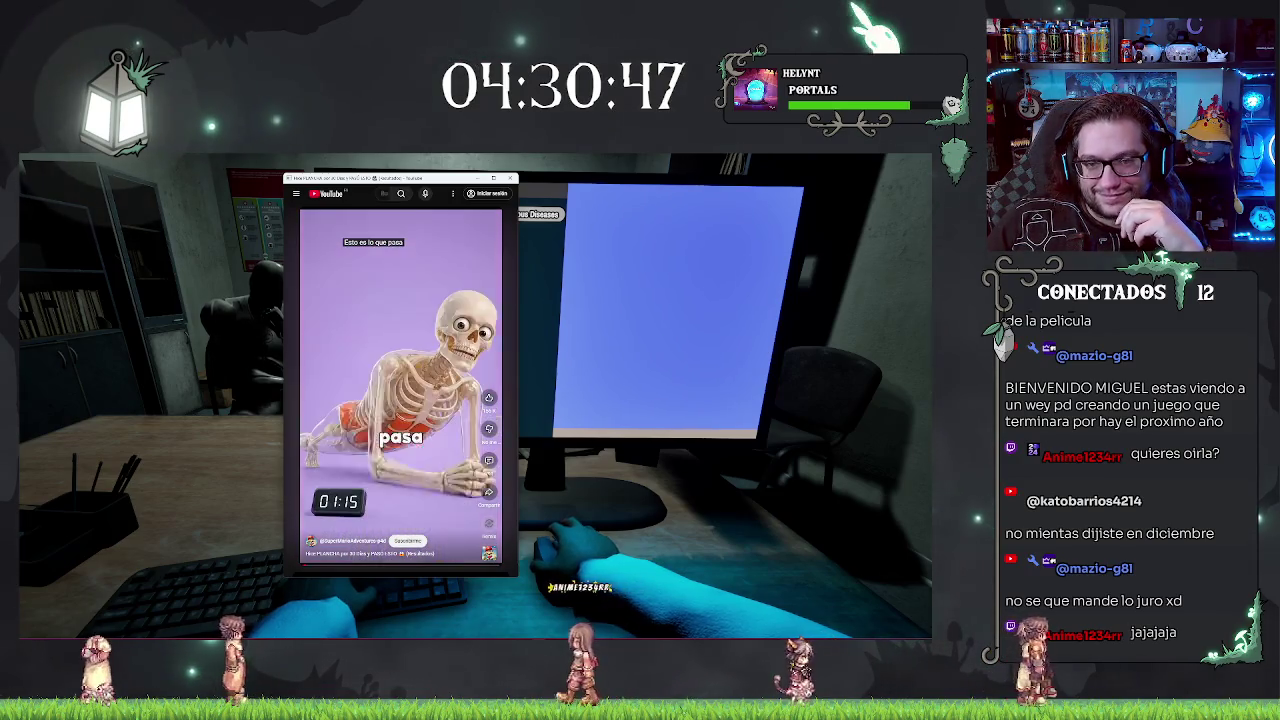
{"action": "key", "text": "alt+F4"}
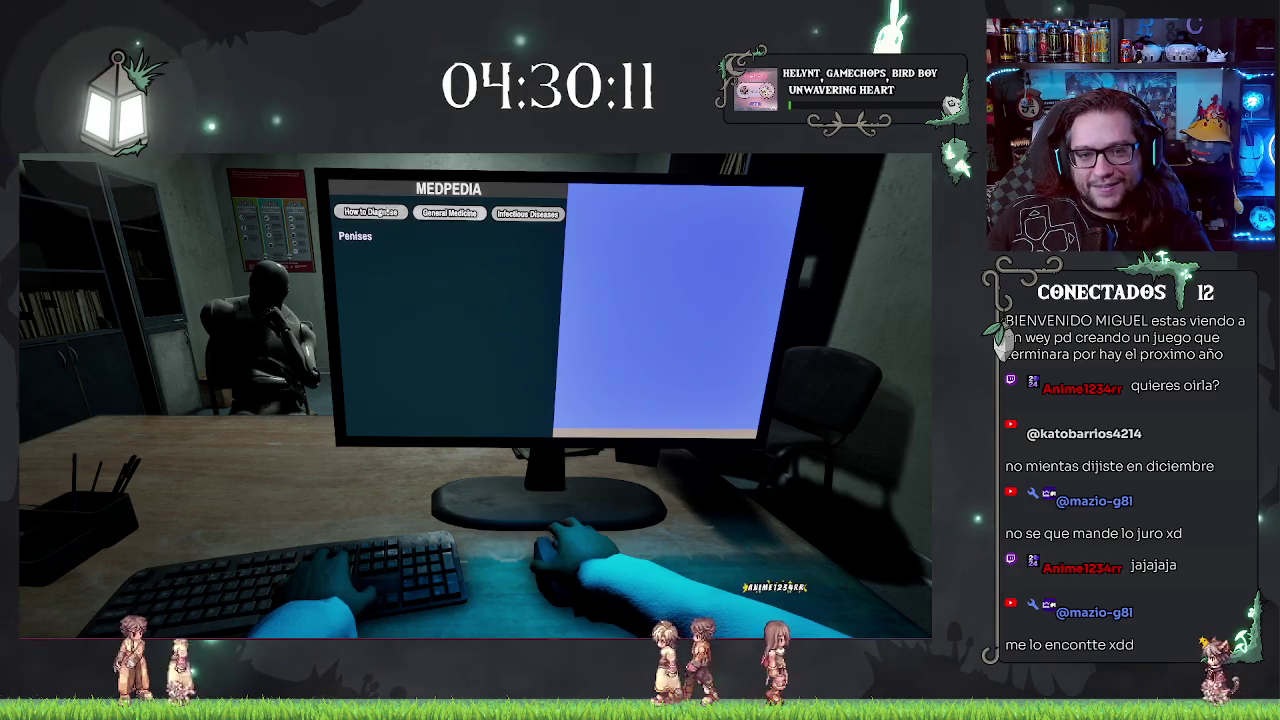
Step: Stop the play test and look through the WBP_Medpedia, WBP_PC_Diagnostic and BP_NurseryQuestManager tabs
{"action": "key", "text": "Escape"}
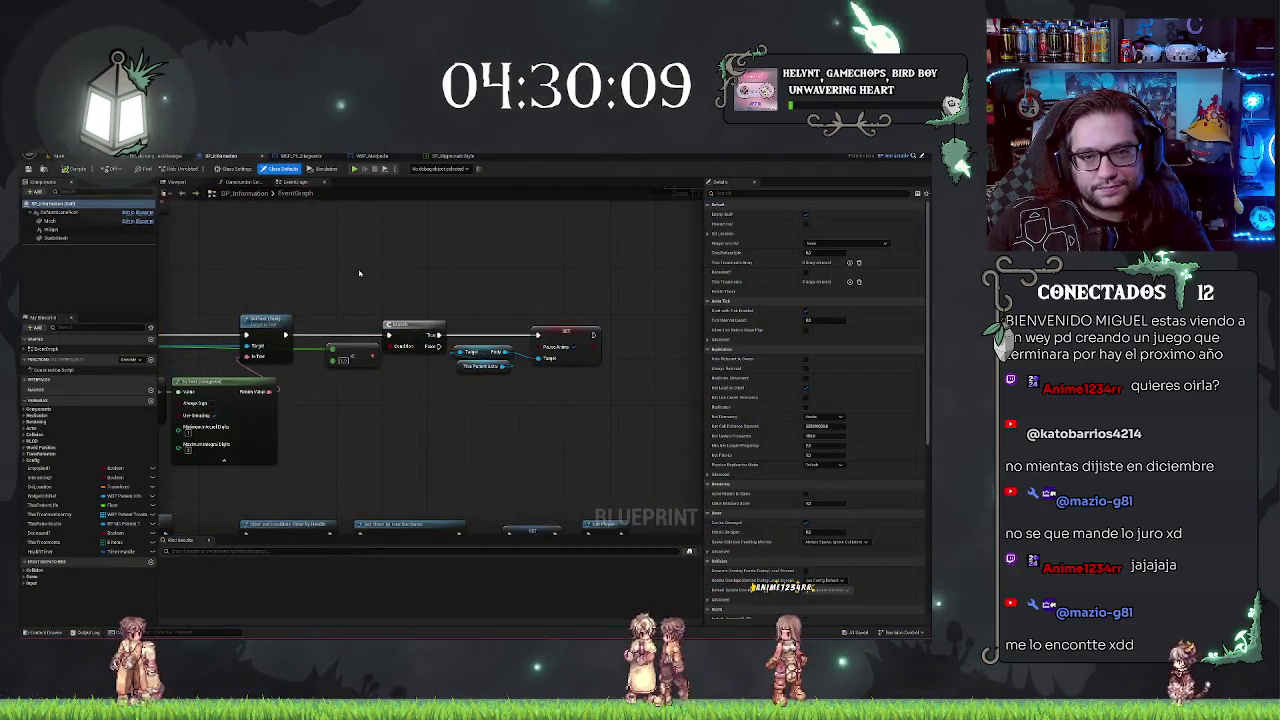
{"action": "left_click", "coordinate": [378, 157]}
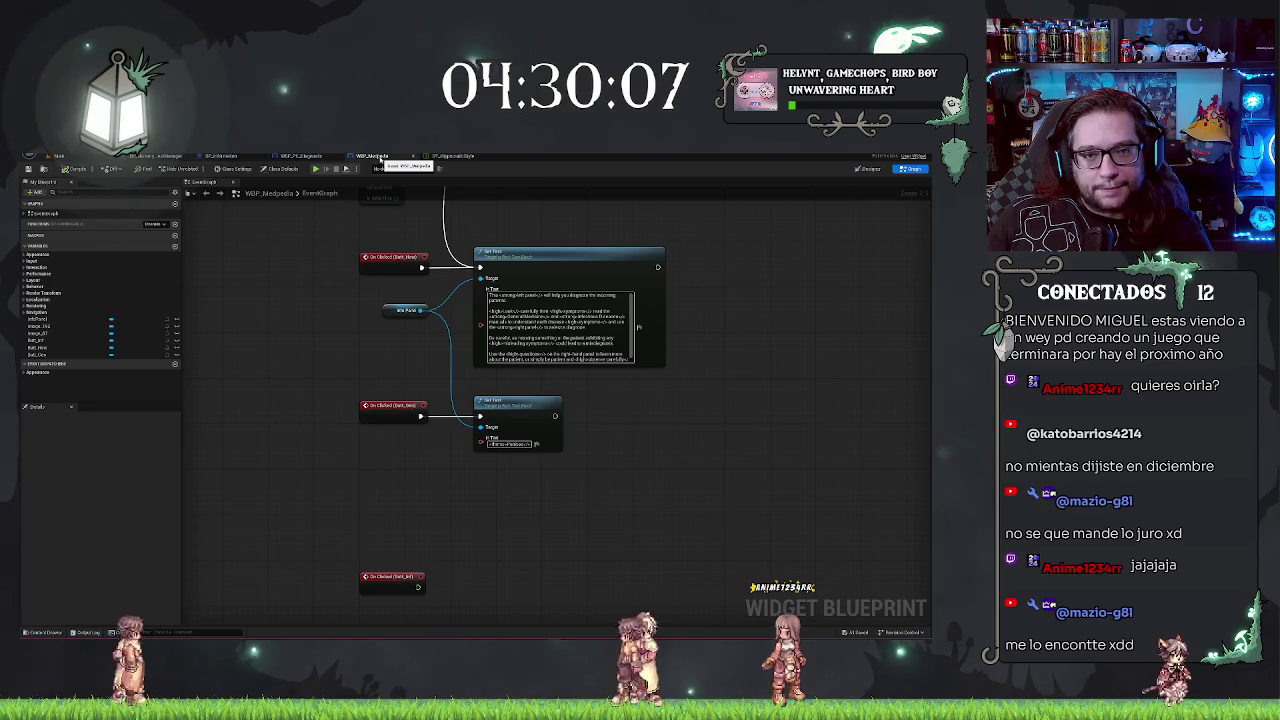
{"action": "left_click", "coordinate": [313, 158]}
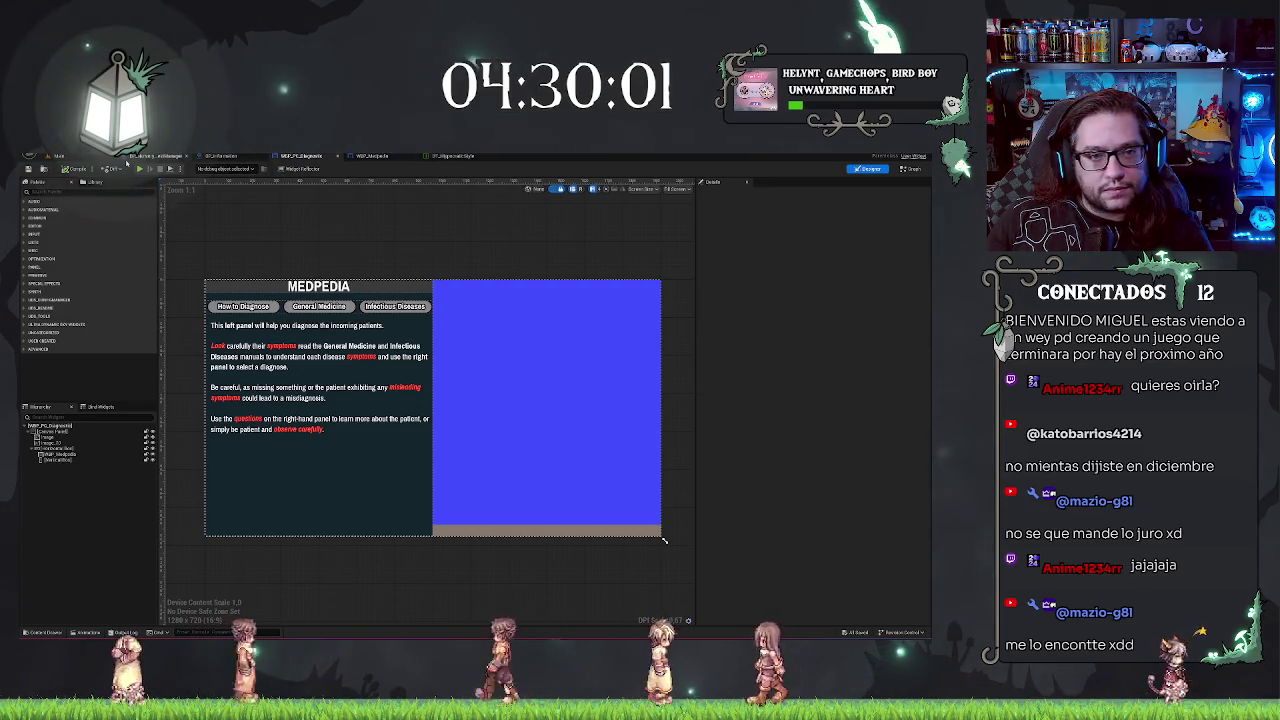
{"action": "left_click", "coordinate": [158, 156]}
Step: Open BP_DiagMonitor from Recent Blueprint Assets and select its Screen component
{"action": "left_click", "coordinate": [55, 170]}
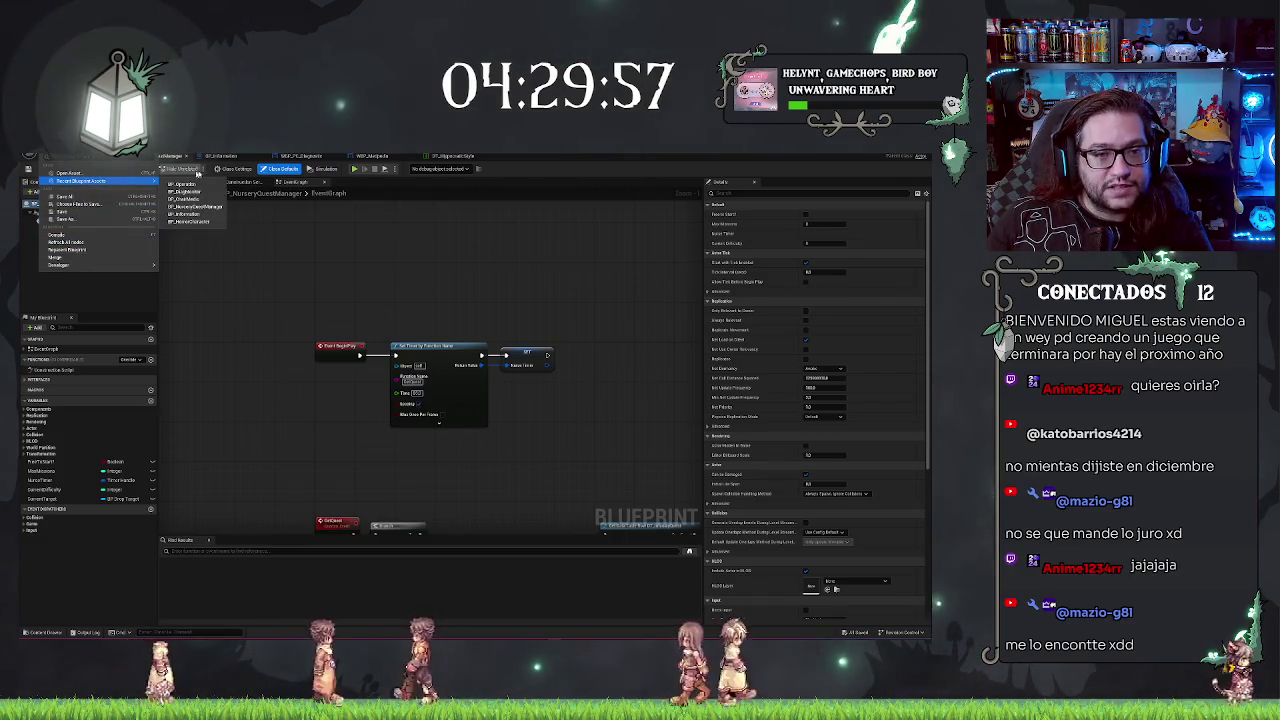
{"action": "left_click", "coordinate": [182, 191]}
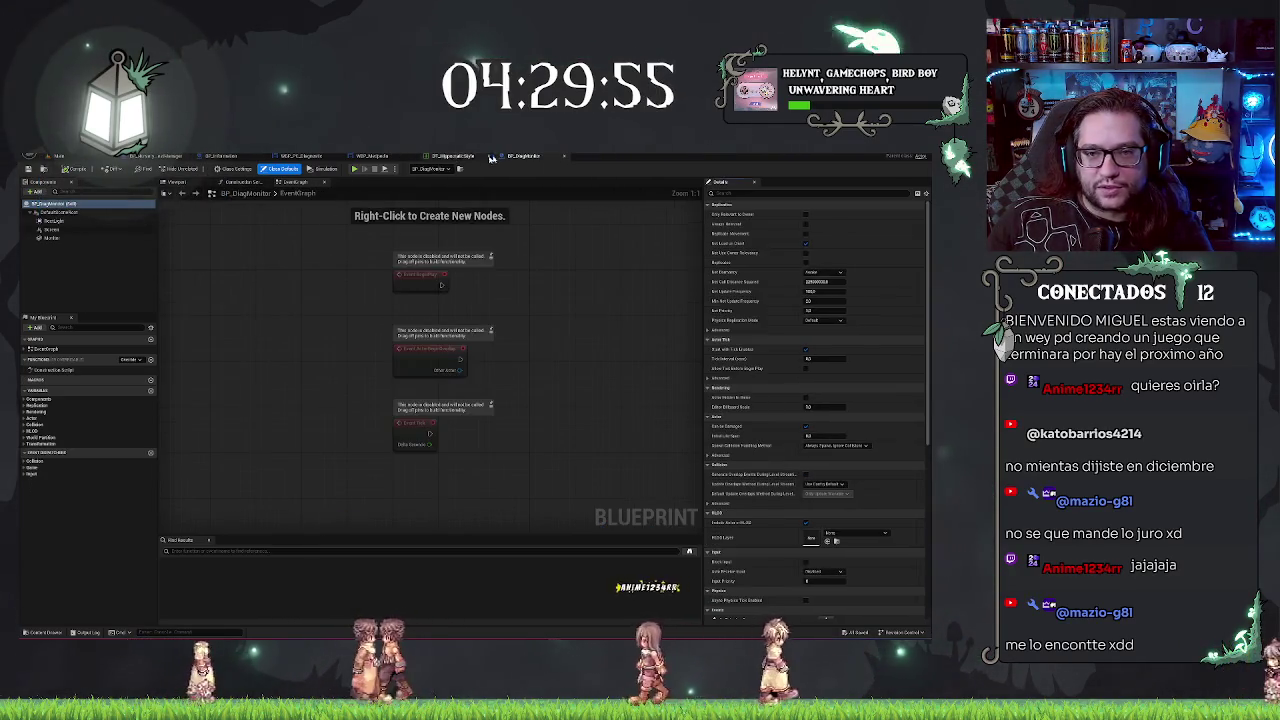
{"action": "left_click", "coordinate": [50, 237]}
{"action": "left_click", "coordinate": [50, 229]}
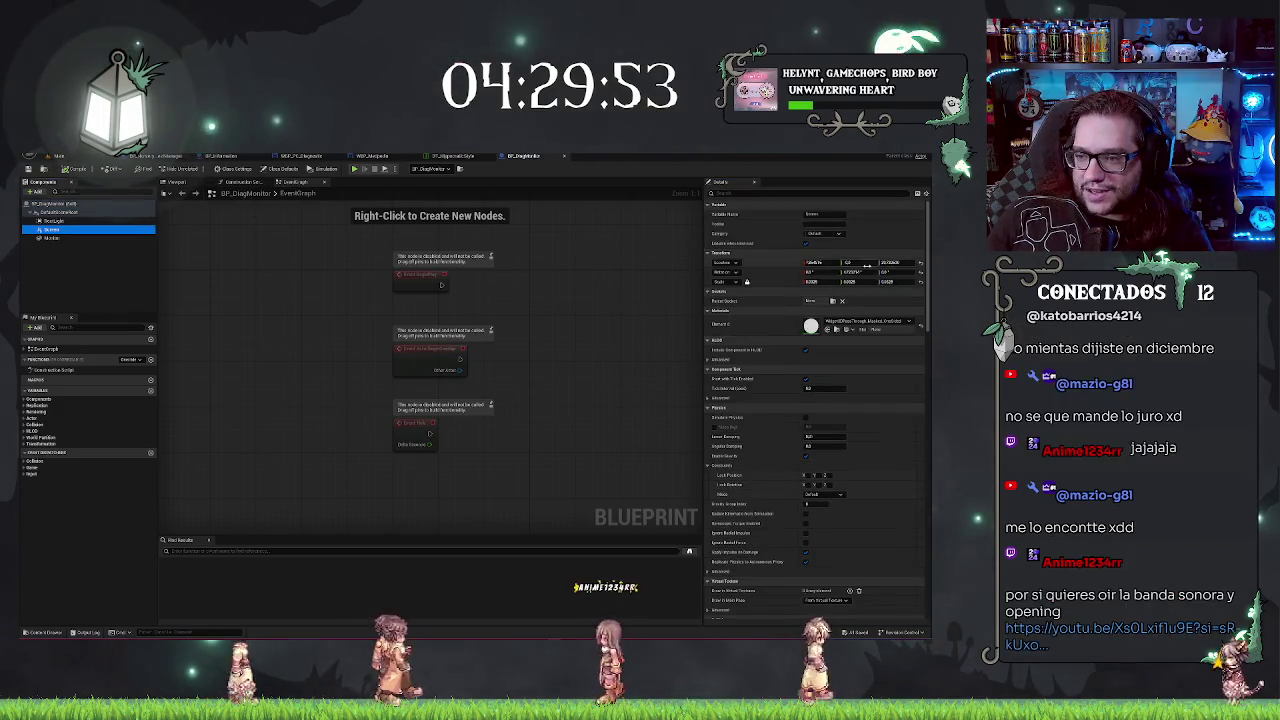
Step: Try two different widget materials in the Screen's Element 0 slot
{"action": "left_click", "coordinate": [862, 321]}
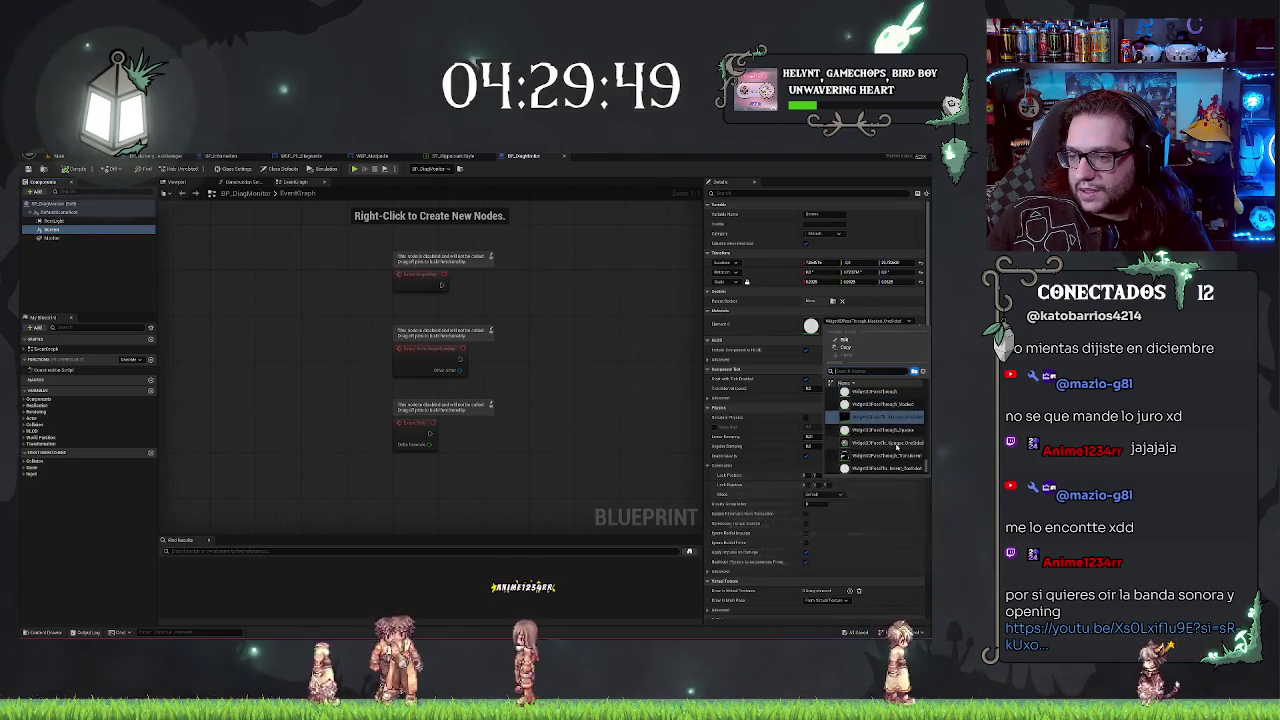
{"action": "scroll", "coordinate": [886, 420], "scroll_direction": "up", "scroll_amount": 1}
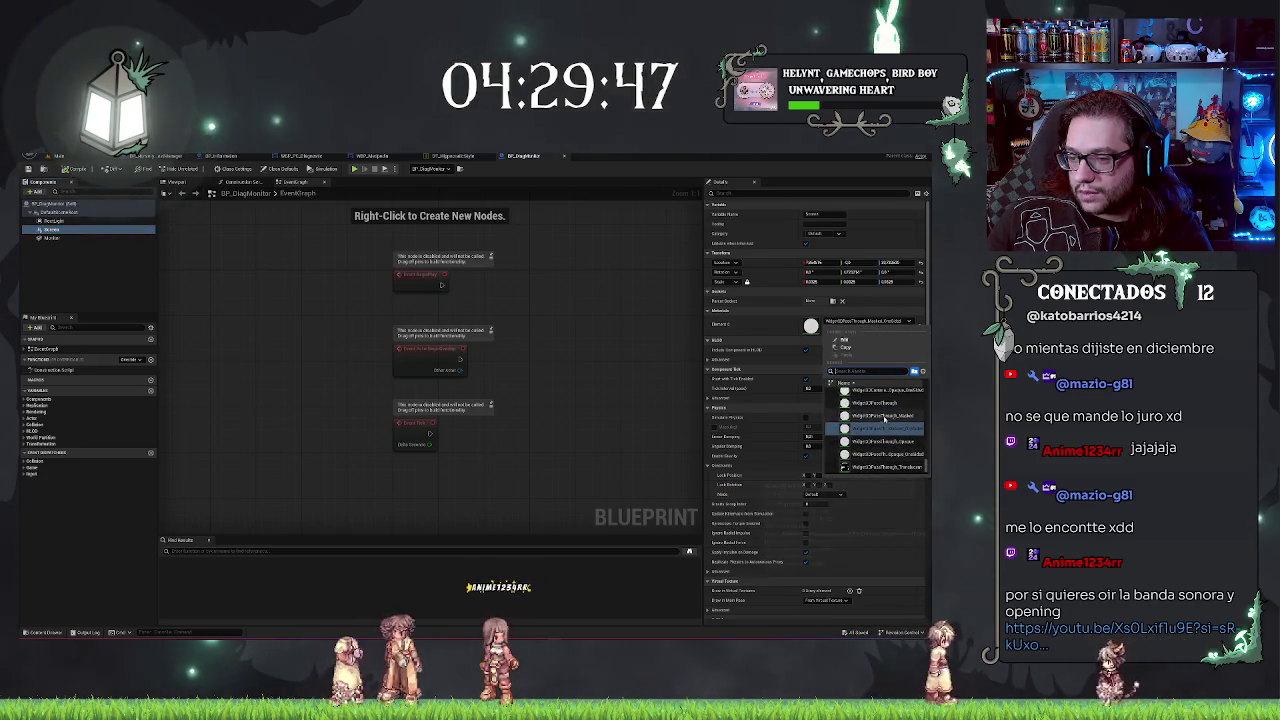
{"action": "left_click", "coordinate": [884, 428]}
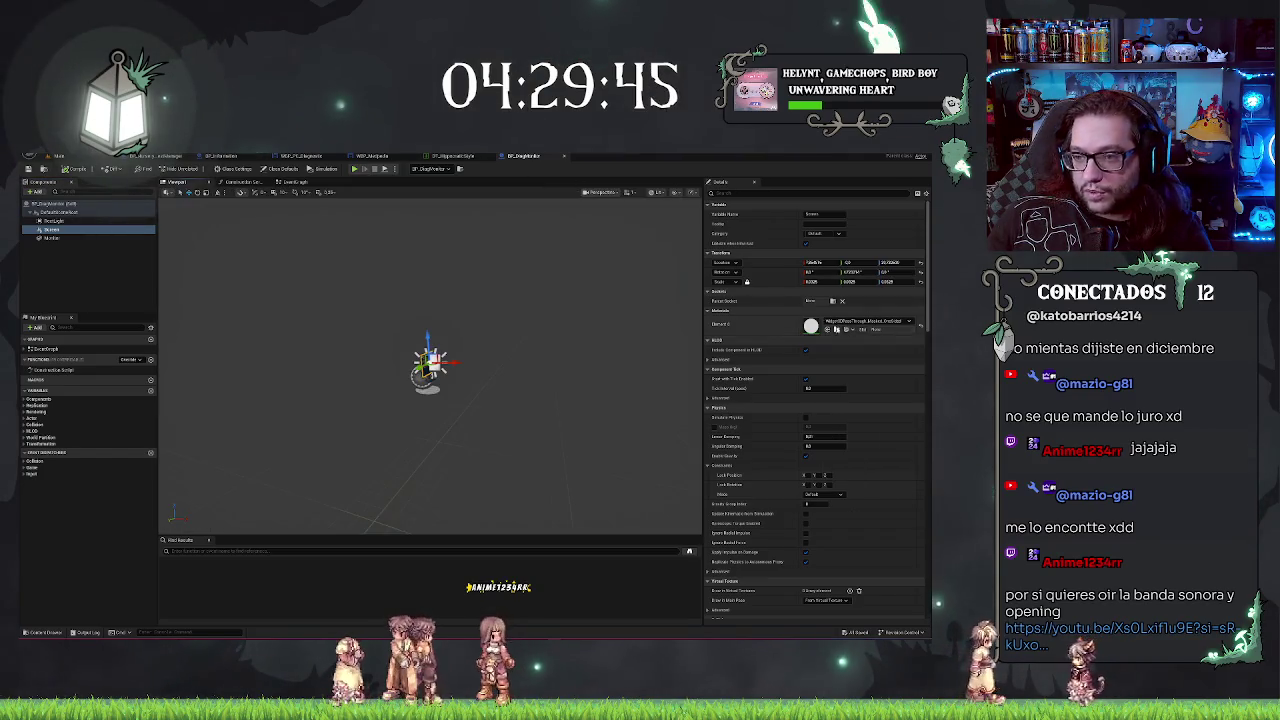
{"action": "scroll", "coordinate": [503, 353], "scroll_direction": "up", "scroll_amount": 5}
{"action": "scroll", "coordinate": [430, 365], "scroll_direction": "up", "scroll_amount": 5}
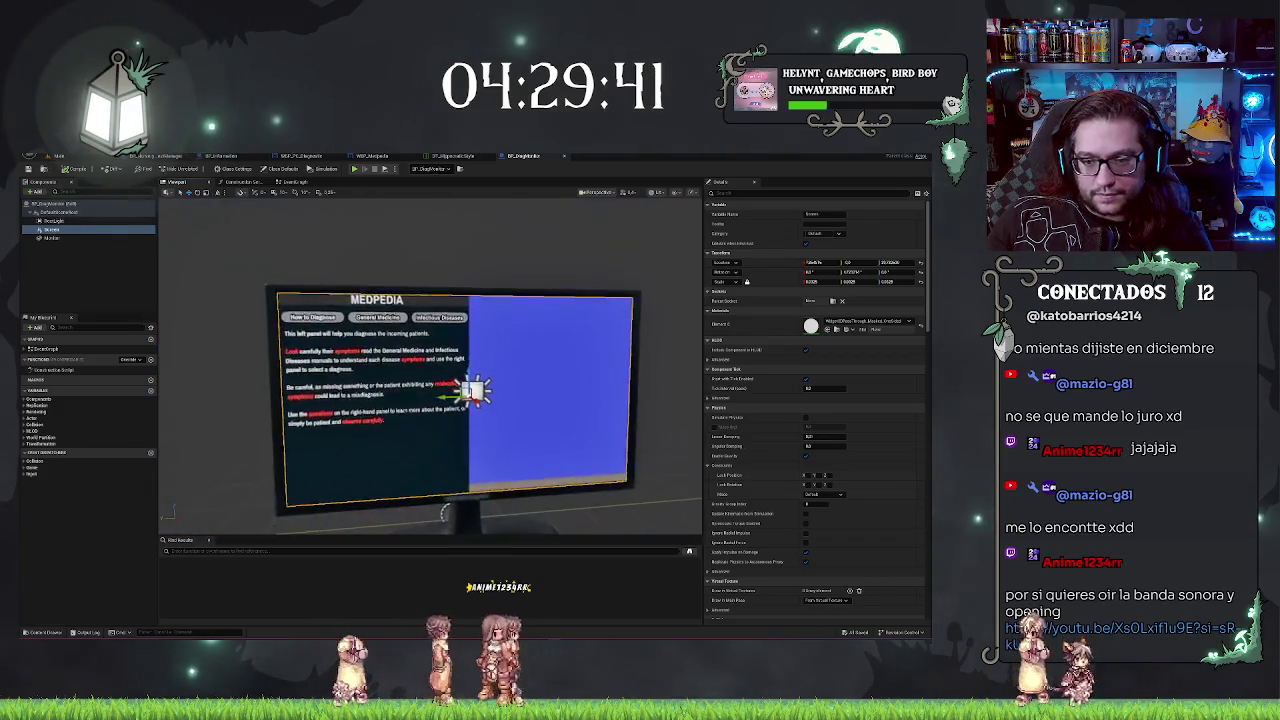
{"action": "left_click", "coordinate": [860, 321]}
{"action": "scroll", "coordinate": [872, 406], "scroll_direction": "up", "scroll_amount": 2}
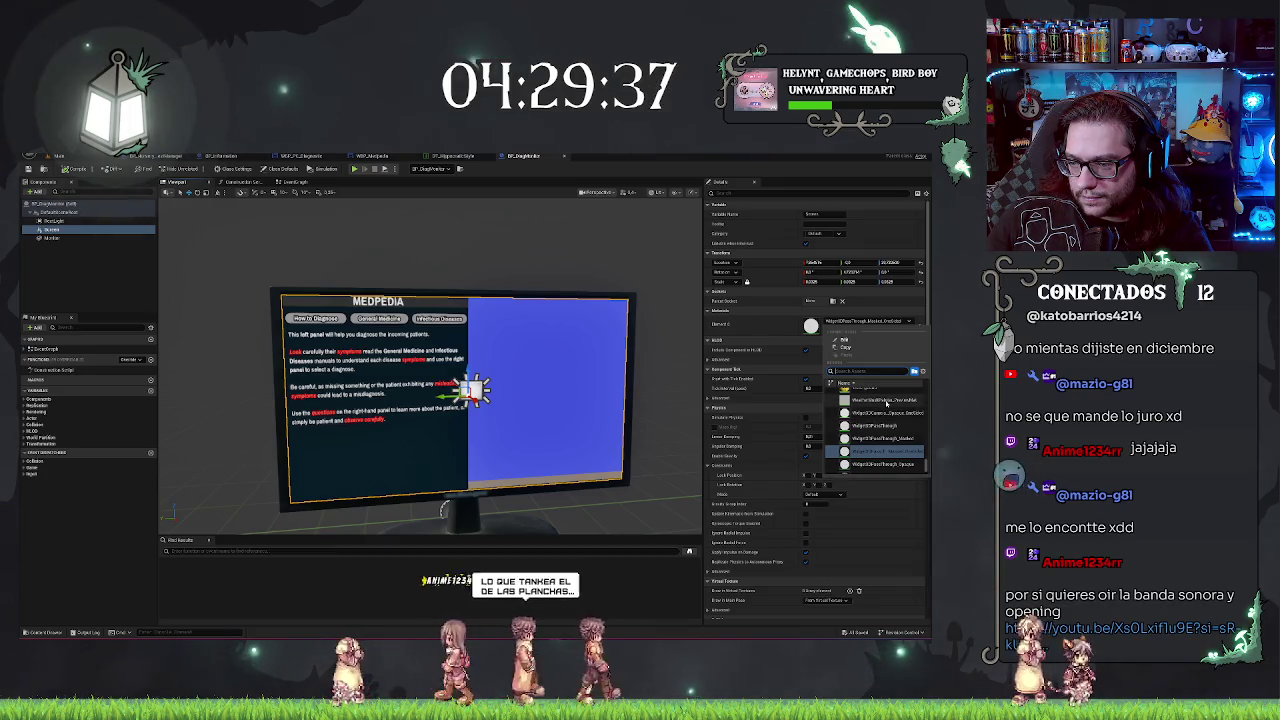
{"action": "left_click", "coordinate": [889, 413]}
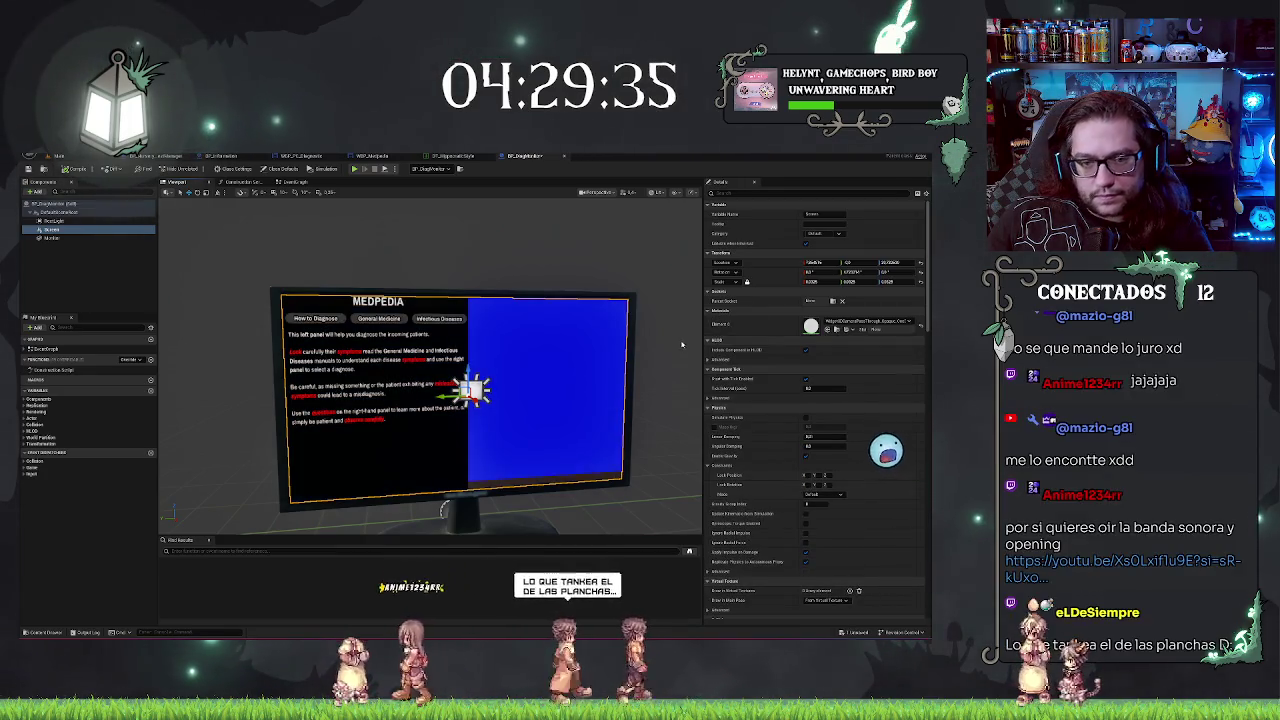
Step: Try two more Element 0 materials, keeping the last one, then return to the level editor
{"action": "scroll", "coordinate": [430, 390], "scroll_direction": "up", "scroll_amount": 5}
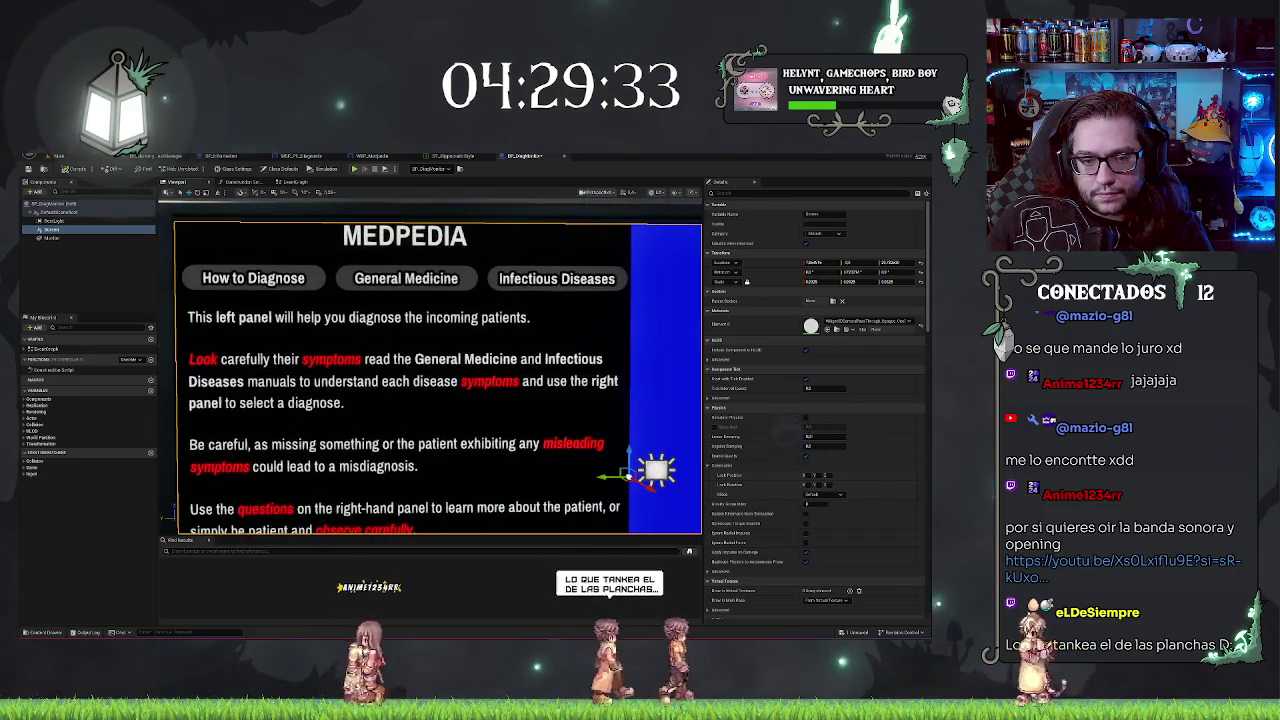
{"action": "scroll", "coordinate": [430, 390], "scroll_direction": "down", "scroll_amount": 5}
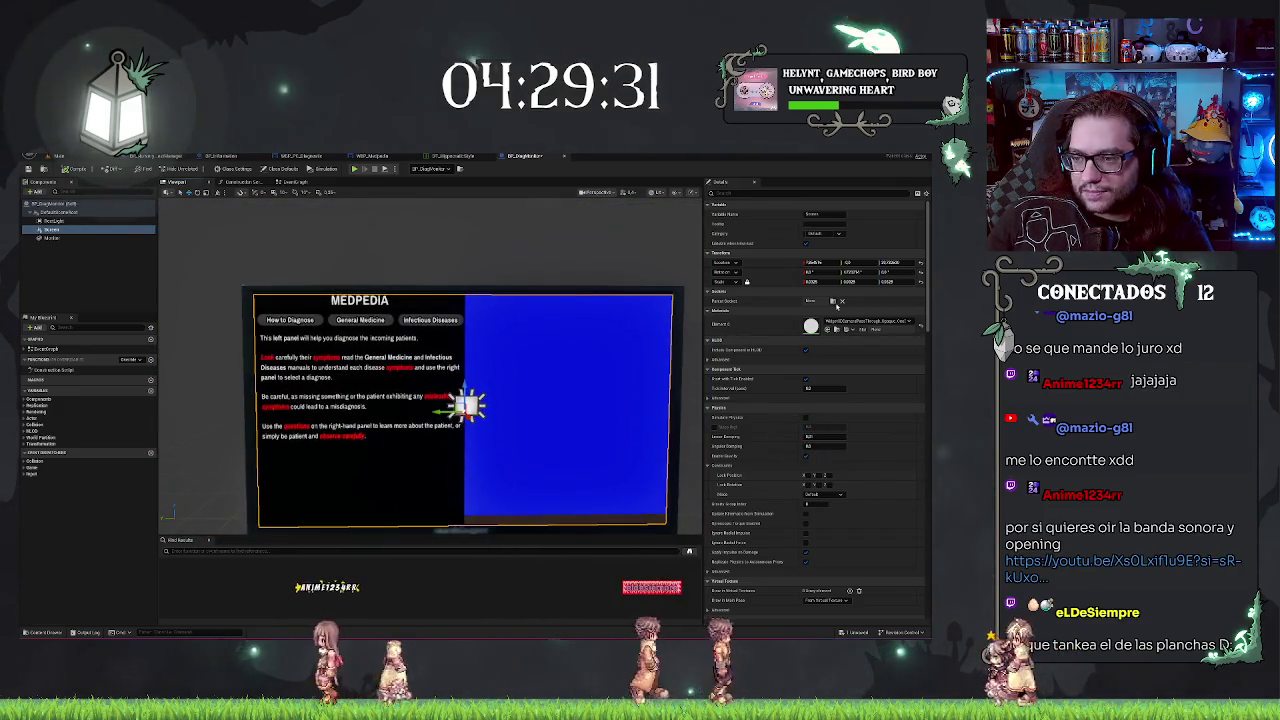
{"action": "left_click", "coordinate": [868, 321]}
{"action": "left_click", "coordinate": [885, 419]}
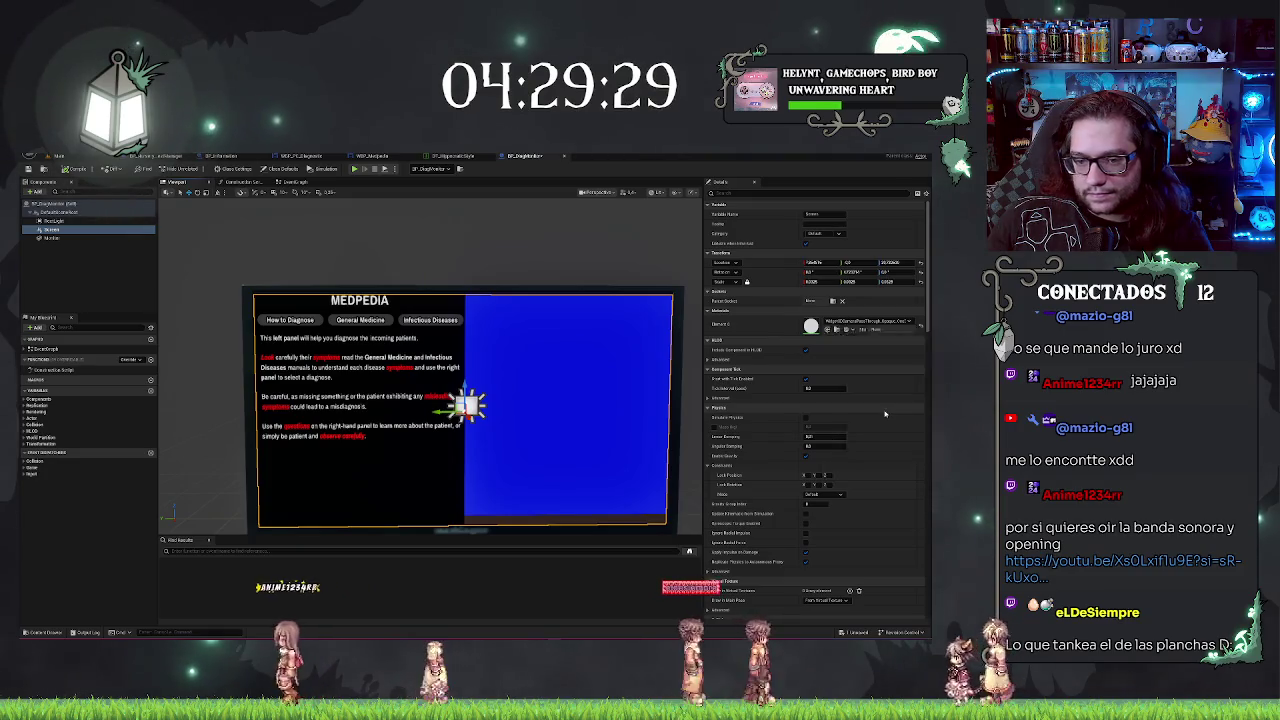
{"action": "left_click", "coordinate": [855, 322]}
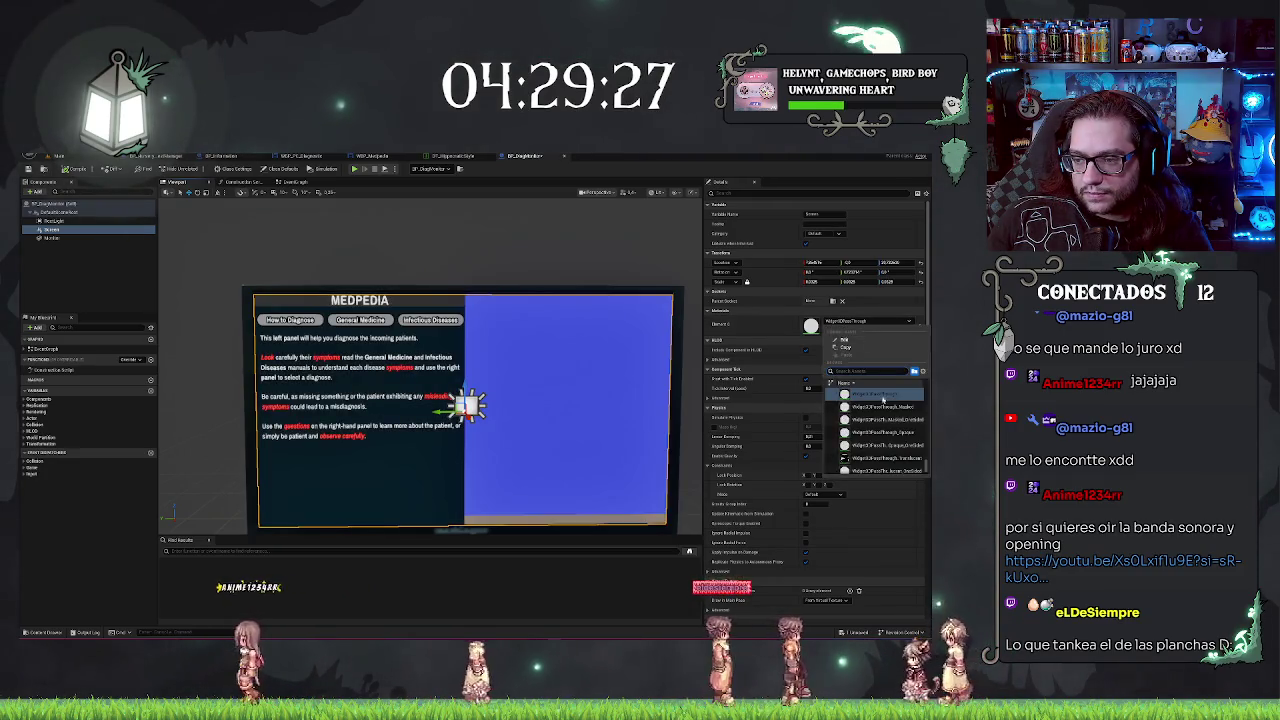
{"action": "left_click", "coordinate": [881, 407]}
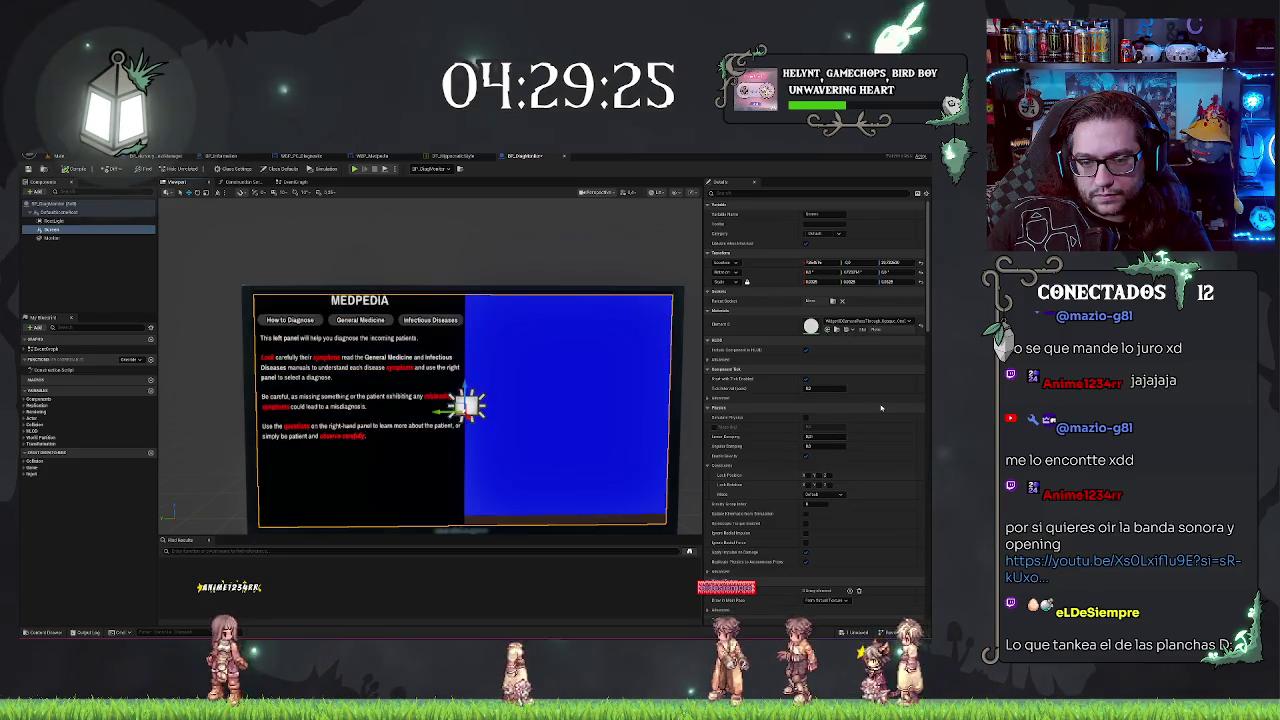
{"action": "scroll", "coordinate": [437, 458], "scroll_direction": "down", "scroll_amount": 5}
{"action": "scroll", "coordinate": [437, 458], "scroll_direction": "up", "scroll_amount": 1}
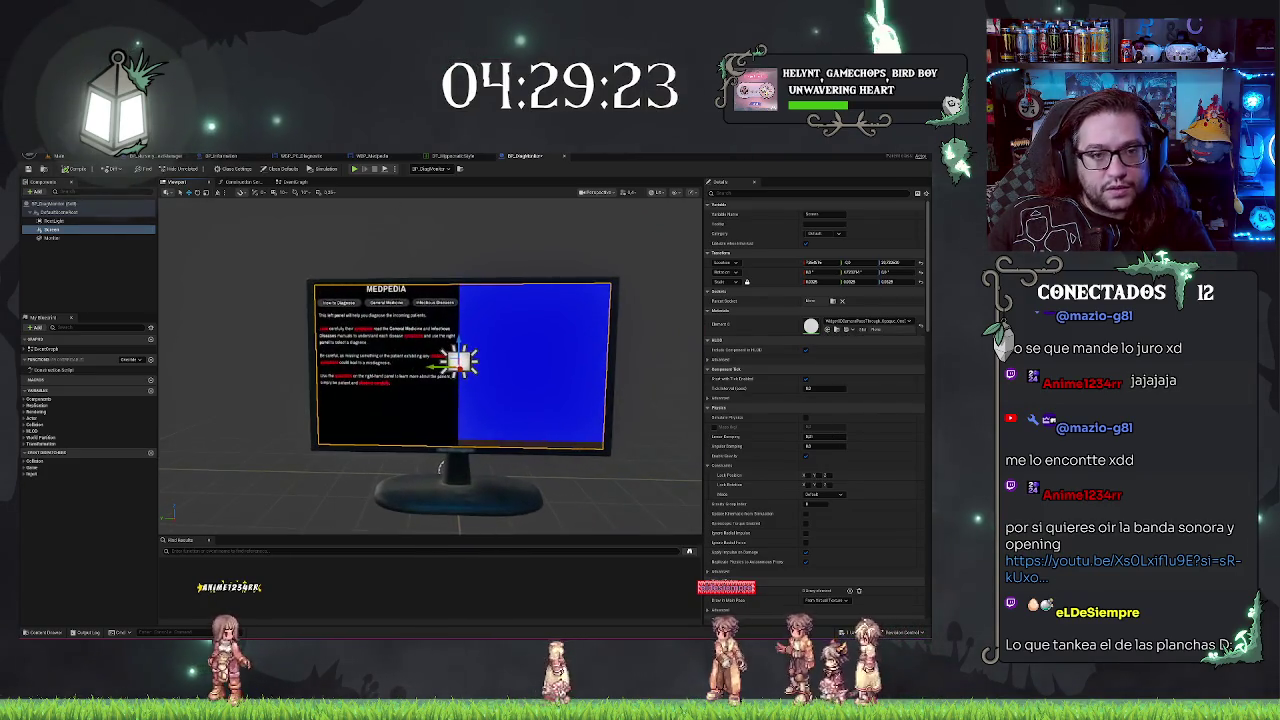
{"action": "left_click", "coordinate": [44, 168]}
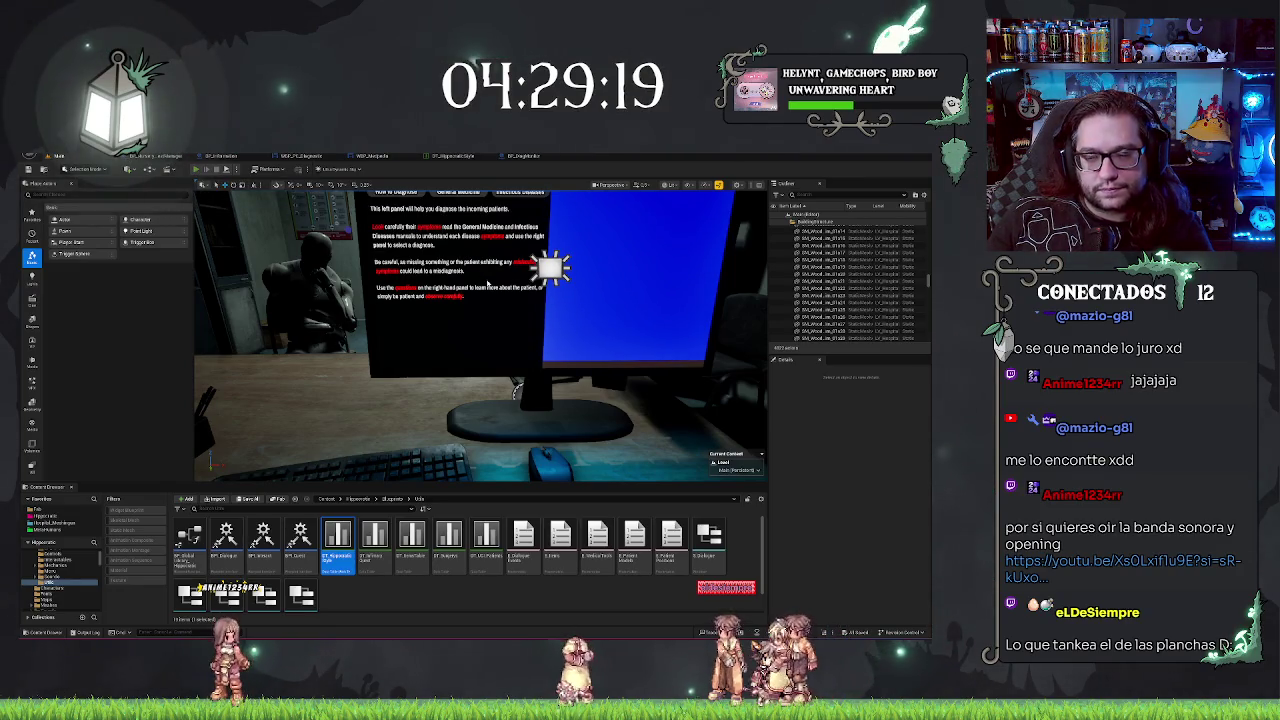
Step: Play-test the level, switching between Medpedia tabs and ending on How to Diagnose
{"action": "key", "text": "alt+p"}
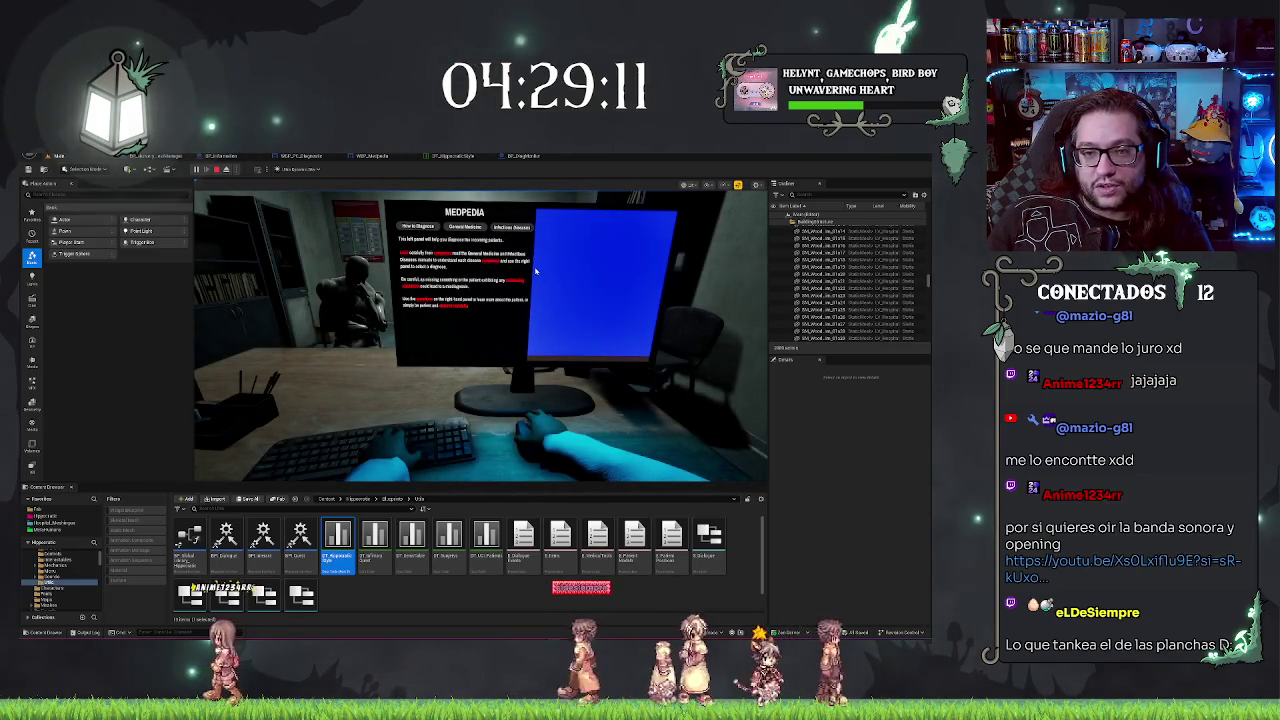
{"action": "left_click", "coordinate": [410, 227]}
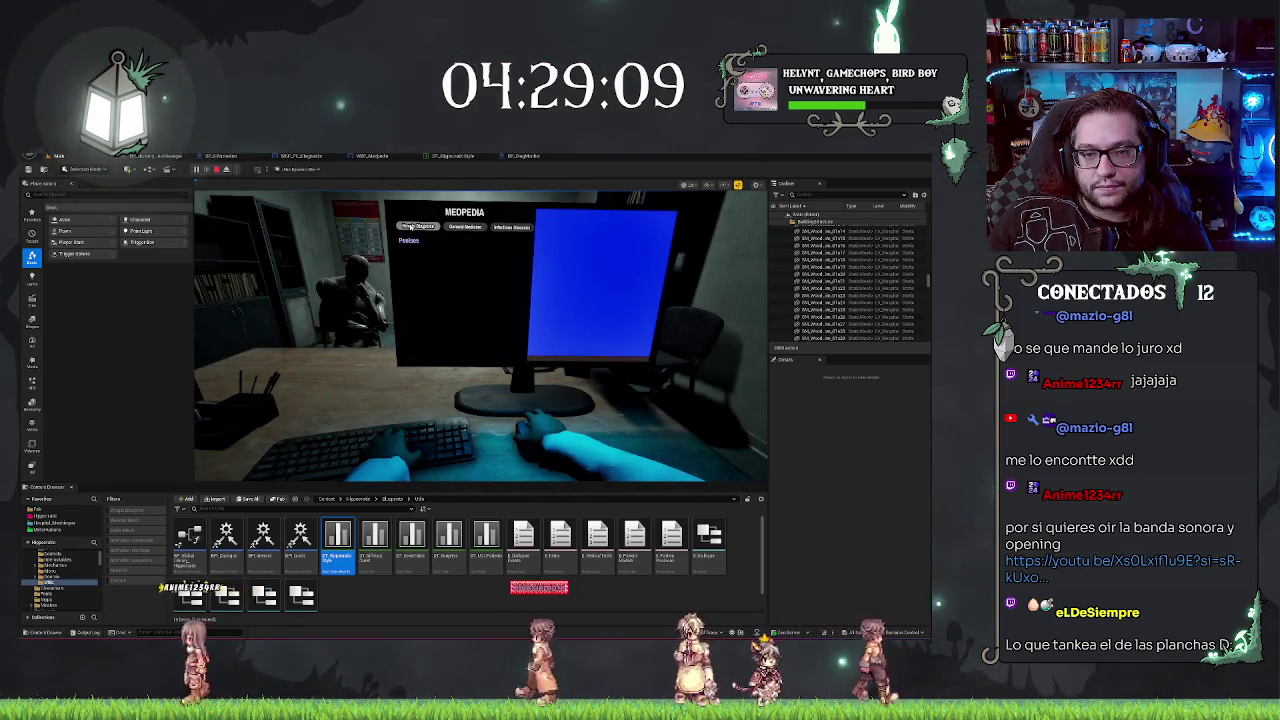
{"action": "left_click", "coordinate": [412, 227]}
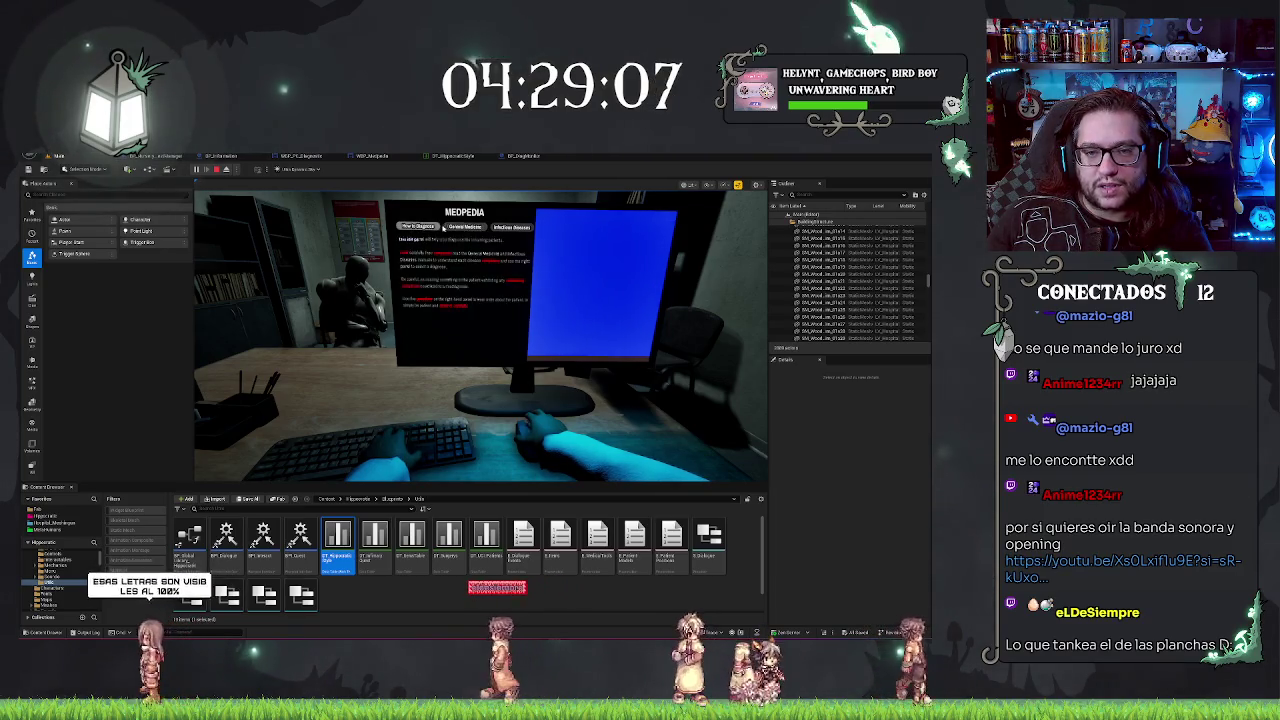
{"action": "left_click", "coordinate": [427, 227]}
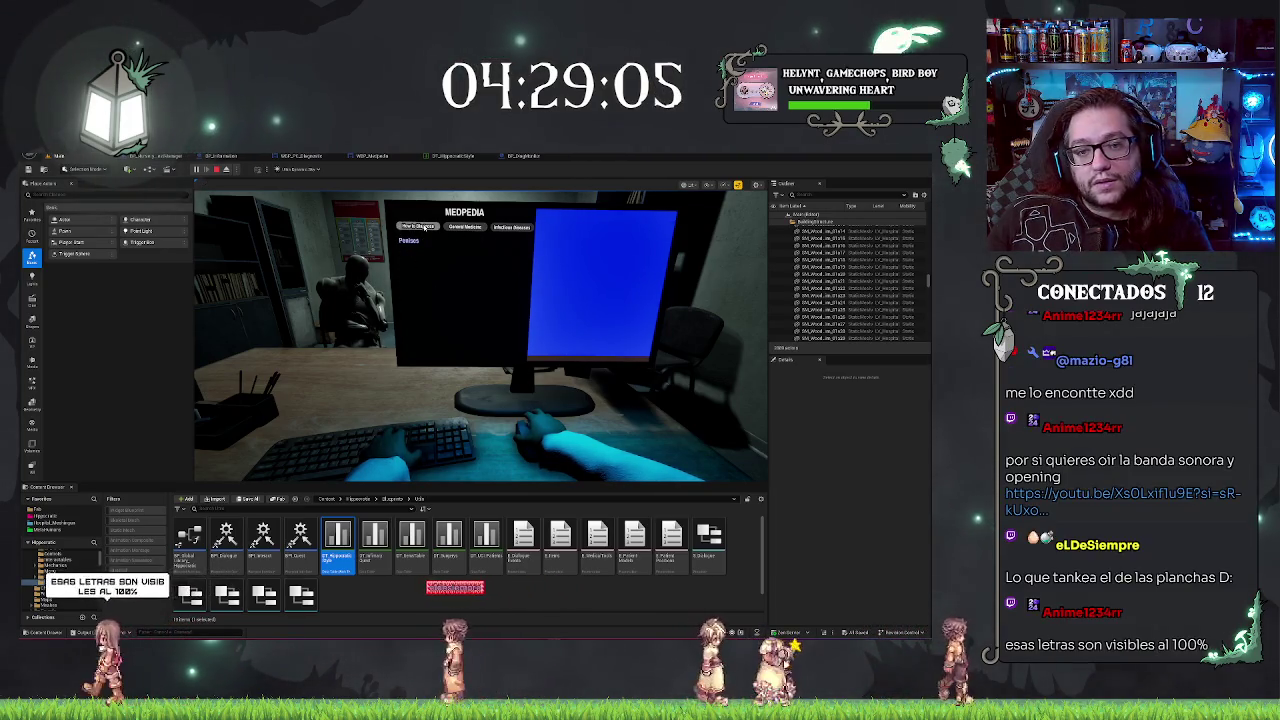
{"action": "left_click", "coordinate": [427, 227]}
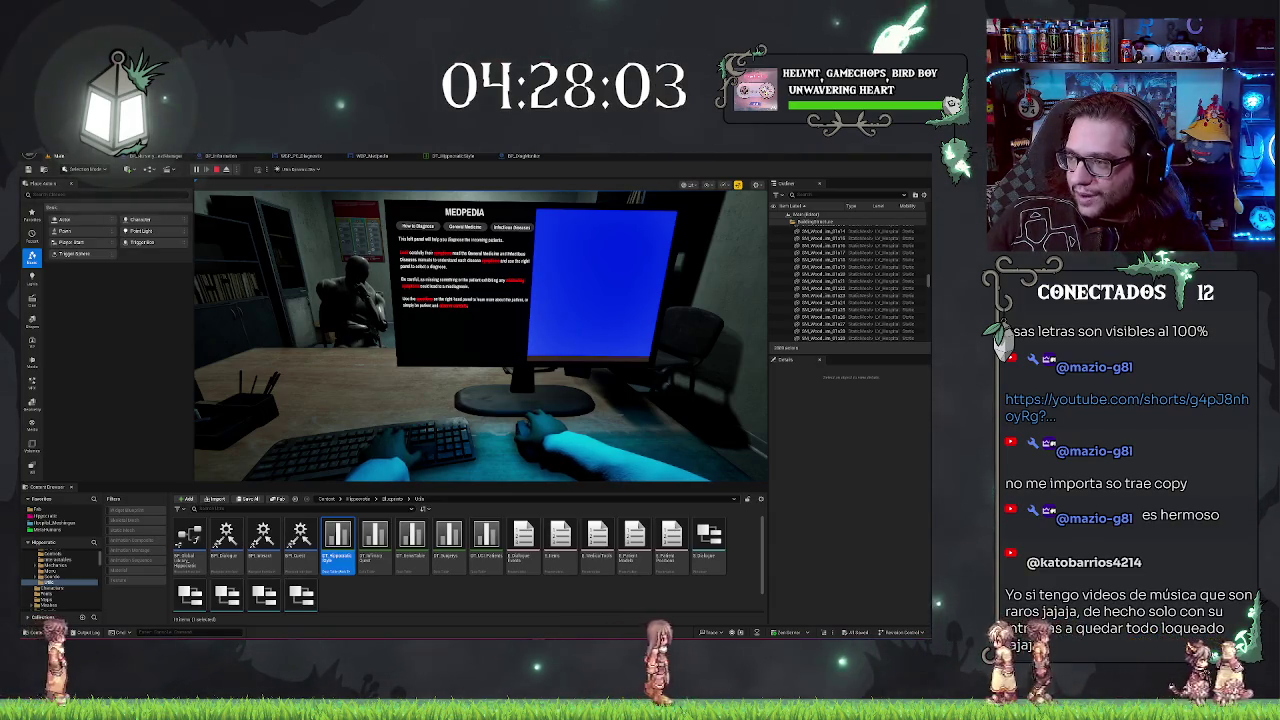
{"action": "mouse_move", "coordinate": [930, 260]}
{"action": "left_mouse_down"}
{"action": "mouse_move", "coordinate": [283, 196]}
{"action": "mouse_move", "coordinate": [428, 180]}
{"action": "left_mouse_up"}
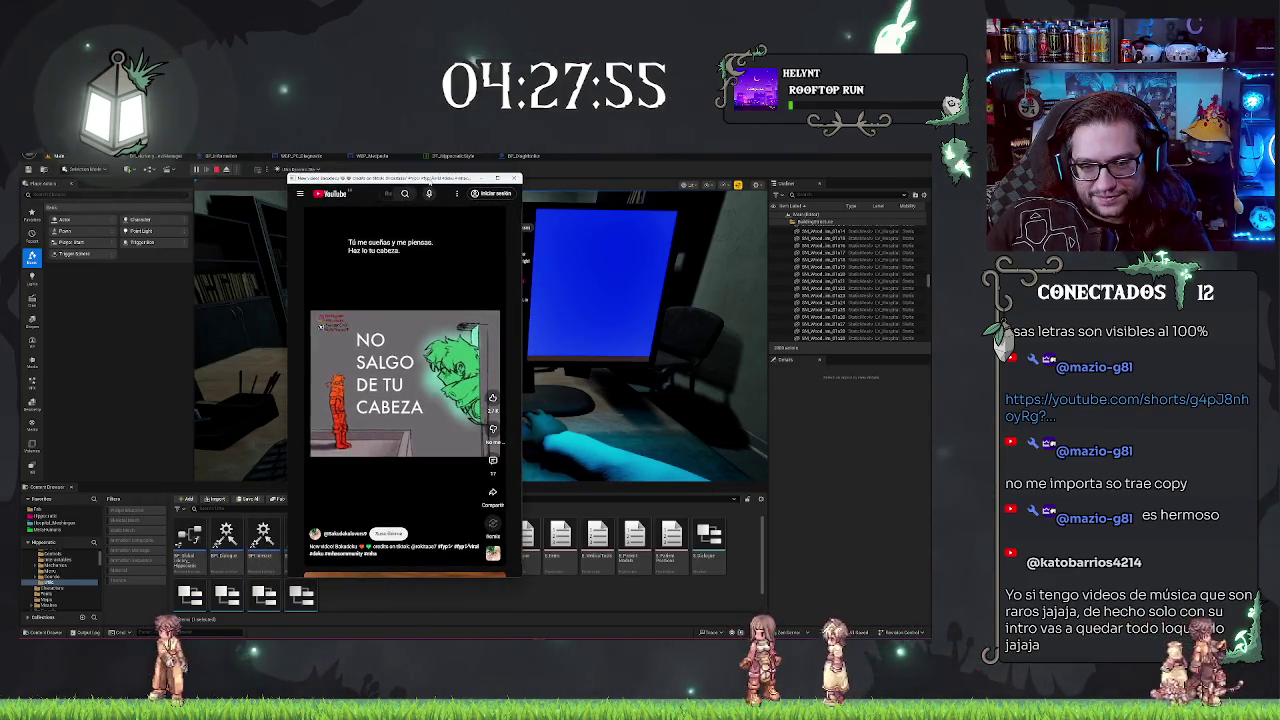
{"action": "key", "text": "ctrl+w"}
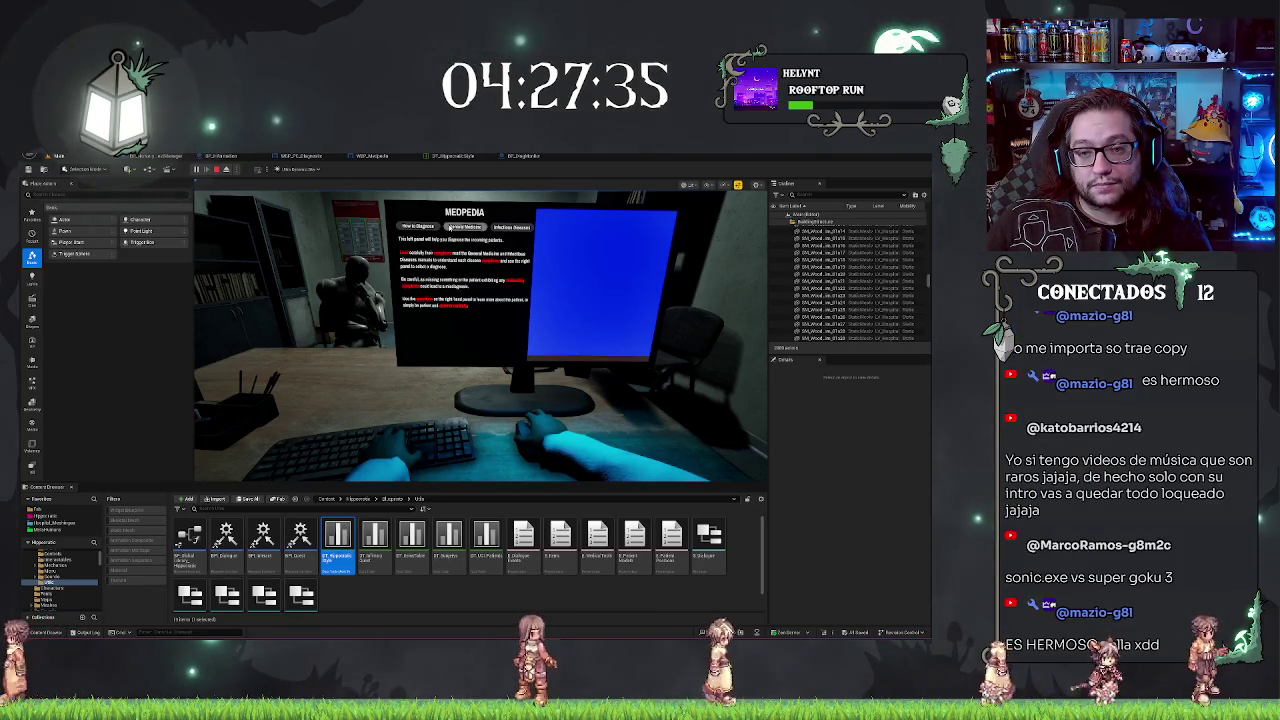
Step: Show the General Medicine page, stop the play test, and frame the monitor
{"action": "left_click", "coordinate": [465, 228]}
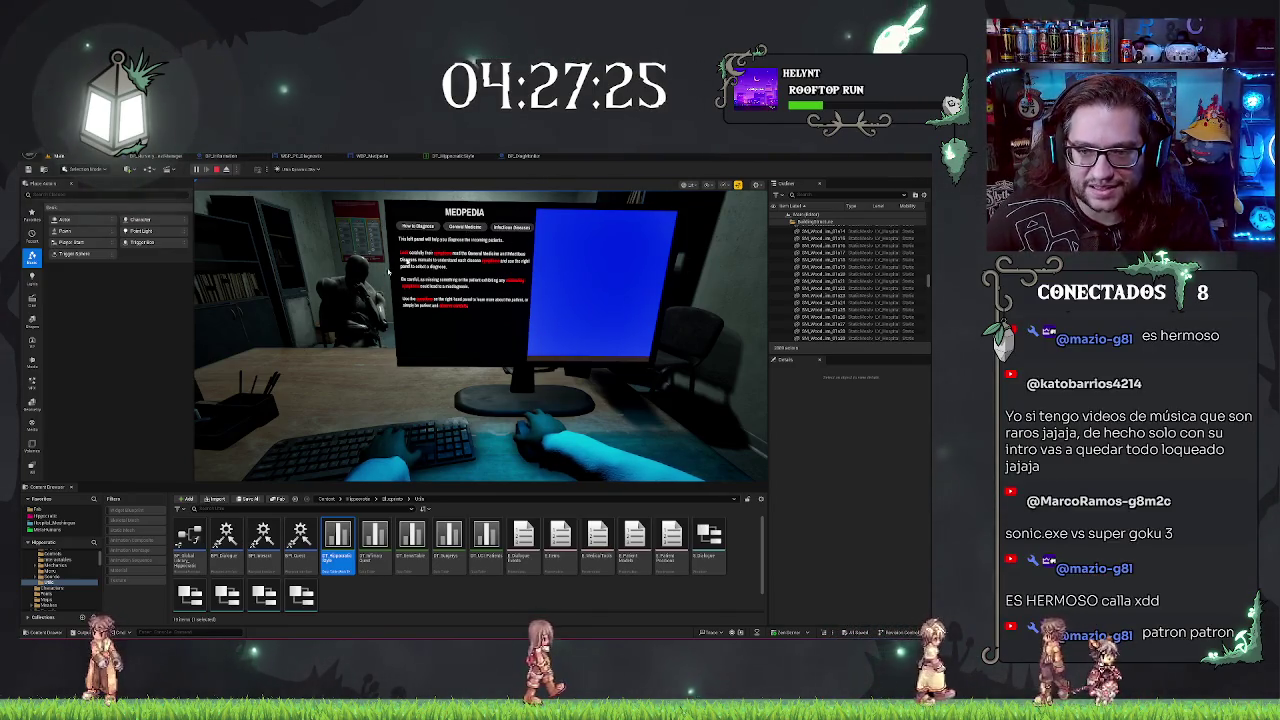
{"action": "key", "text": "Escape"}
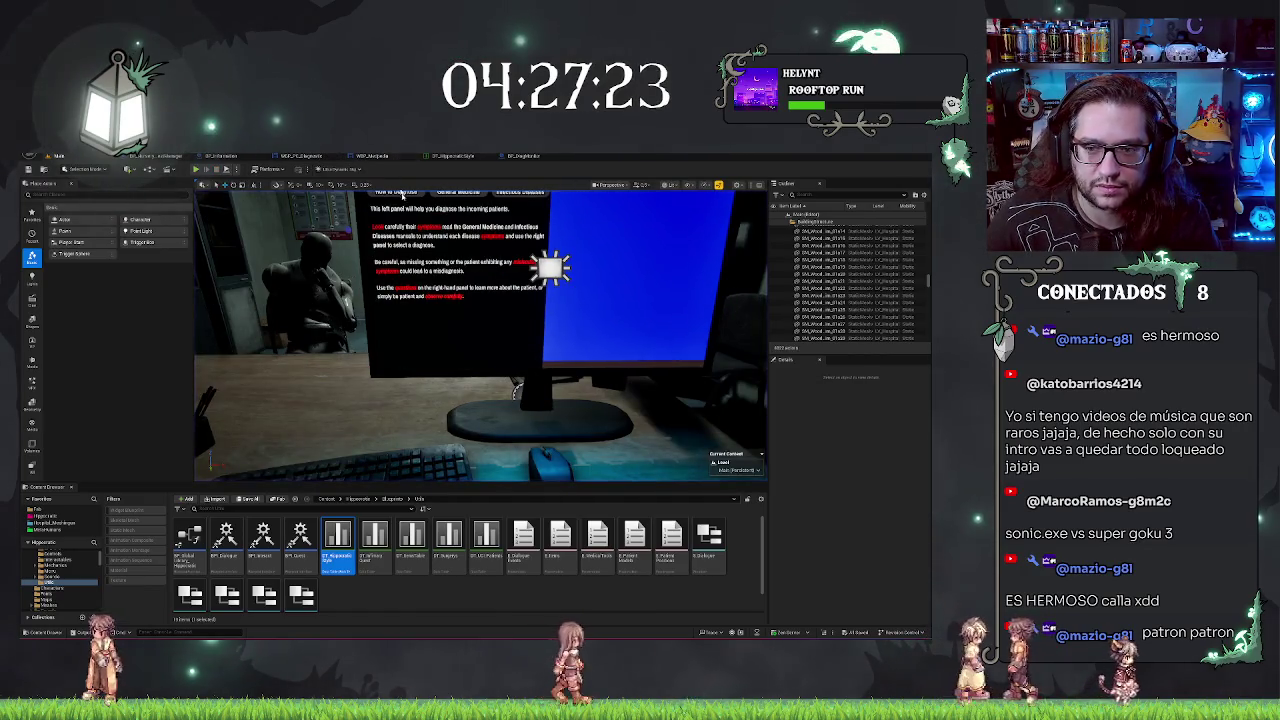
{"action": "key", "text": "f"}
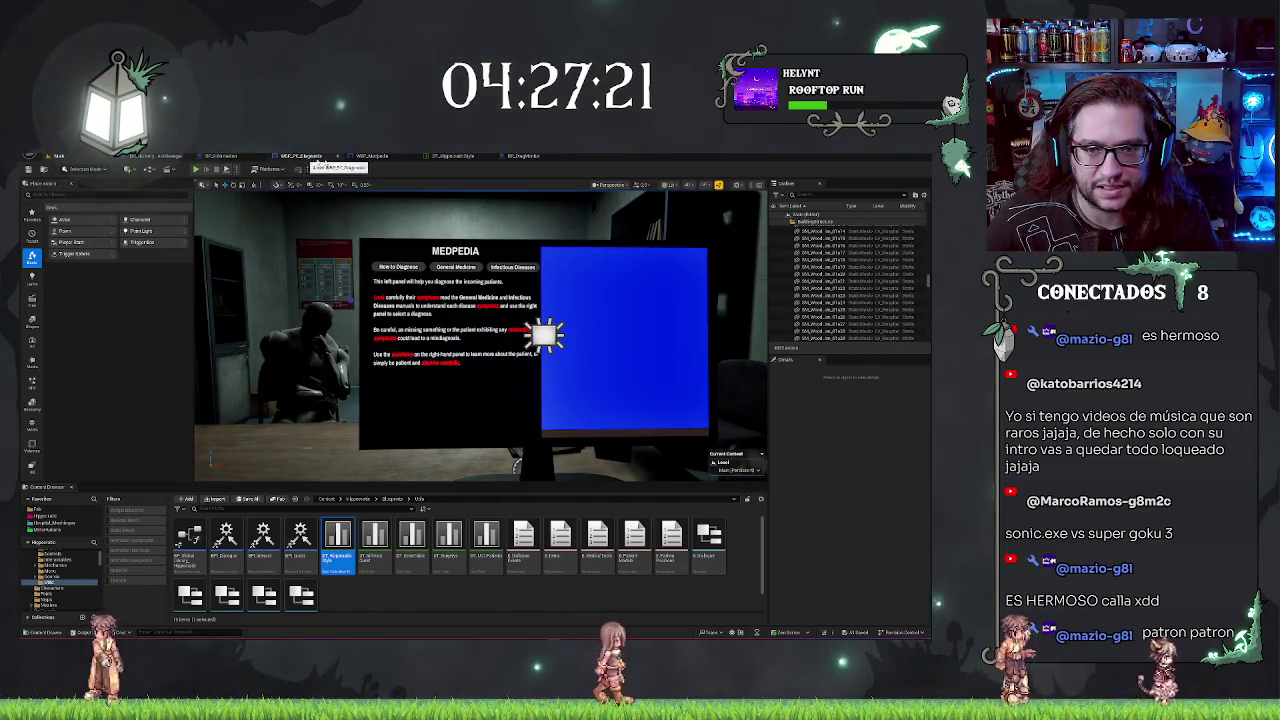
Step: Change the BP_DiagMonitor Screen's Element 0 material, then return to the main level view
{"action": "left_click", "coordinate": [523, 156]}
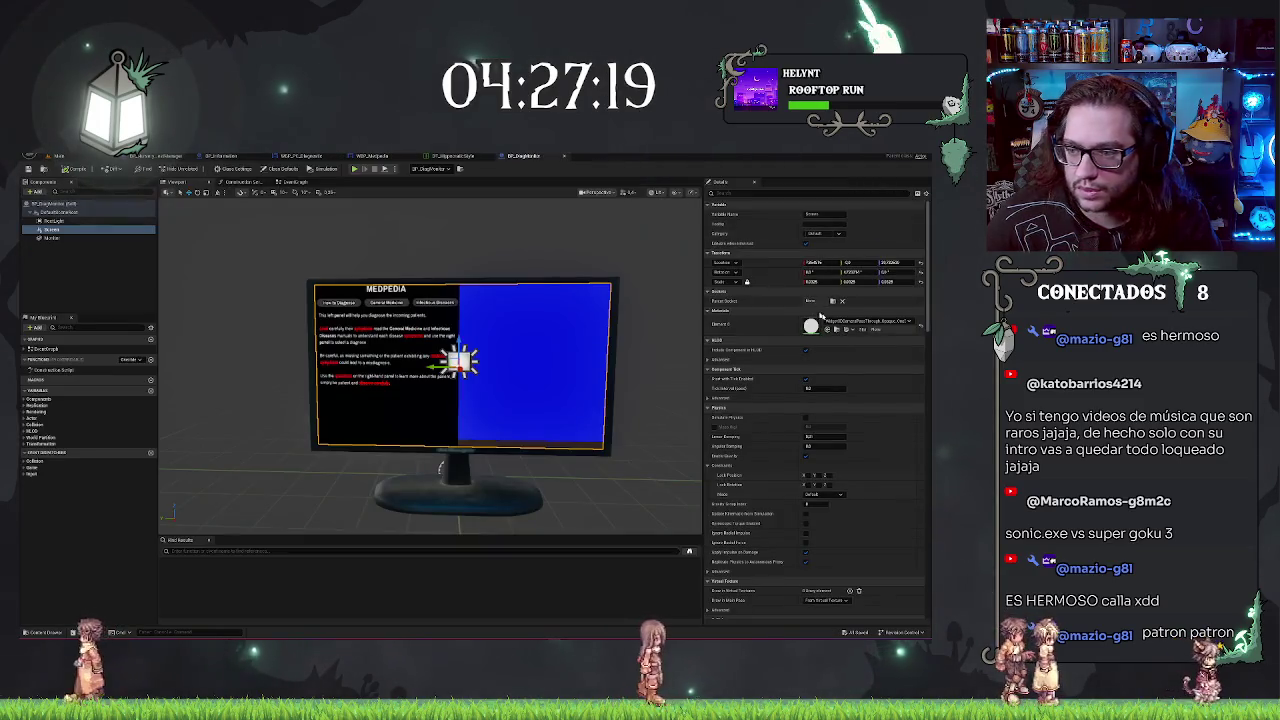
{"action": "left_click", "coordinate": [865, 321]}
{"action": "left_click", "coordinate": [914, 313]}
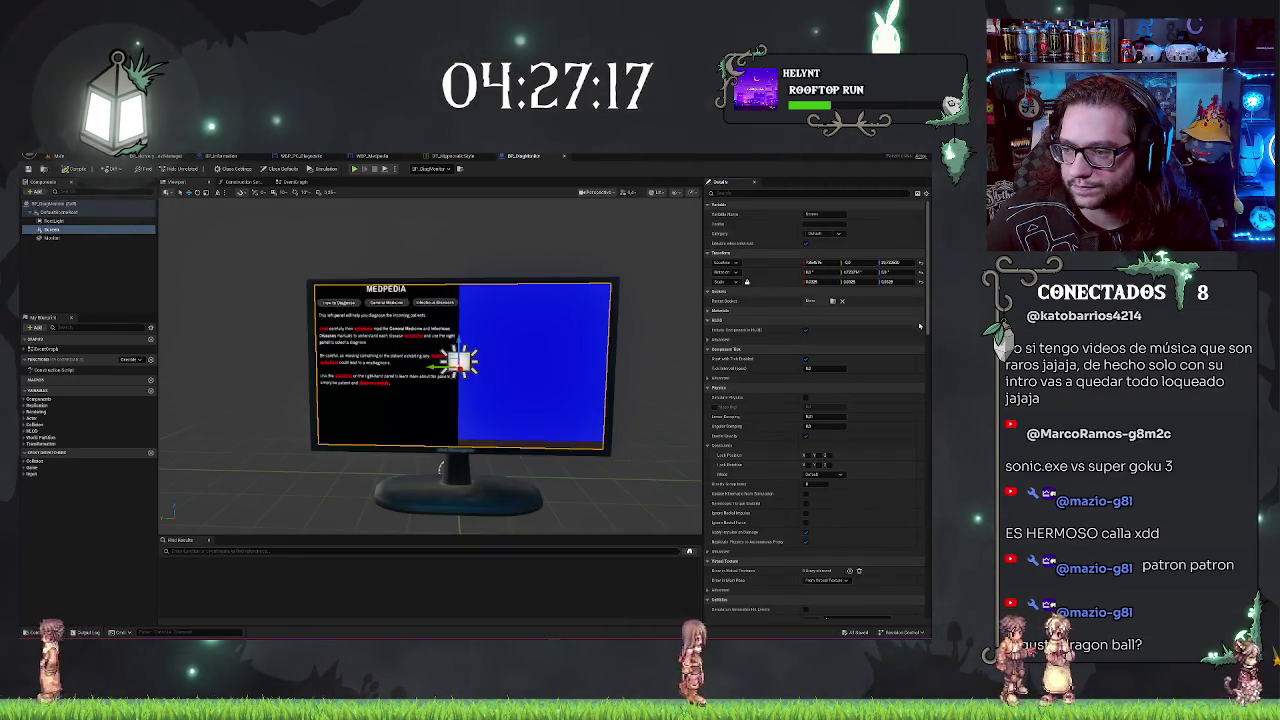
{"action": "left_click", "coordinate": [914, 313]}
{"action": "left_click", "coordinate": [914, 313]}
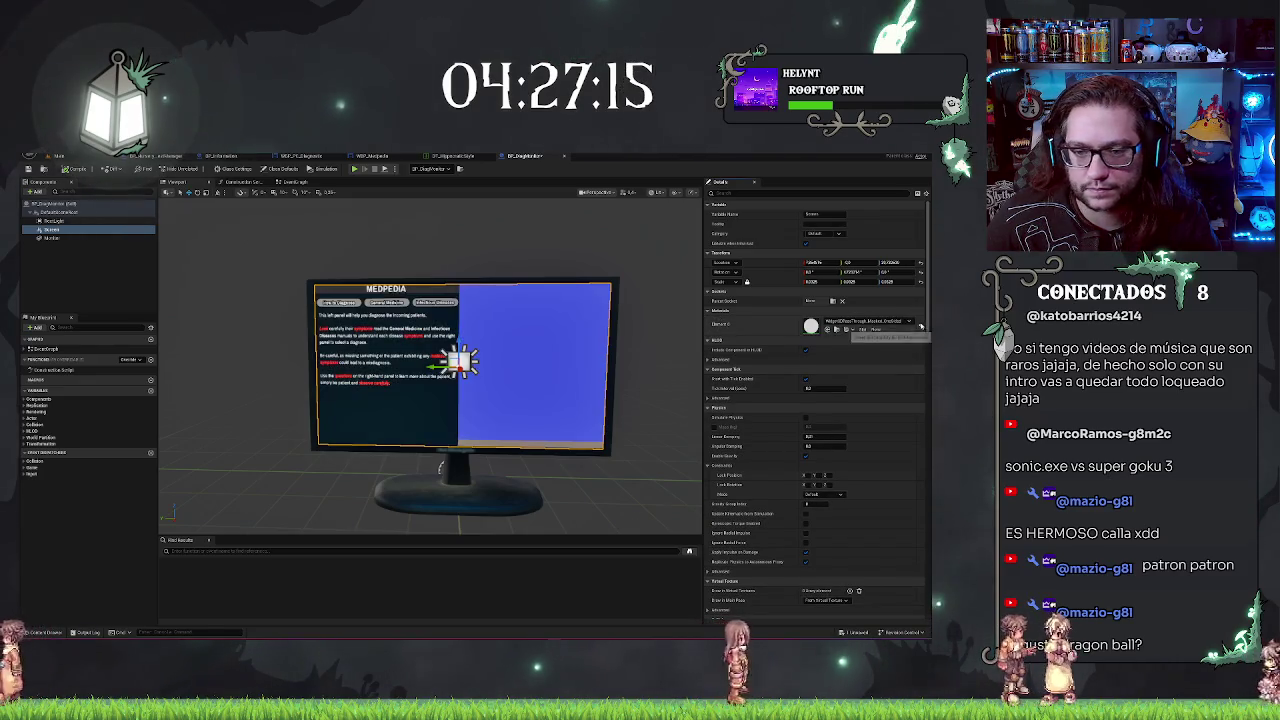
{"action": "left_click", "coordinate": [95, 158]}
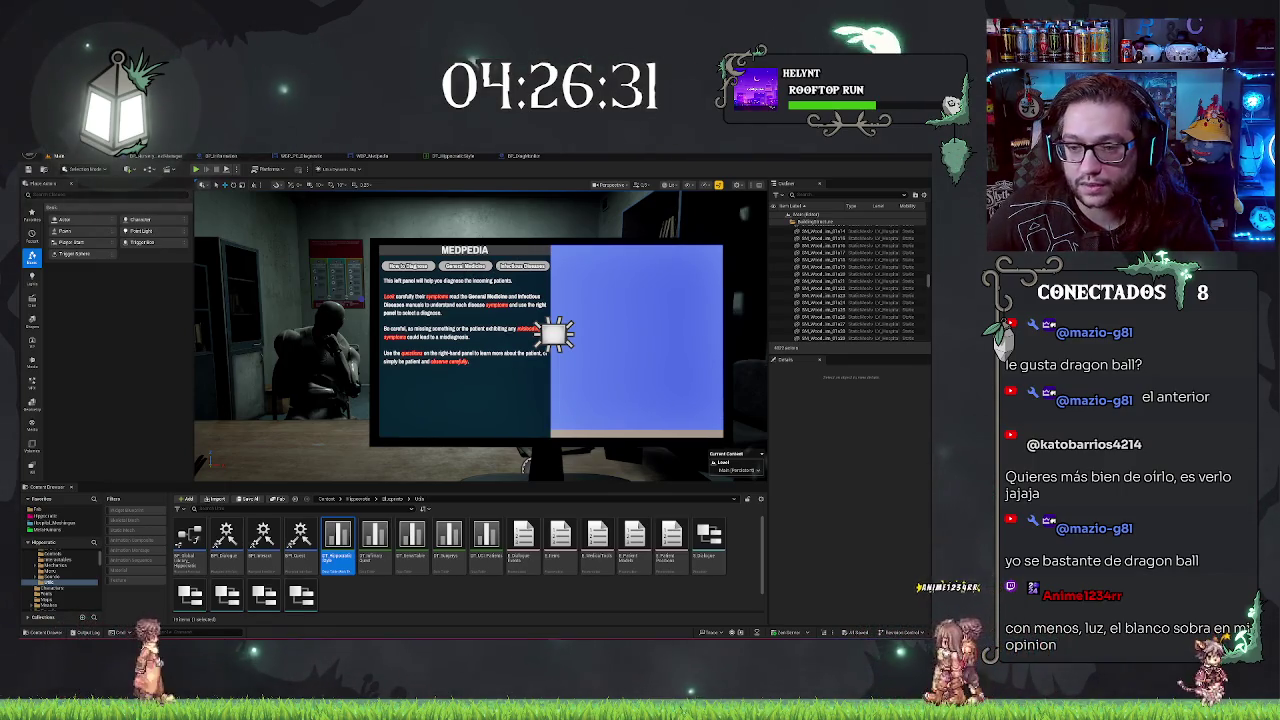
Step: In BP_DiagMonitor, set the screen's Element 0 material to WidgetUI3DPassThrough_Translucent
{"action": "left_click", "coordinate": [536, 157]}
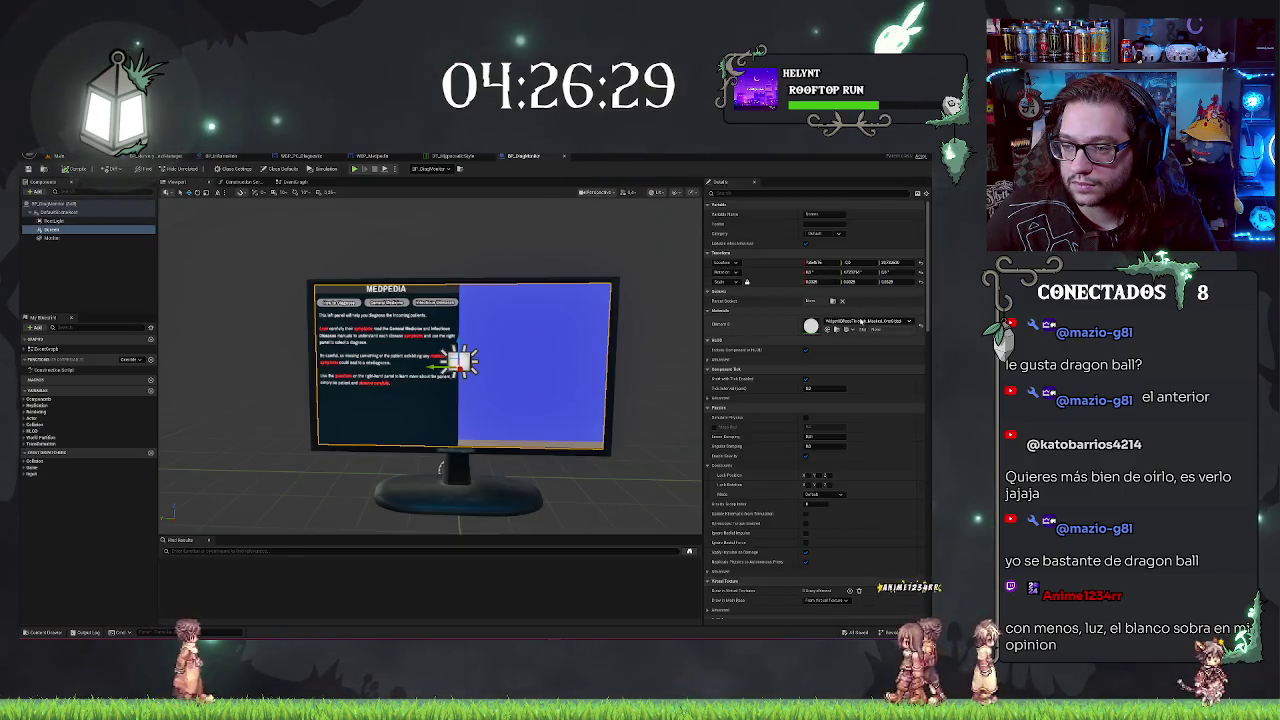
{"action": "left_click", "coordinate": [859, 320]}
{"action": "left_click", "coordinate": [879, 408]}
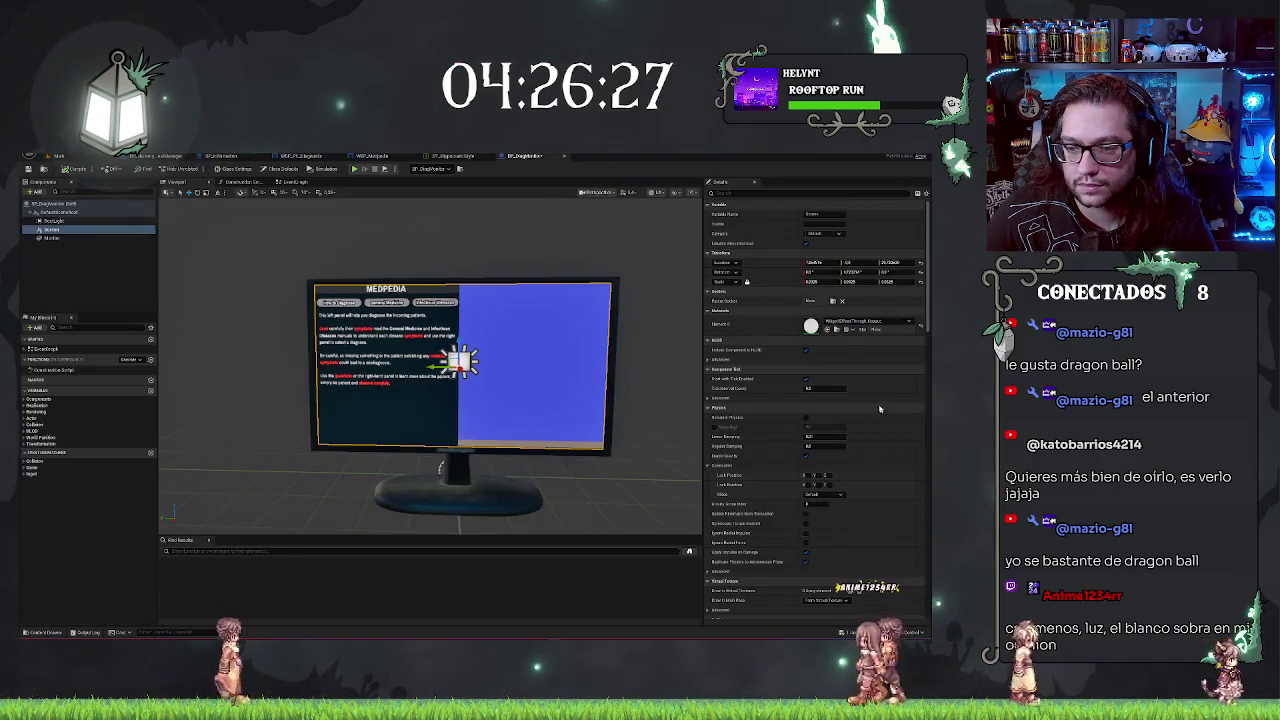
Step: Try several darker materials on the screen slot, inspecting how each one renders
{"action": "left_click", "coordinate": [859, 322]}
{"action": "left_click", "coordinate": [859, 322]}
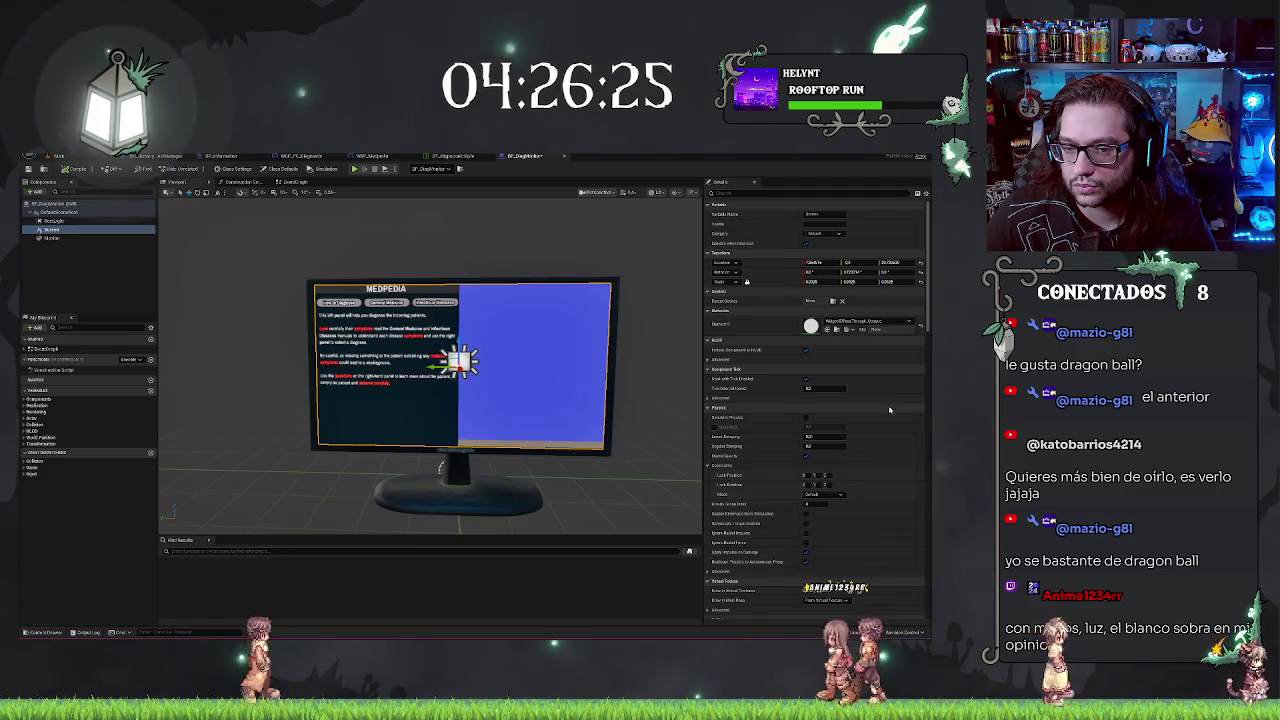
{"action": "left_click", "coordinate": [861, 324]}
{"action": "scroll", "coordinate": [882, 410], "scroll_direction": "up", "scroll_amount": 3}
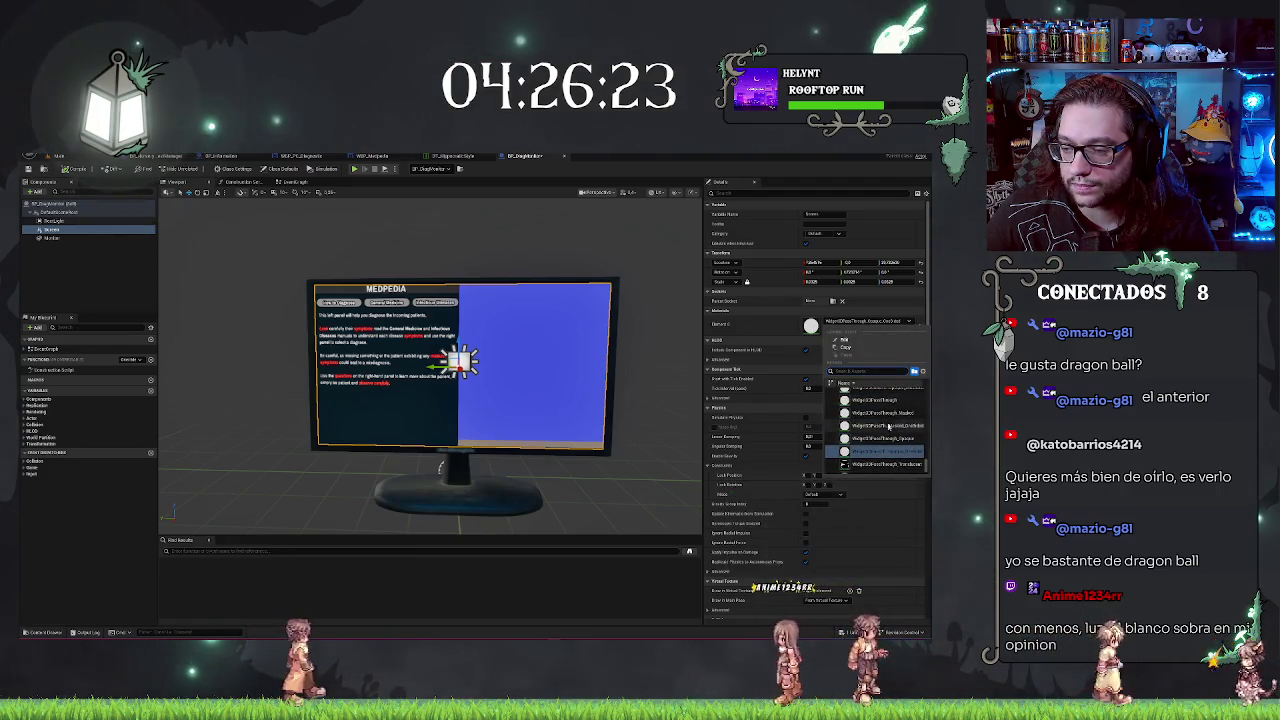
{"action": "left_click", "coordinate": [880, 410]}
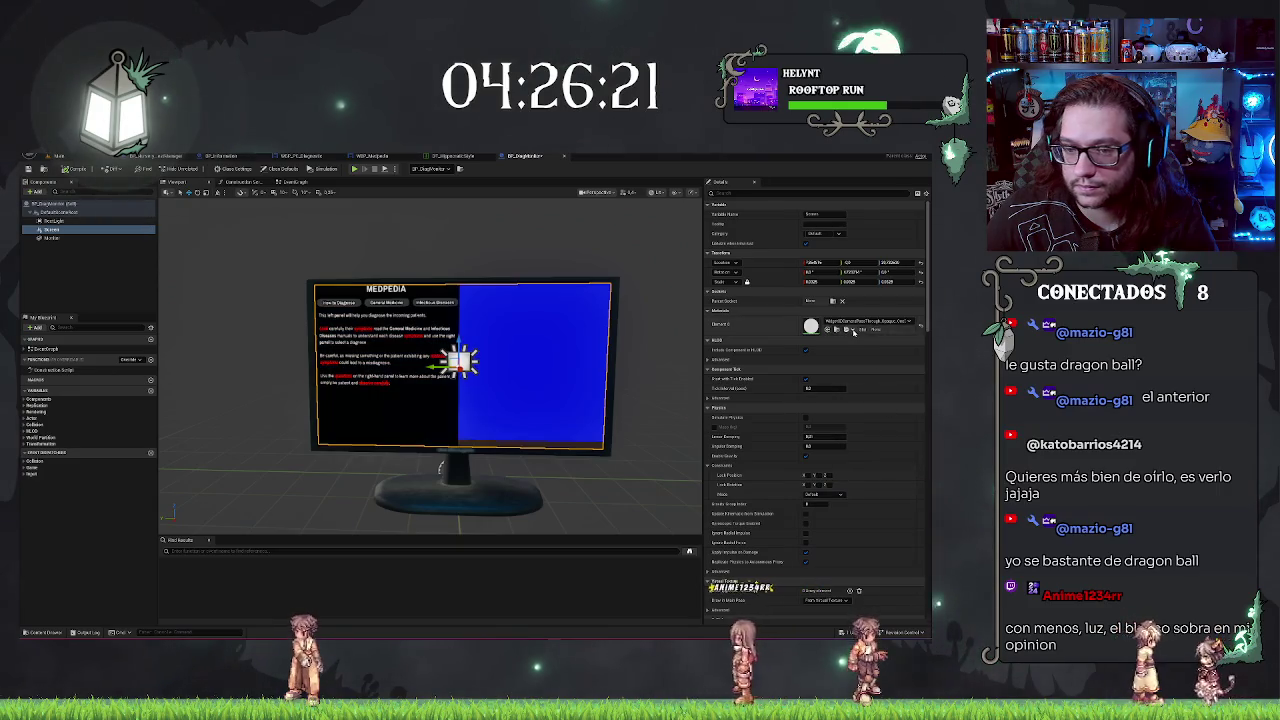
{"action": "scroll", "coordinate": [446, 265], "scroll_direction": "down", "scroll_amount": 5}
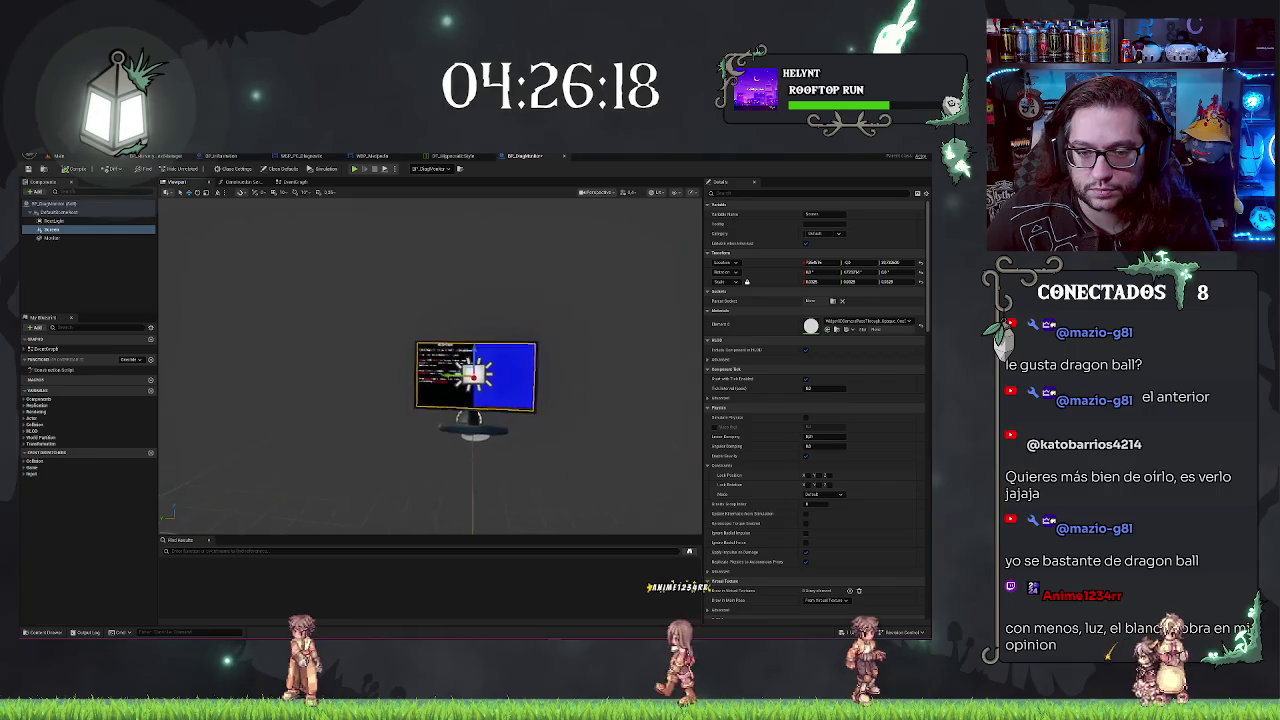
{"action": "scroll", "coordinate": [446, 265], "scroll_direction": "up", "scroll_amount": 6}
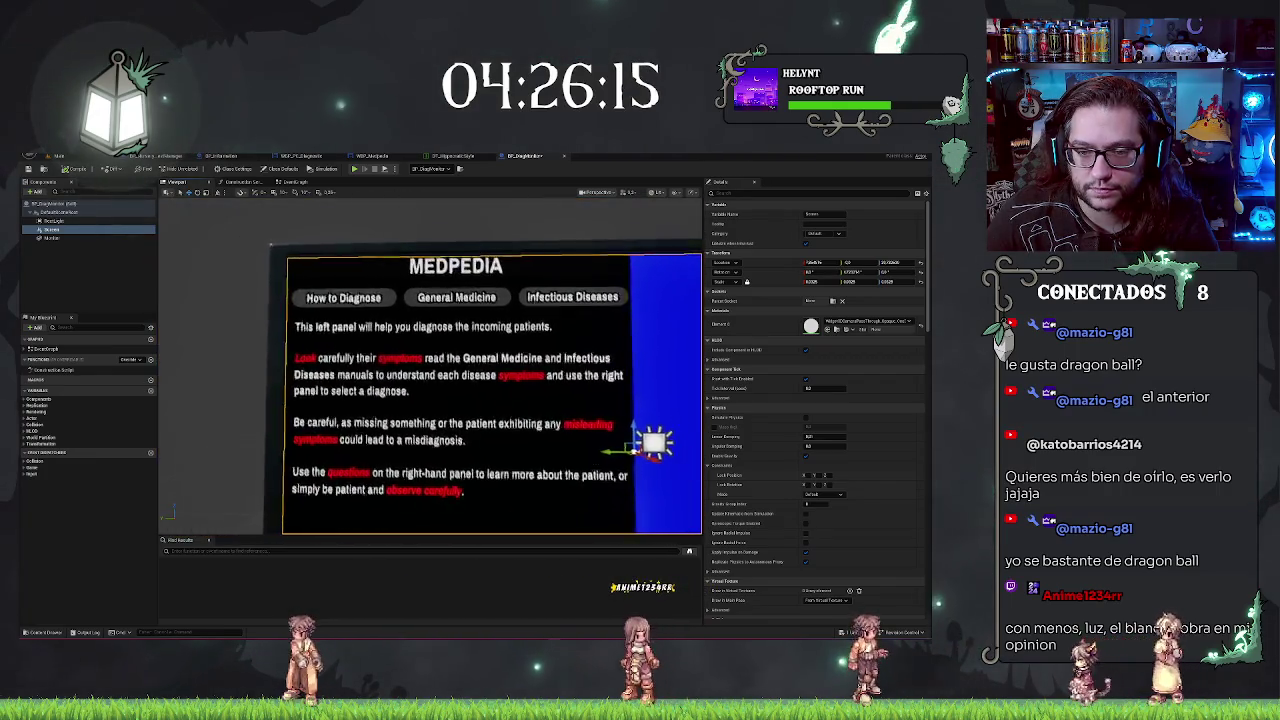
{"action": "left_click", "coordinate": [836, 322]}
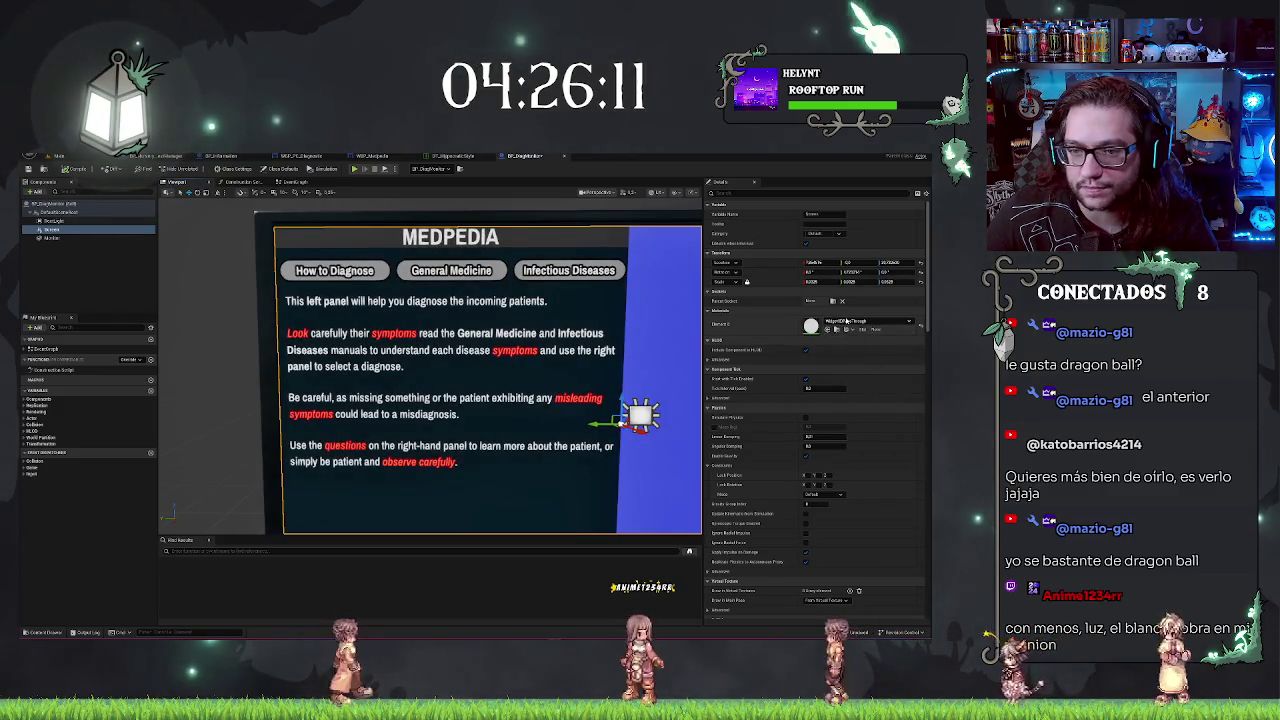
{"action": "scroll", "coordinate": [880, 410], "scroll_direction": "down", "scroll_amount": 1}
{"action": "left_click", "coordinate": [880, 408]}
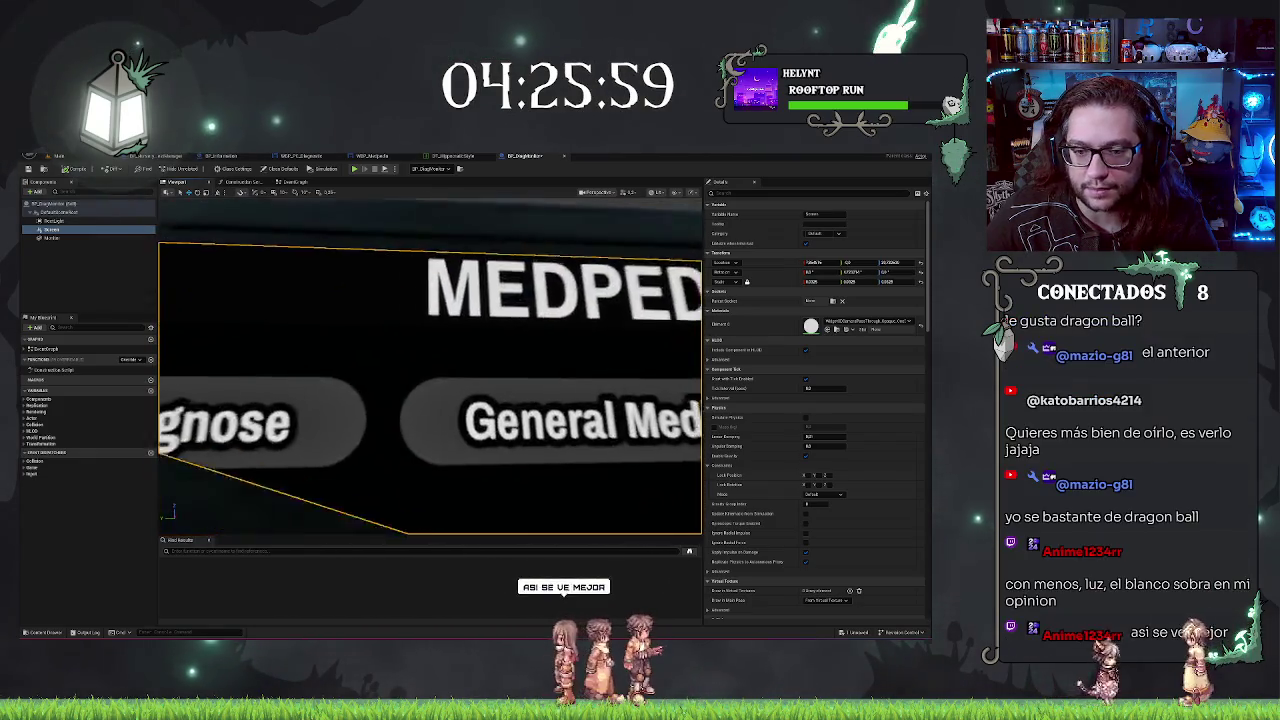
{"action": "left_click", "coordinate": [860, 321]}
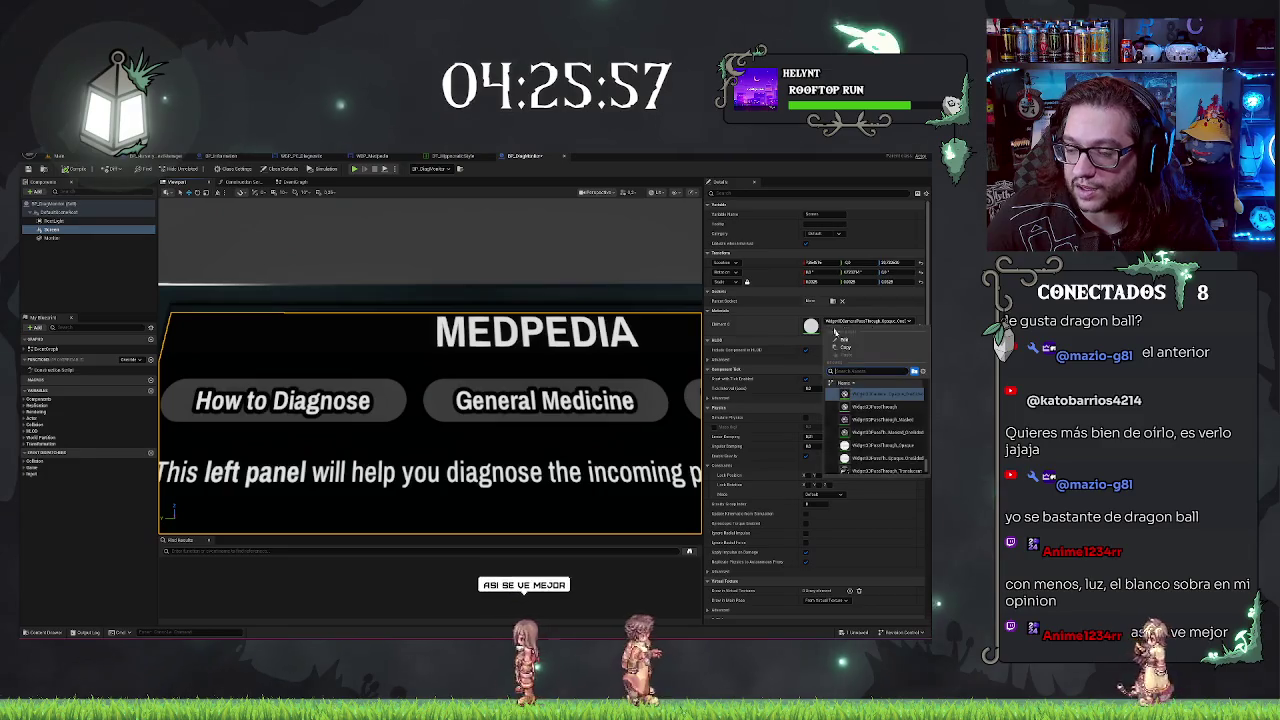
Step: Try a dark teal material, WidgetMaterial (white screen) and a blue material on Element 0
{"action": "left_click", "coordinate": [870, 400]}
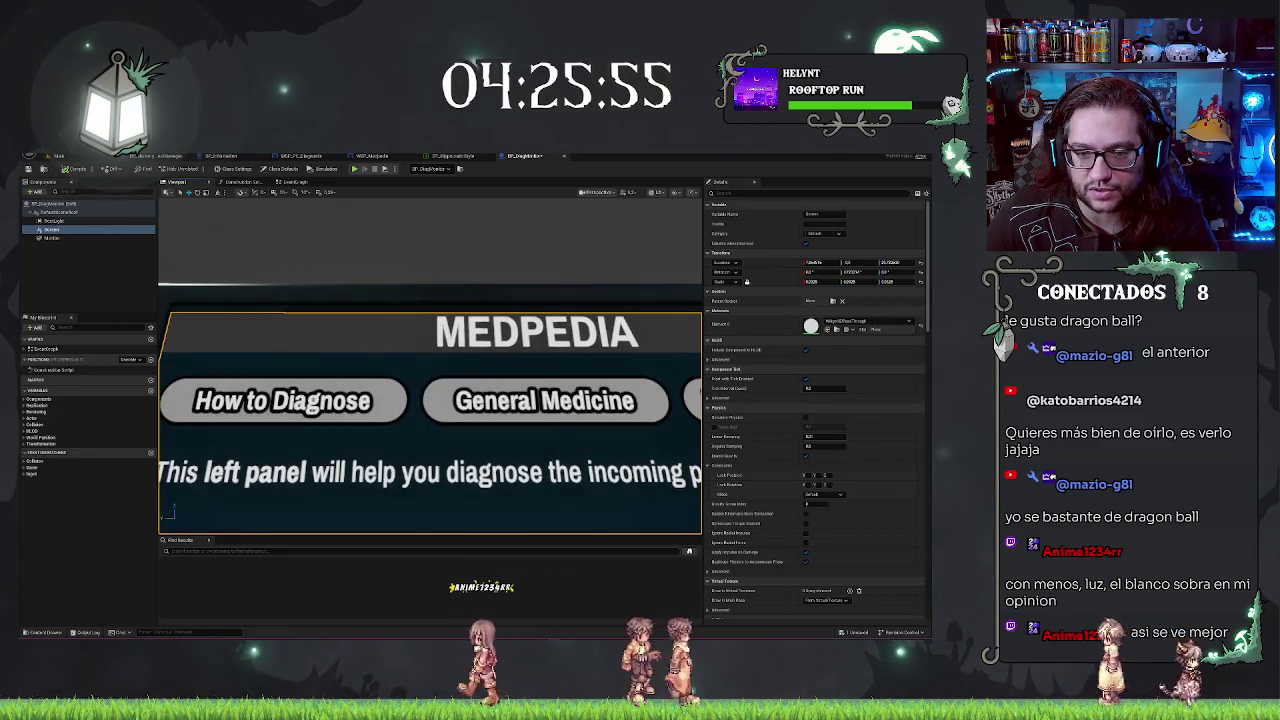
{"action": "scroll", "coordinate": [396, 331], "scroll_direction": "down", "scroll_amount": 5}
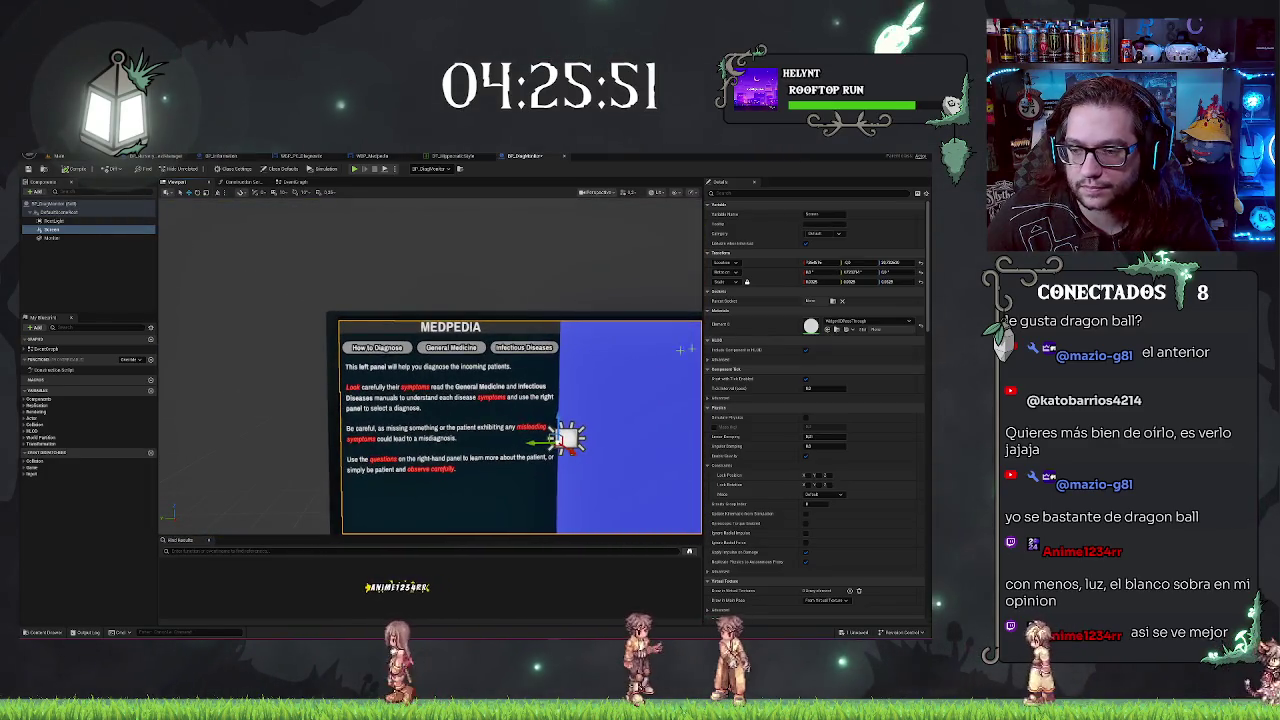
{"action": "left_click", "coordinate": [843, 321]}
{"action": "scroll", "coordinate": [870, 420], "scroll_direction": "up", "scroll_amount": 1}
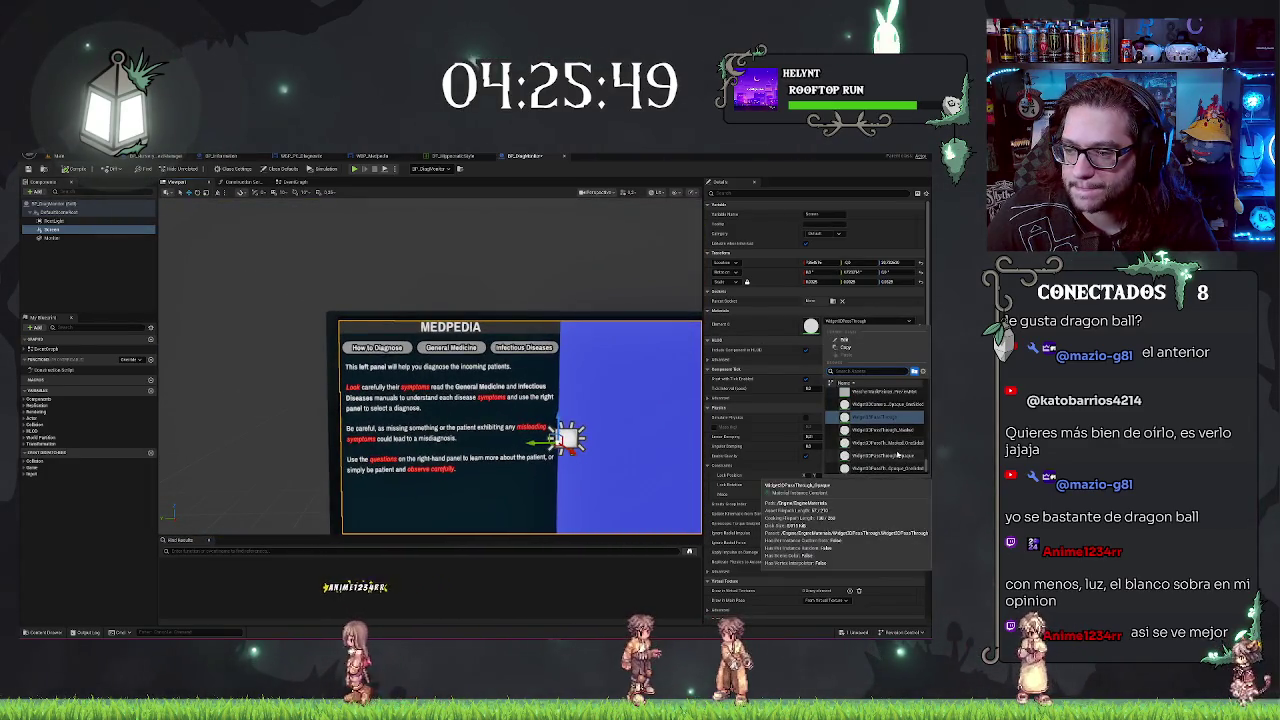
{"action": "scroll", "coordinate": [889, 457], "scroll_direction": "down", "scroll_amount": 3}
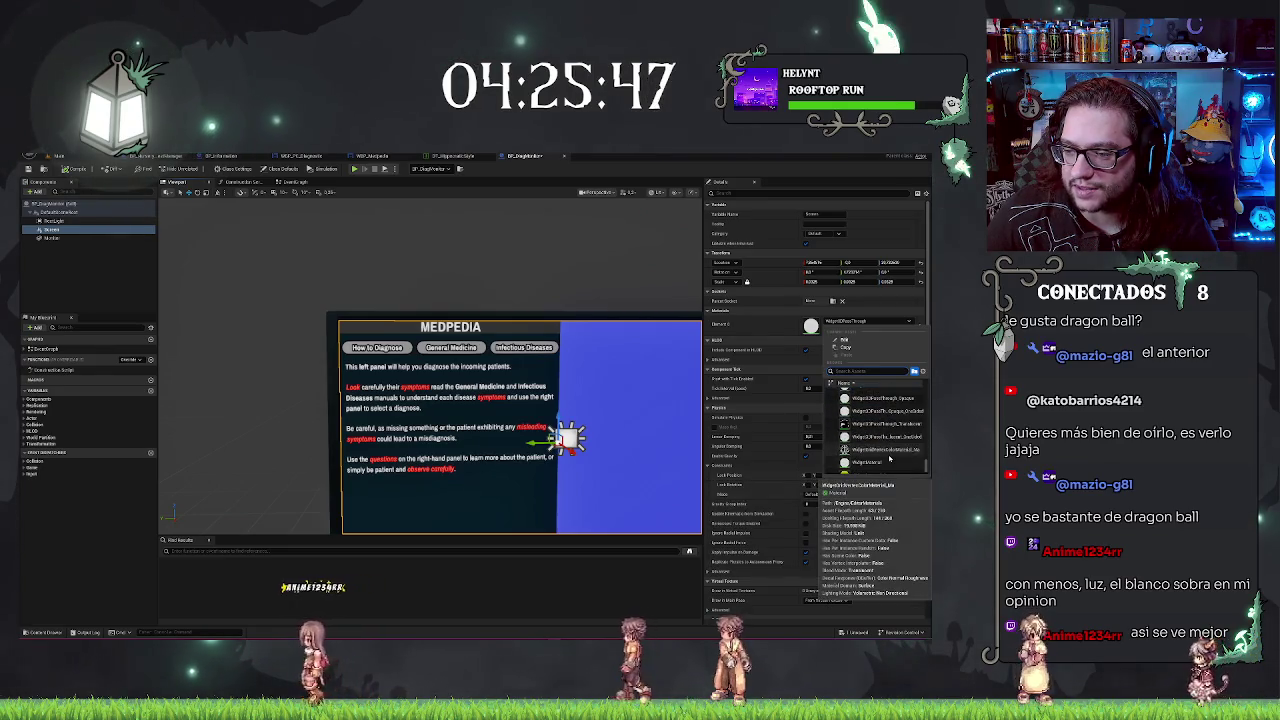
{"action": "left_click", "coordinate": [893, 462]}
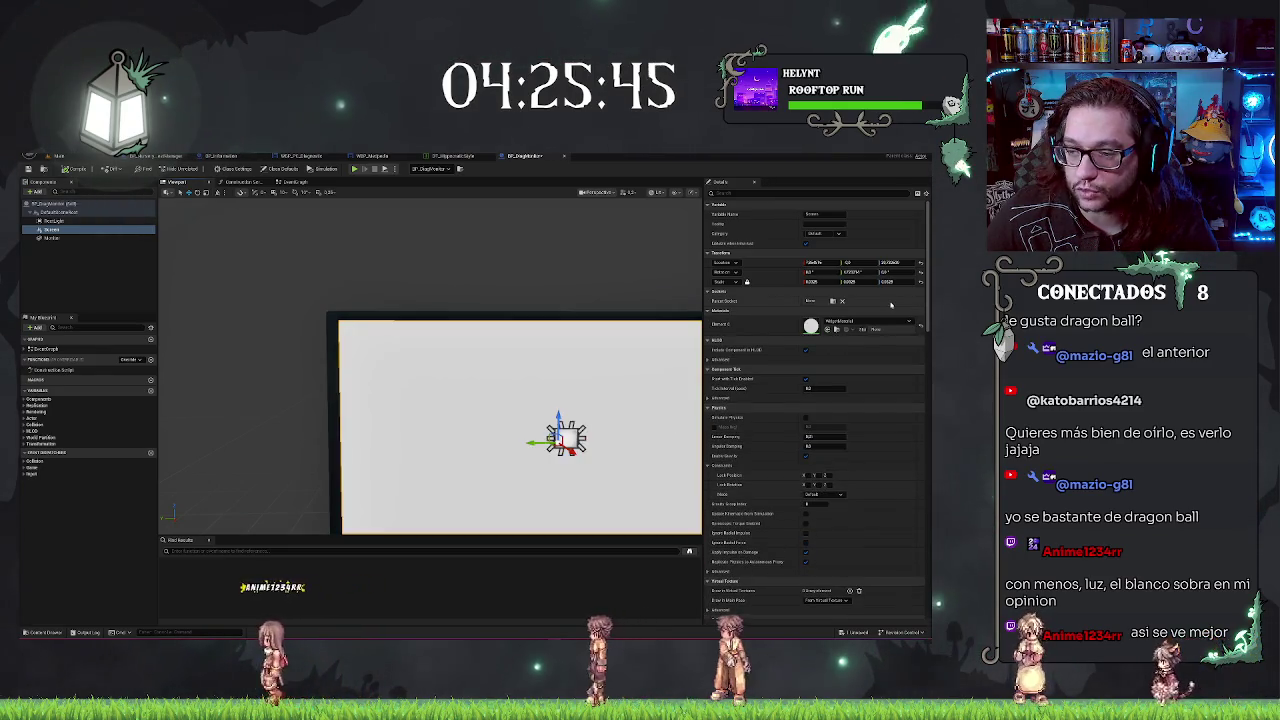
{"action": "scroll", "coordinate": [880, 430], "scroll_direction": "up", "scroll_amount": 3}
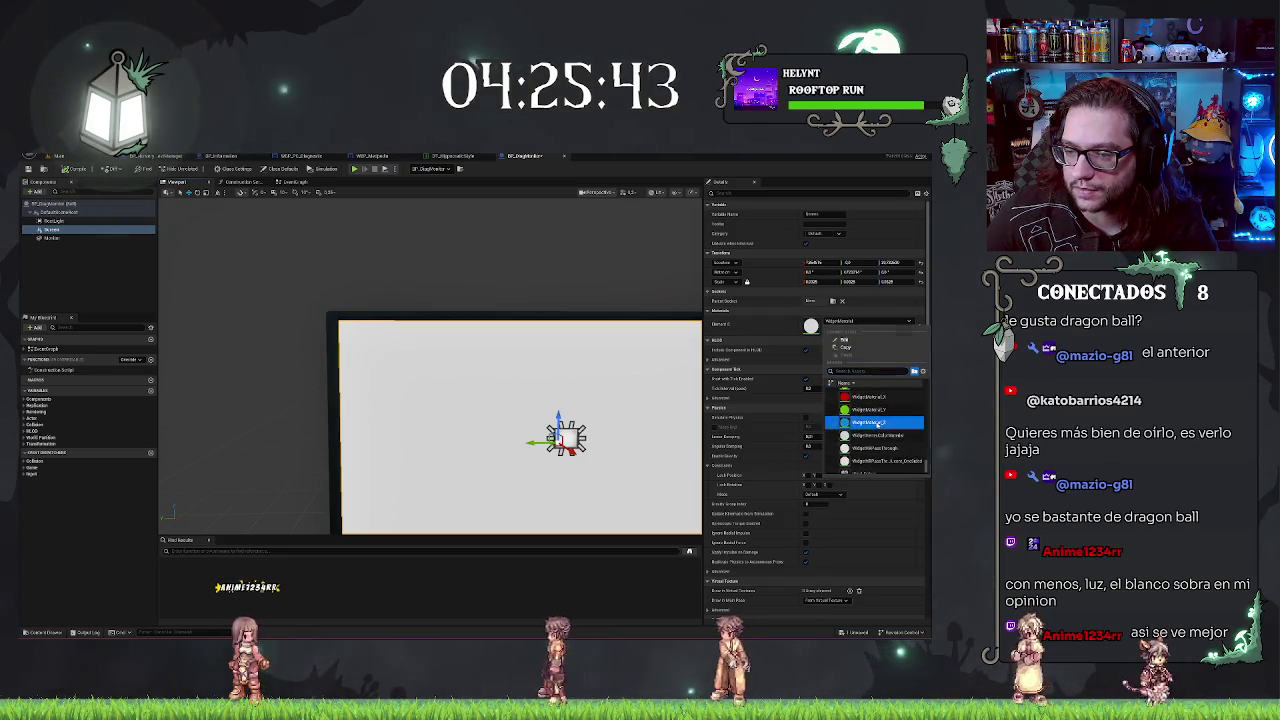
{"action": "left_click", "coordinate": [870, 432]}
{"action": "left_click_drag", "start_coordinate": [705, 394], "coordinate": [458, 485]}
Step: Put the MEDPEDIA UI material on the monitor screen and check it in the level viewport
{"action": "left_click", "coordinate": [860, 321]}
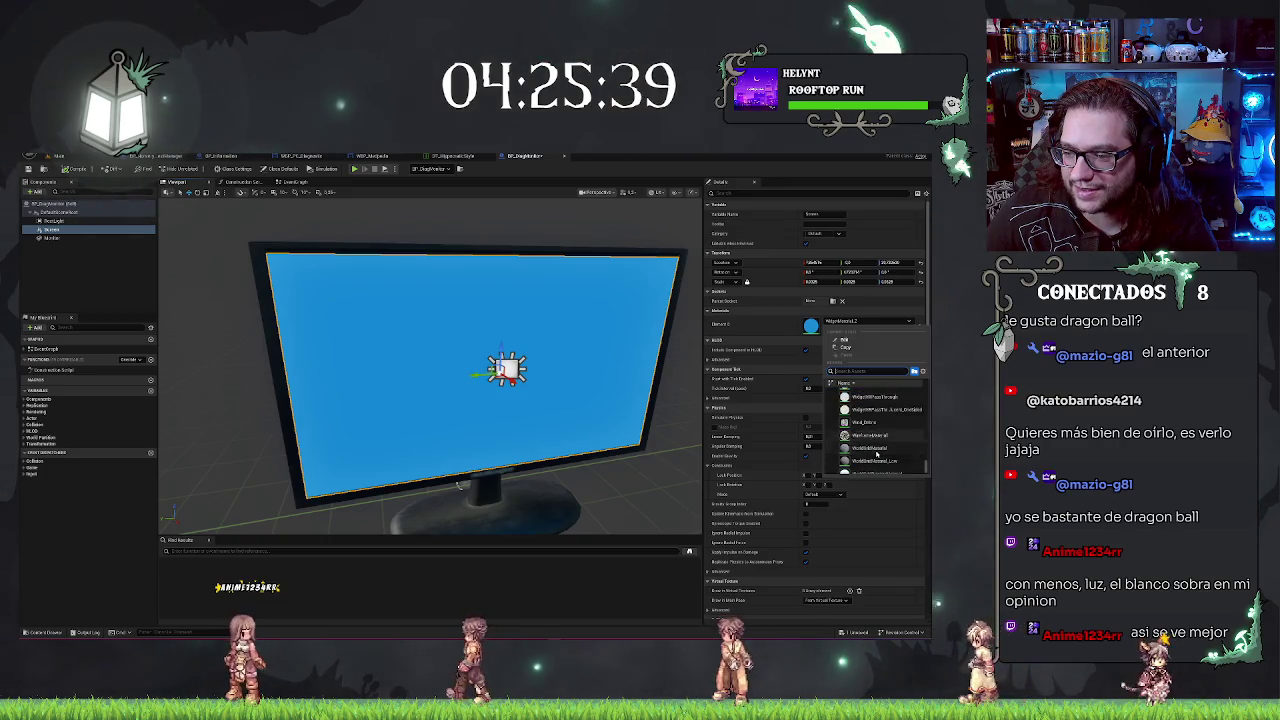
{"action": "left_click", "coordinate": [870, 458]}
{"action": "left_click", "coordinate": [865, 321]}
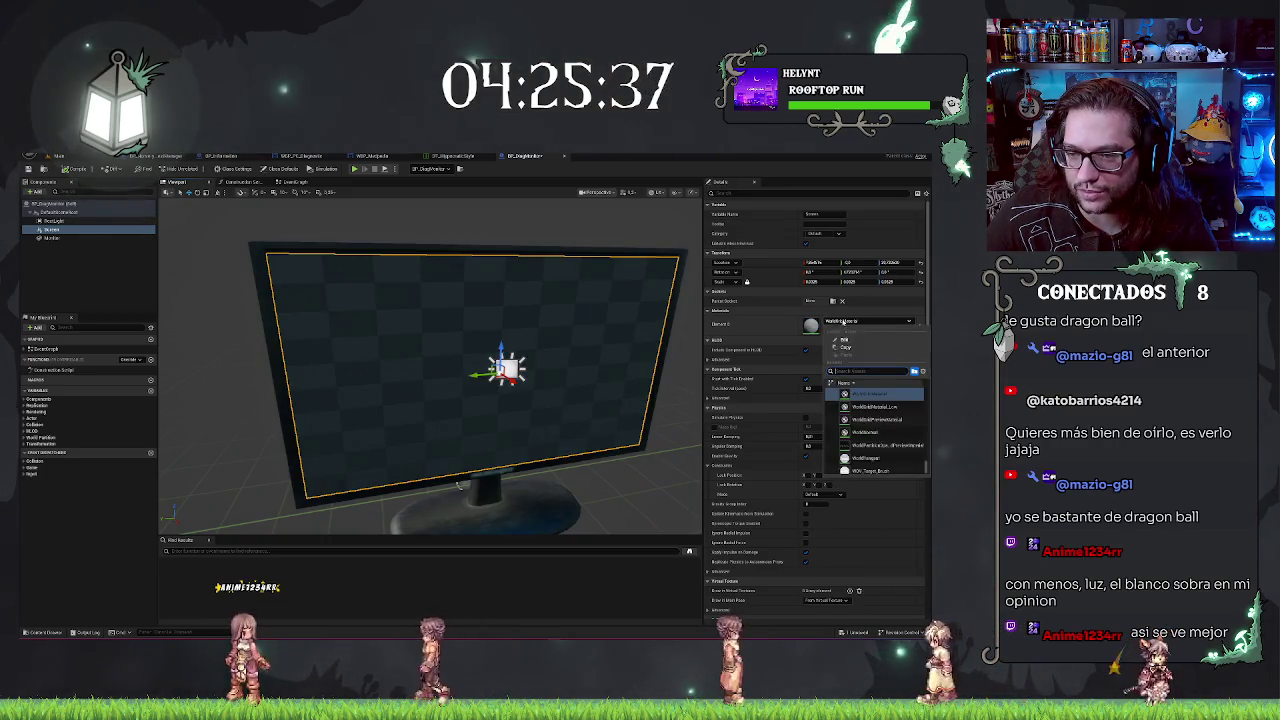
{"action": "scroll", "coordinate": [890, 425], "scroll_direction": "down", "scroll_amount": 3}
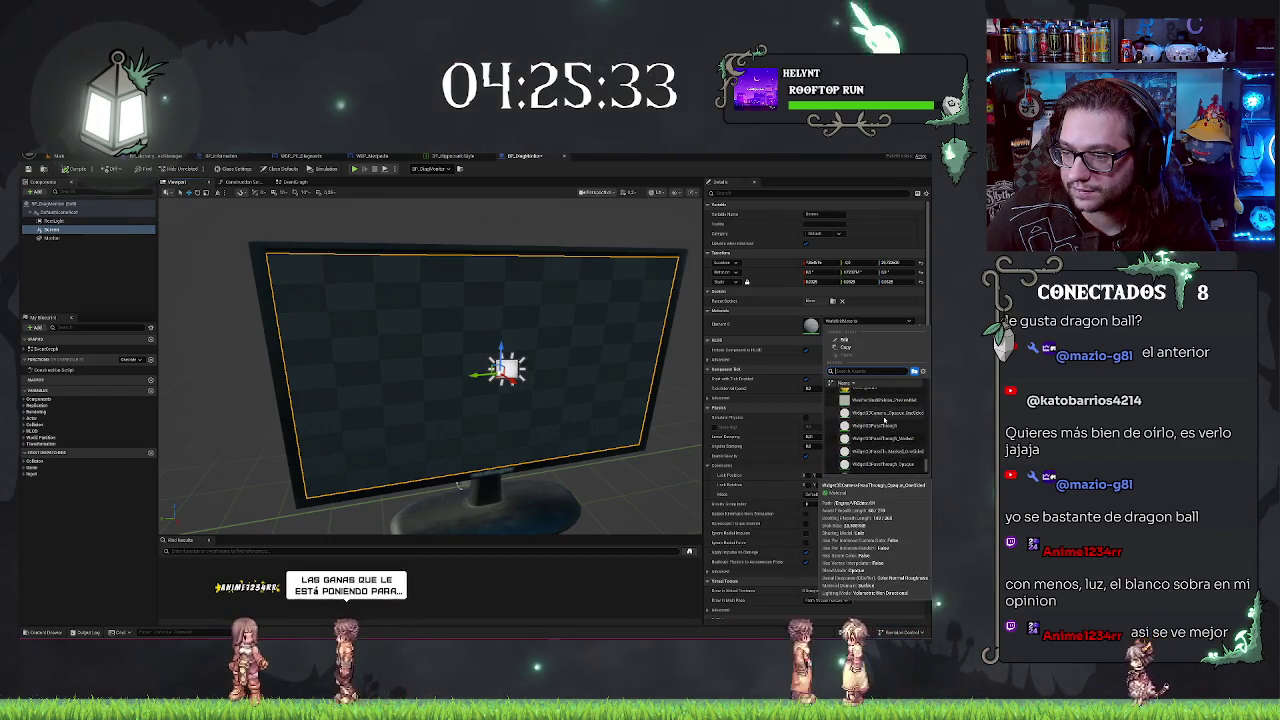
{"action": "left_click", "coordinate": [884, 420]}
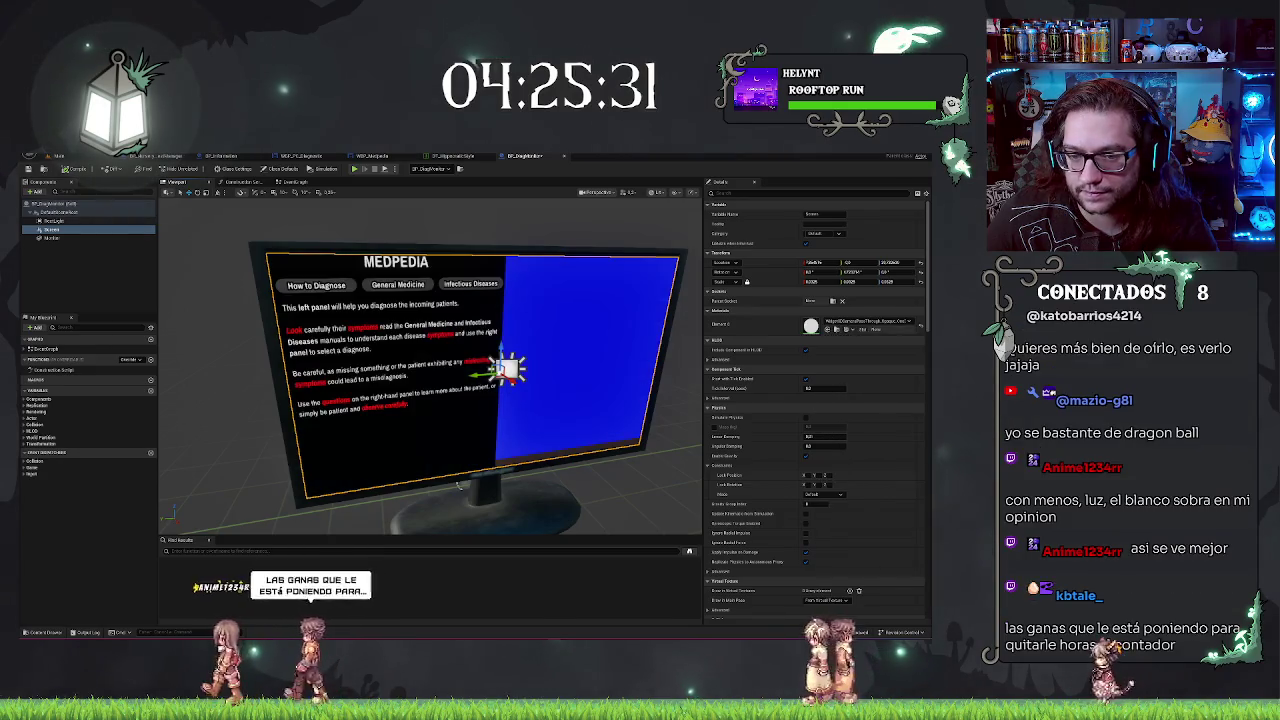
{"action": "left_click_drag", "start_coordinate": [467, 491], "coordinate": [450, 508]}
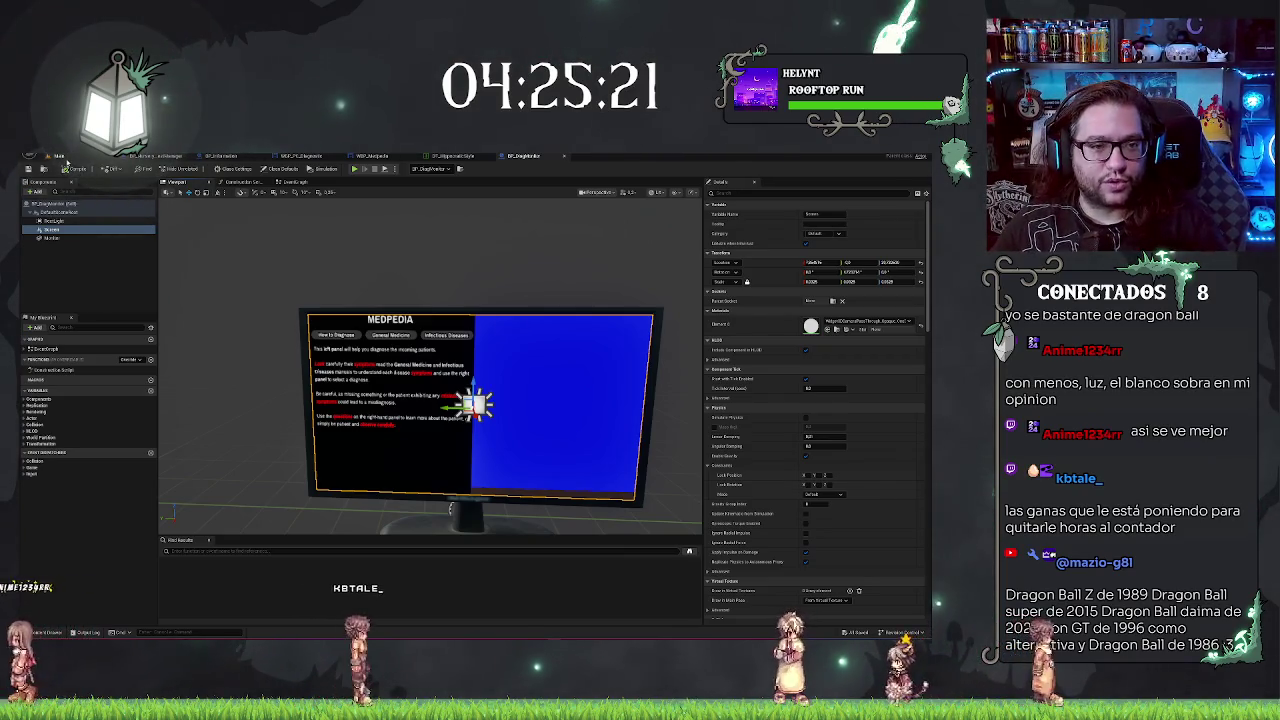
{"action": "left_click", "coordinate": [59, 156]}
{"action": "left_click_drag", "start_coordinate": [356, 248], "coordinate": [461, 211]}
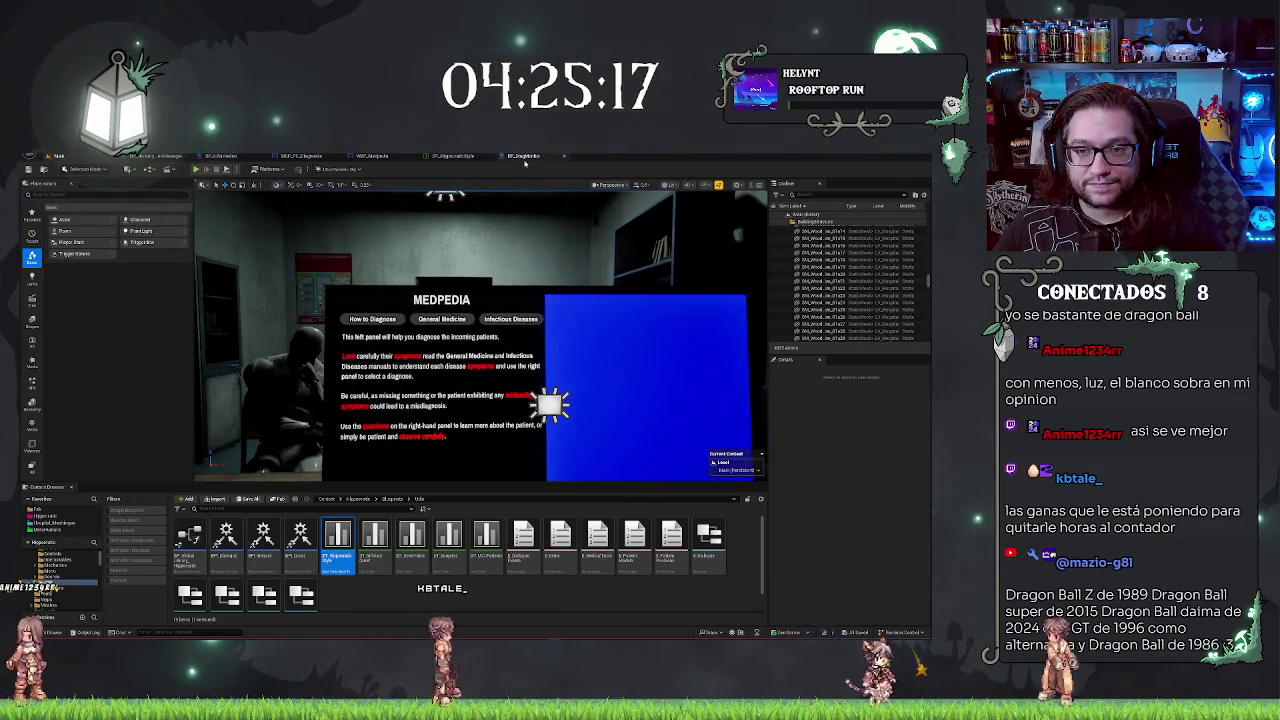
Step: Swap the screen material again, then open the Widget3DPassThrough material from the Content Browser
{"action": "left_click", "coordinate": [522, 156]}
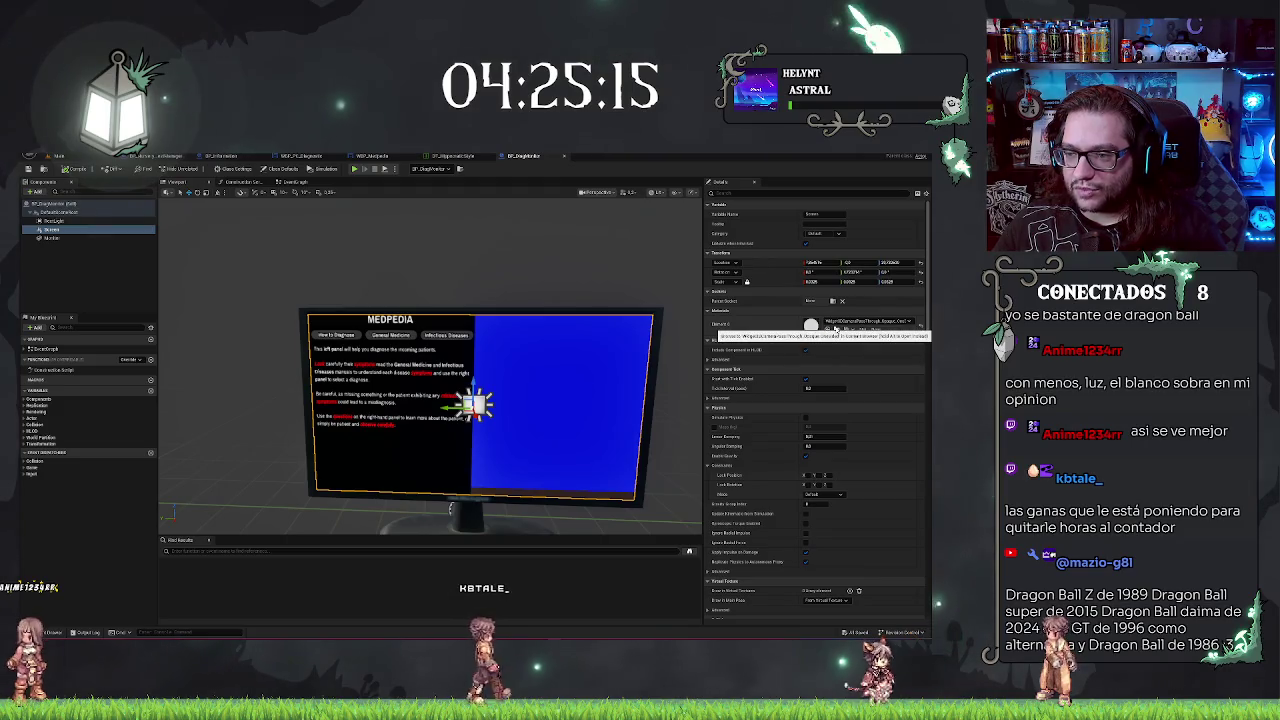
{"action": "left_click", "coordinate": [835, 324]}
{"action": "left_click", "coordinate": [835, 341]}
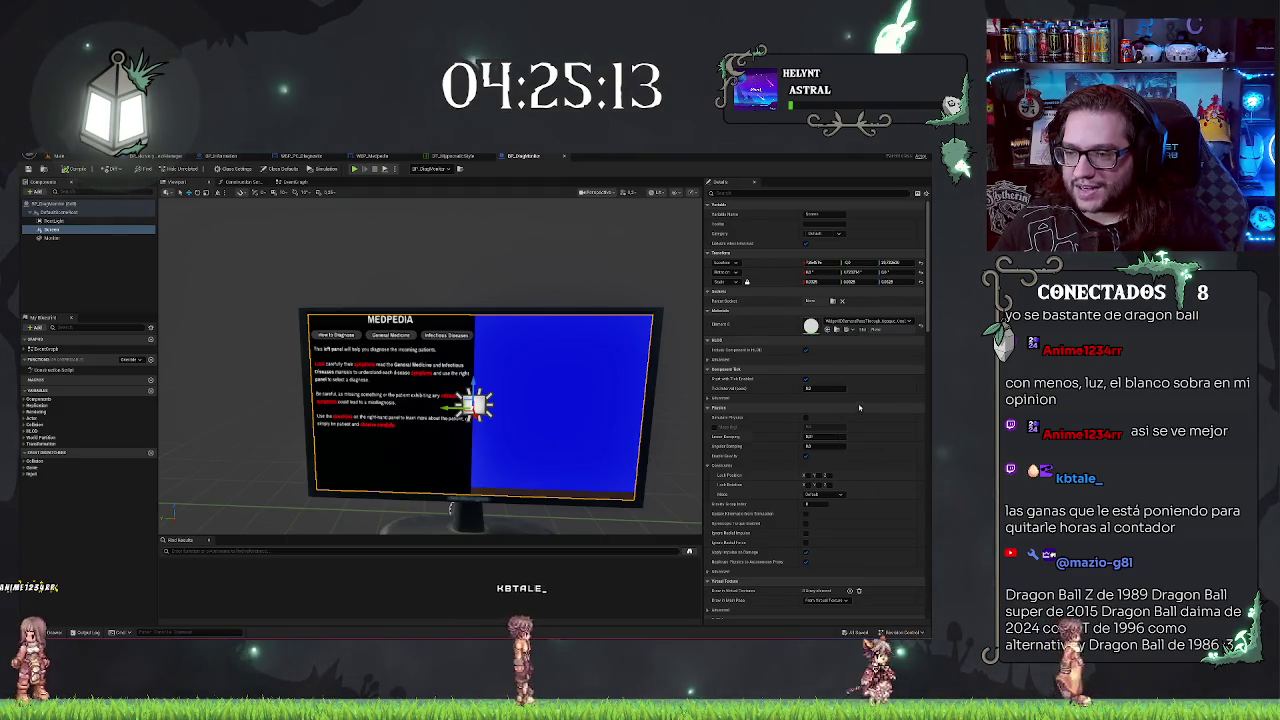
{"action": "left_click", "coordinate": [826, 329]}
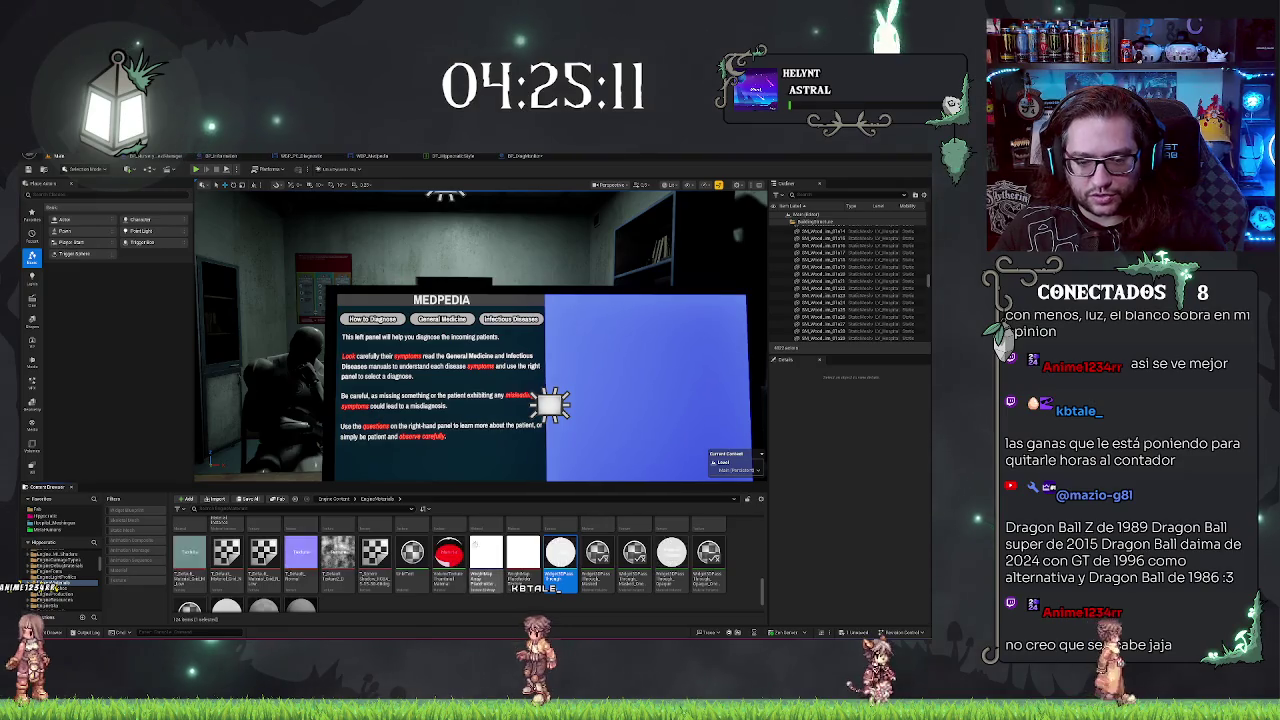
{"action": "double_click", "coordinate": [560, 552]}
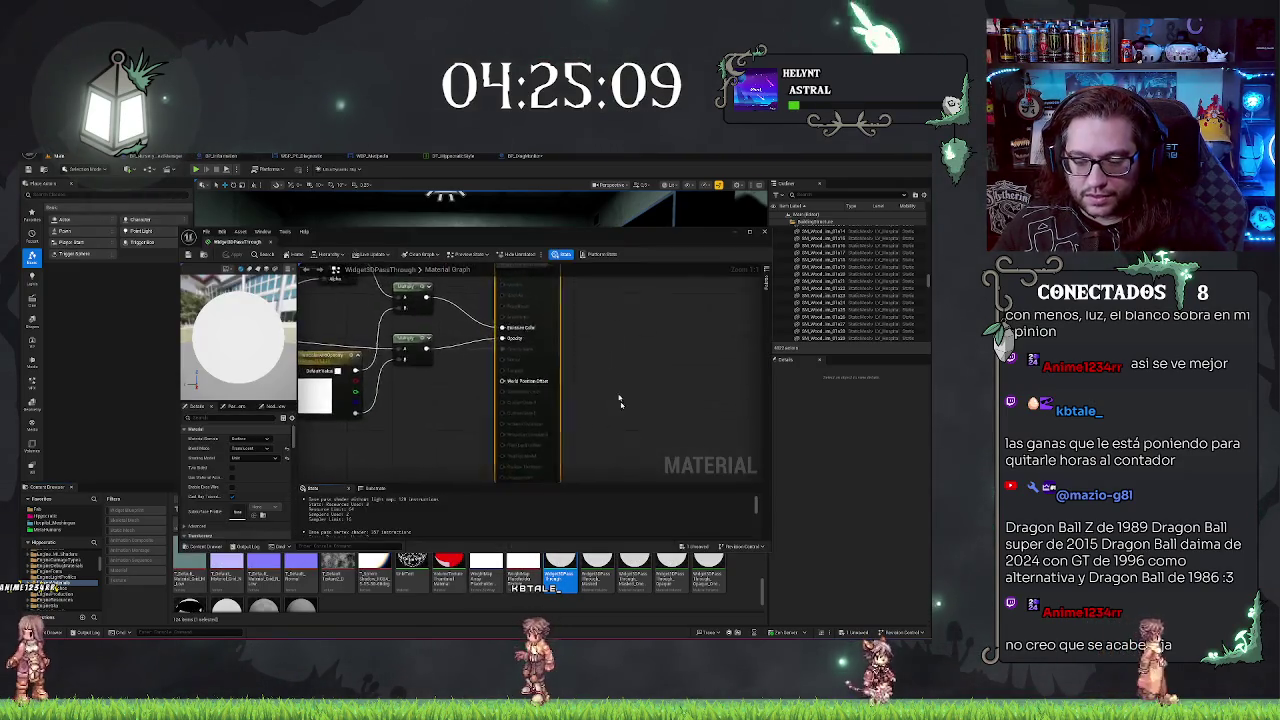
Step: Inspect the graph, preview a Multiply node, pull a wire from its output, then apply and close
{"action": "mouse_move", "coordinate": [400, 441]}
{"action": "left_mouse_down"}
{"action": "mouse_move", "coordinate": [580, 420]}
{"action": "mouse_move", "coordinate": [680, 337]}
{"action": "mouse_move", "coordinate": [500, 329]}
{"action": "left_mouse_up"}
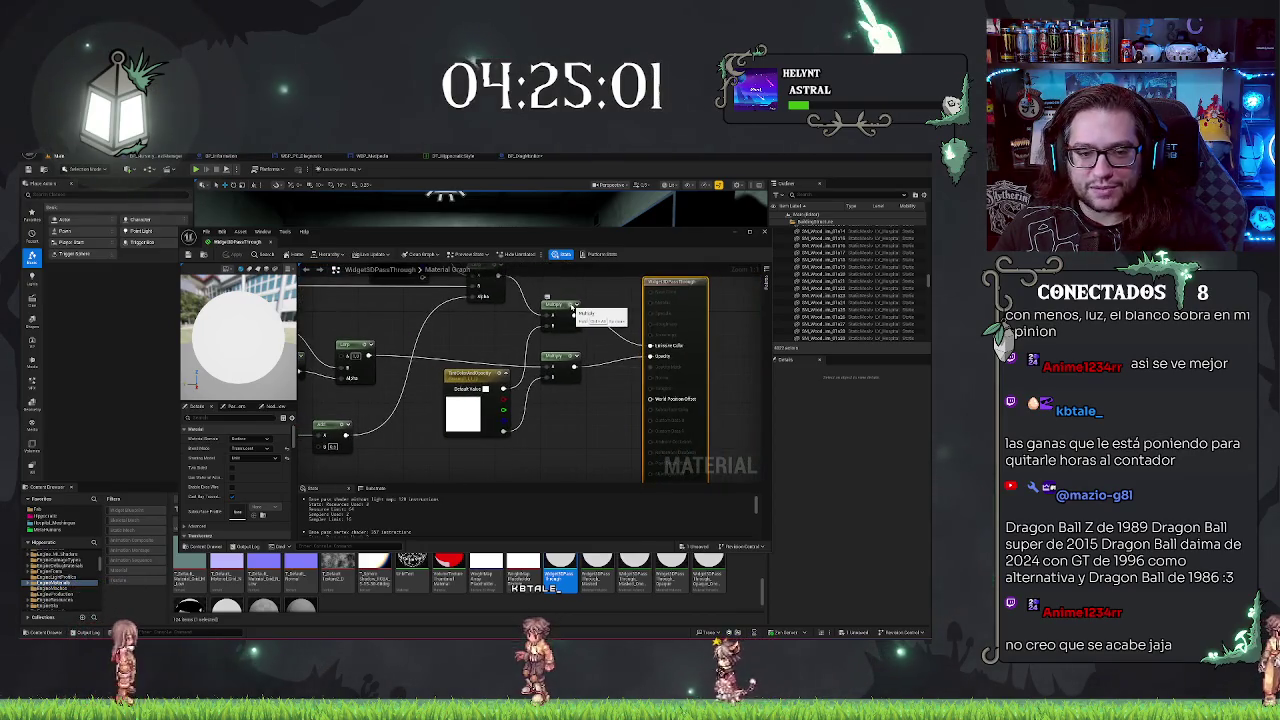
{"action": "key", "text": "space"}
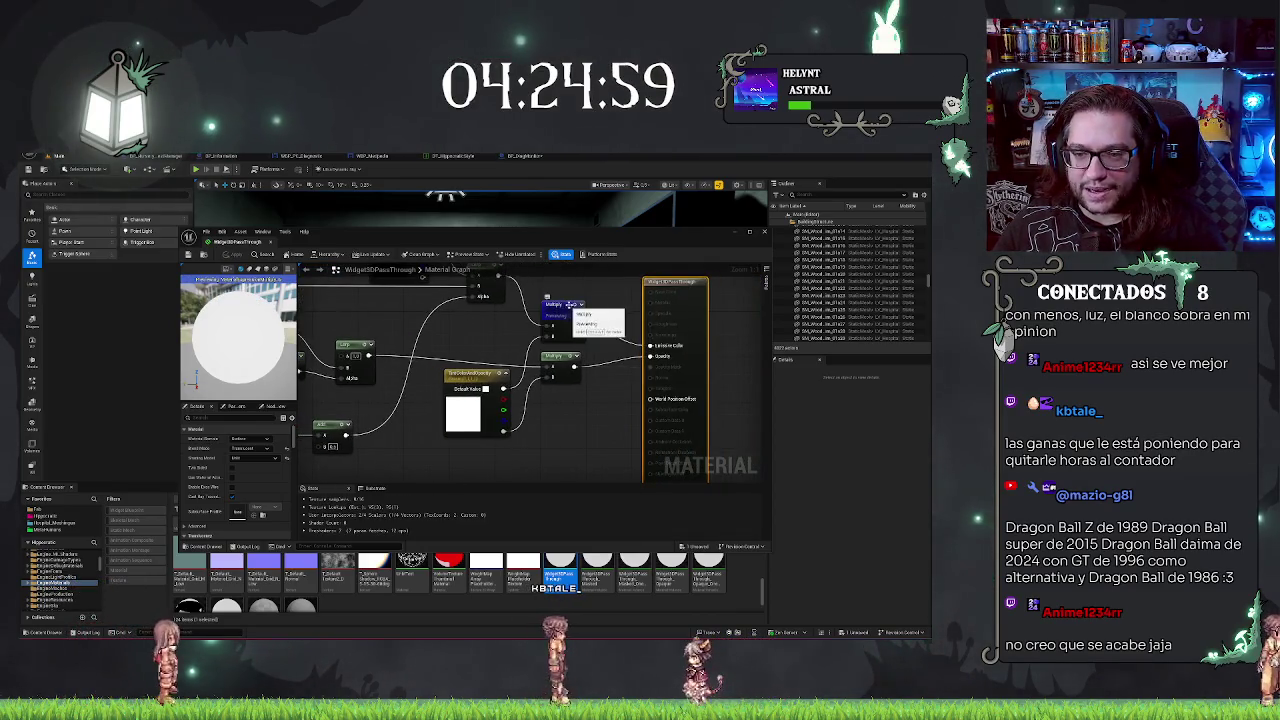
{"action": "key", "text": "space"}
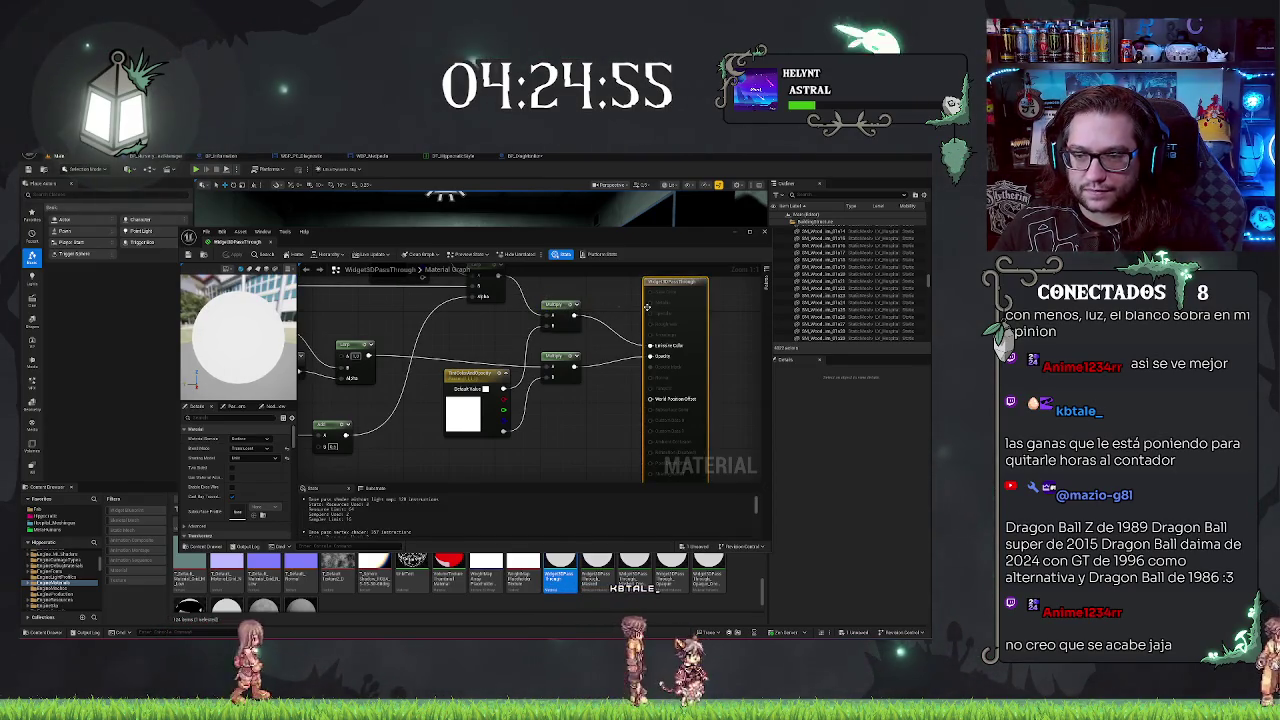
{"action": "mouse_move", "coordinate": [398, 460]}
{"action": "left_mouse_down"}
{"action": "mouse_move", "coordinate": [521, 410]}
{"action": "mouse_move", "coordinate": [416, 476]}
{"action": "left_mouse_up"}
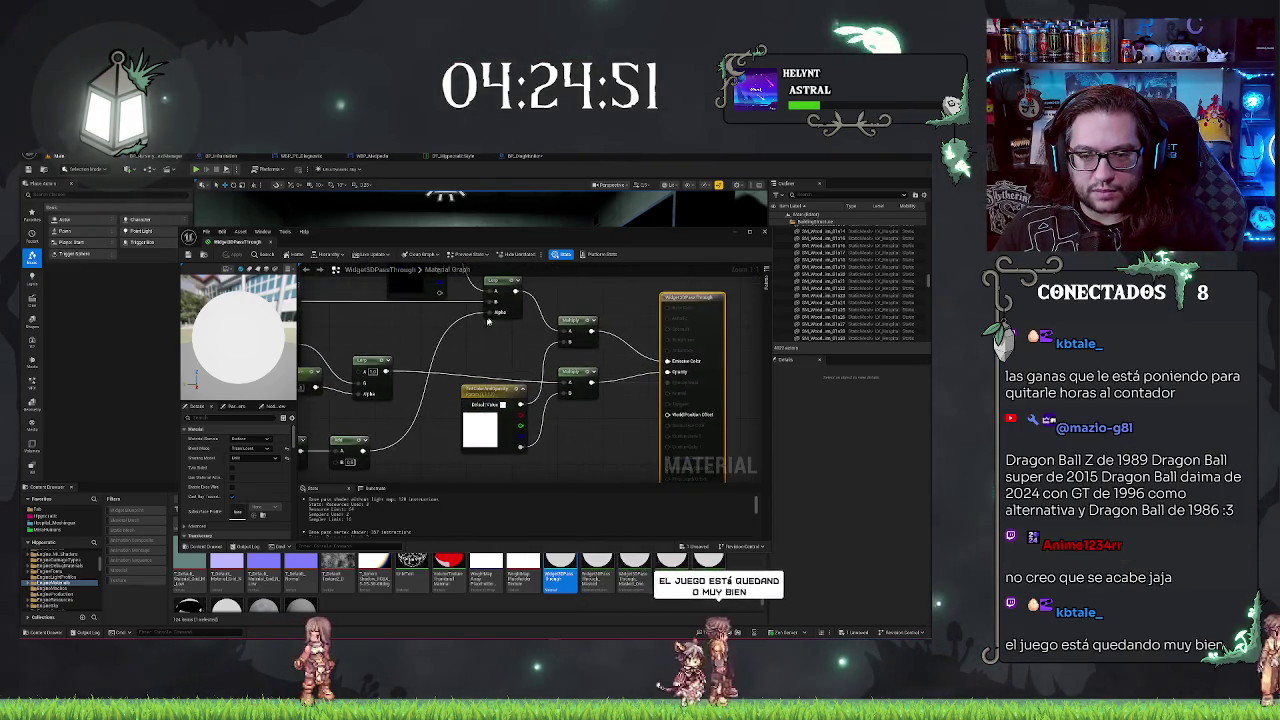
{"action": "mouse_move", "coordinate": [719, 320]}
{"action": "left_mouse_down"}
{"action": "mouse_move", "coordinate": [627, 317]}
{"action": "mouse_move", "coordinate": [735, 320]}
{"action": "left_mouse_up"}
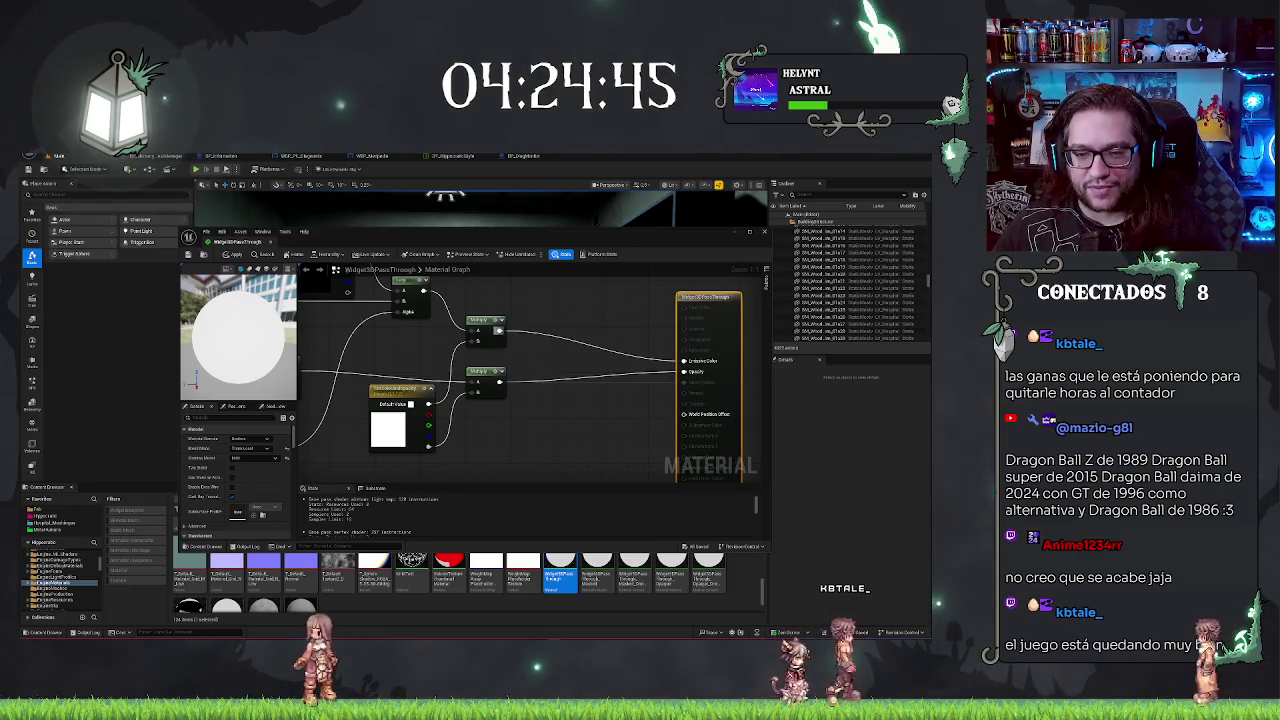
{"action": "left_click_drag", "start_coordinate": [499, 331], "coordinate": [540, 333]}
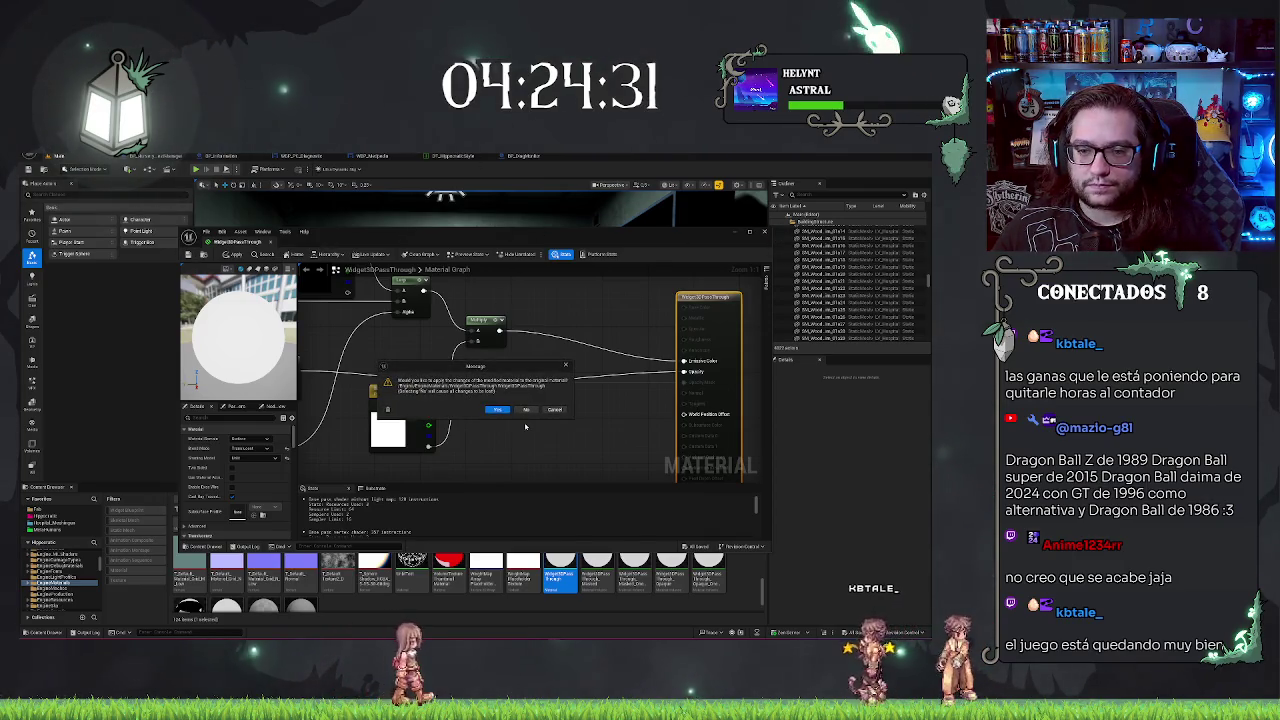
{"action": "left_click", "coordinate": [502, 411]}
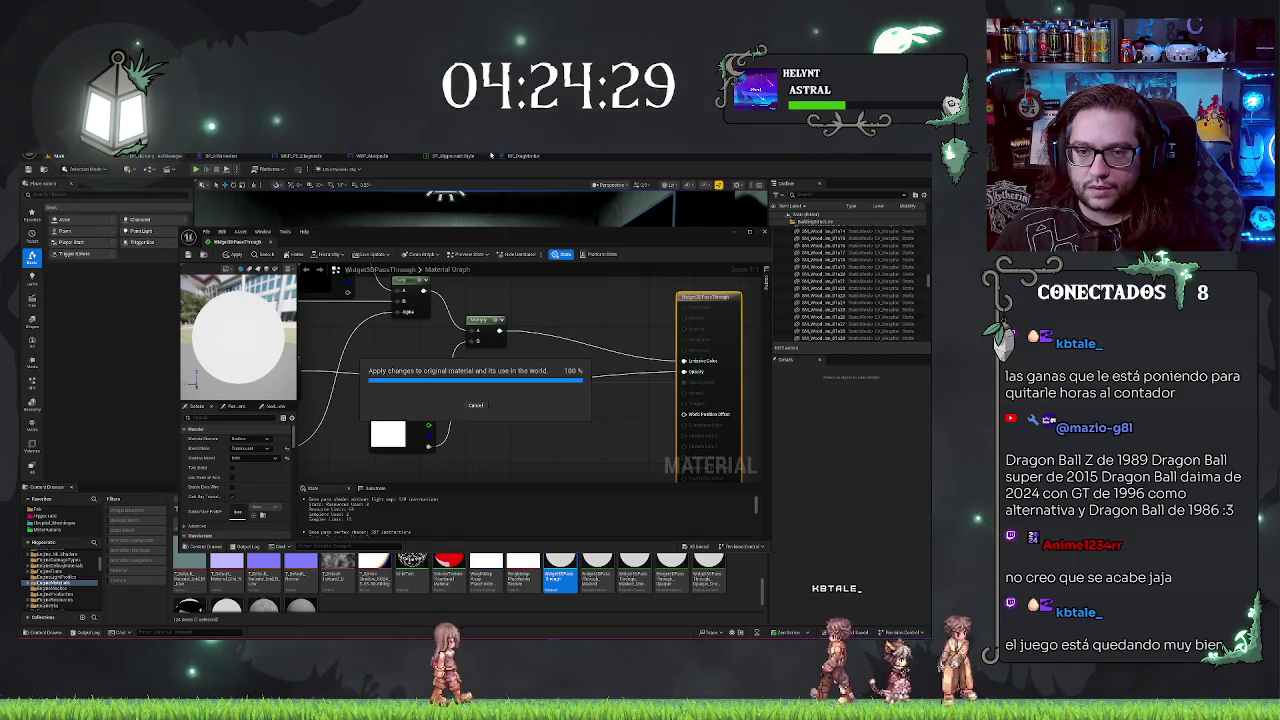
Step: Set the BP_DiagMonitor screen's Element 0 to Widget3DPassThrough_Masked
{"action": "left_click", "coordinate": [537, 157]}
{"action": "left_click", "coordinate": [852, 321]}
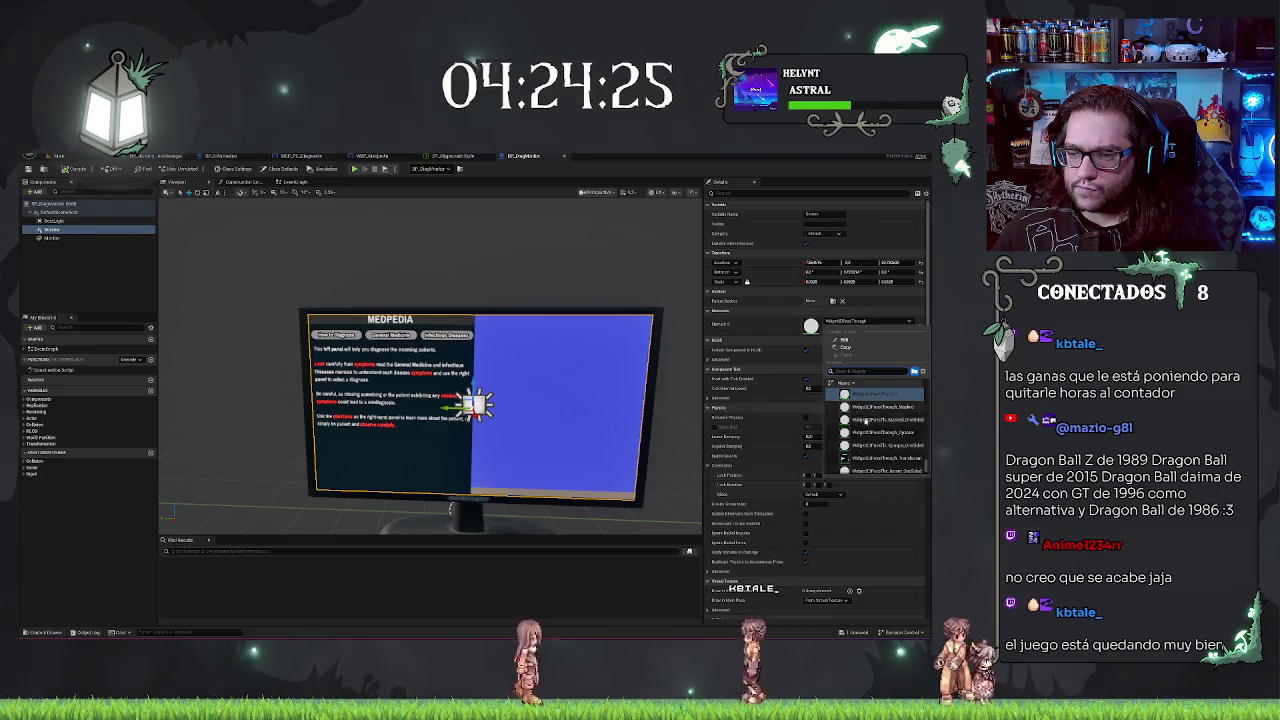
{"action": "scroll", "coordinate": [865, 413], "scroll_direction": "up", "scroll_amount": 2}
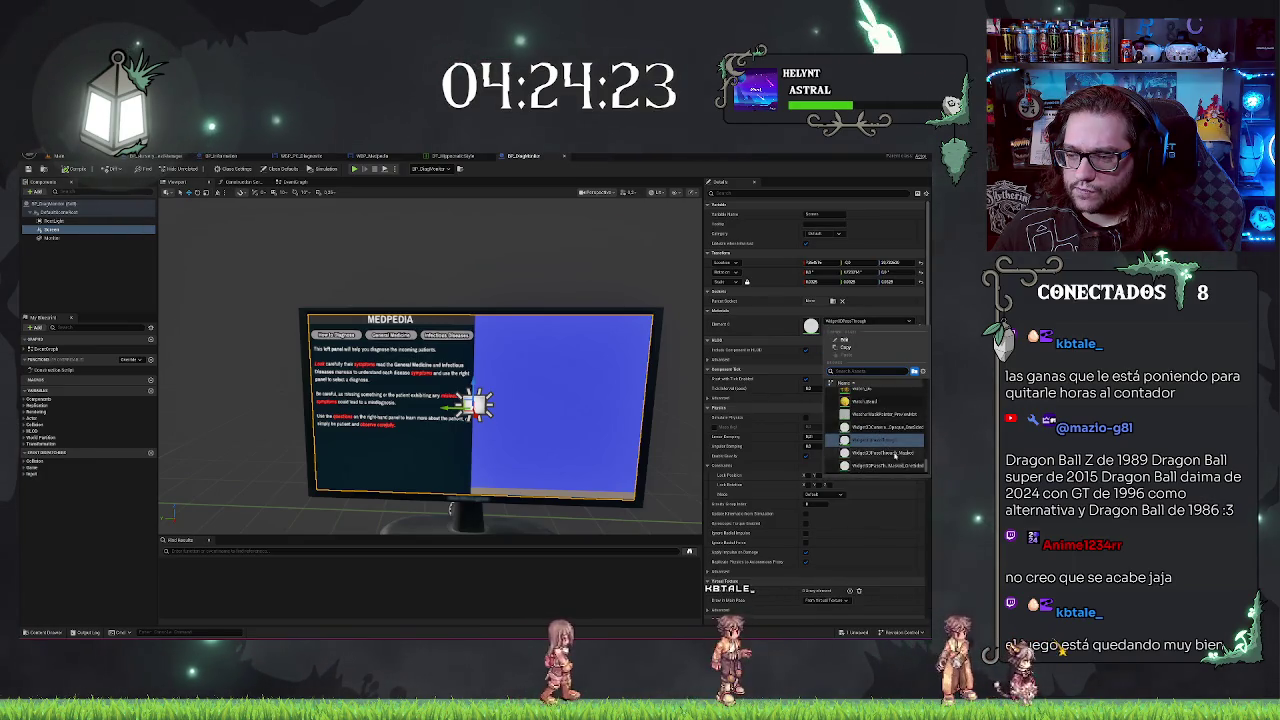
{"action": "left_click", "coordinate": [880, 452]}
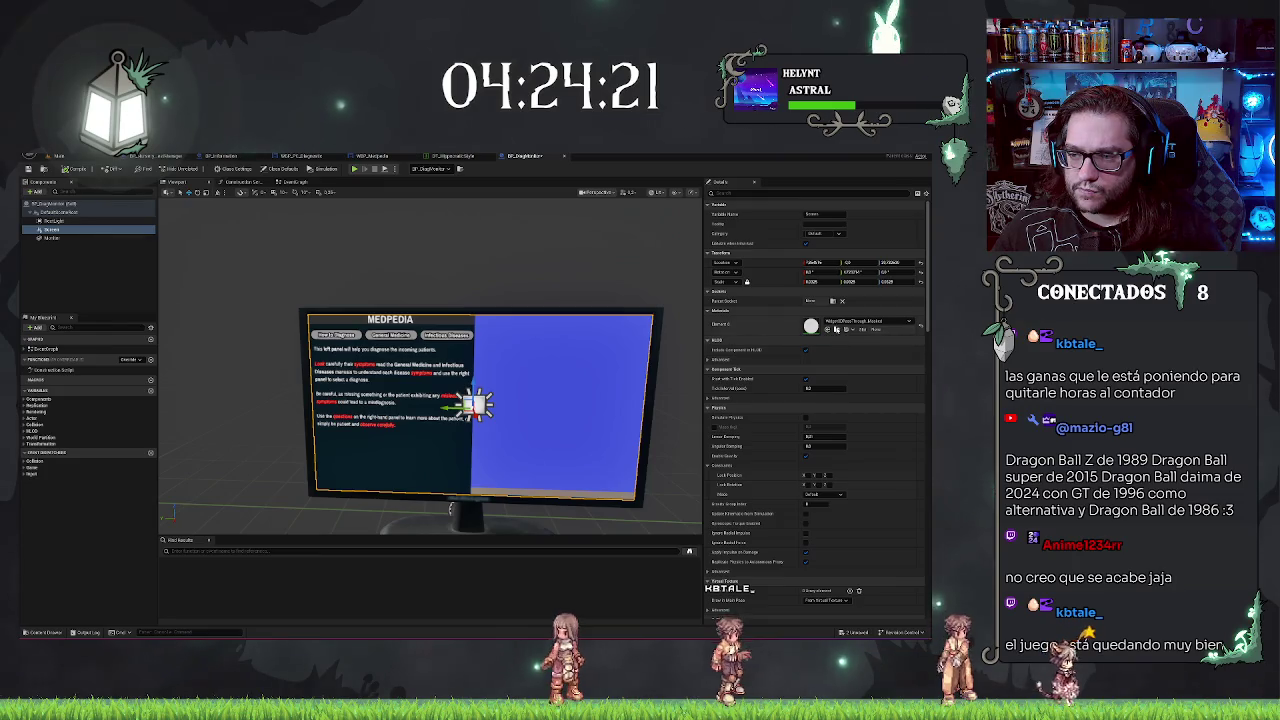
Step: Duplicate Widget3DPassThrough_Masked in the Content Browser, name the copy with '1', and open it
{"action": "left_click", "coordinate": [836, 330]}
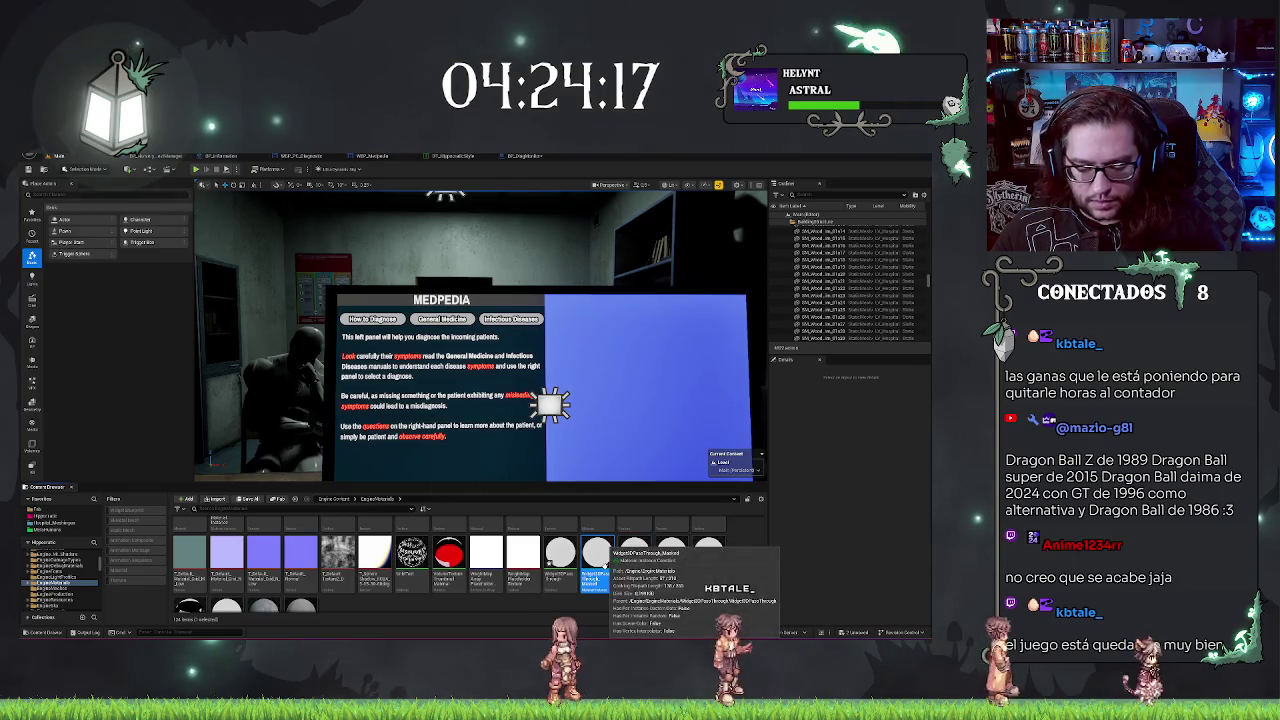
{"action": "key", "text": "ctrl+d"}
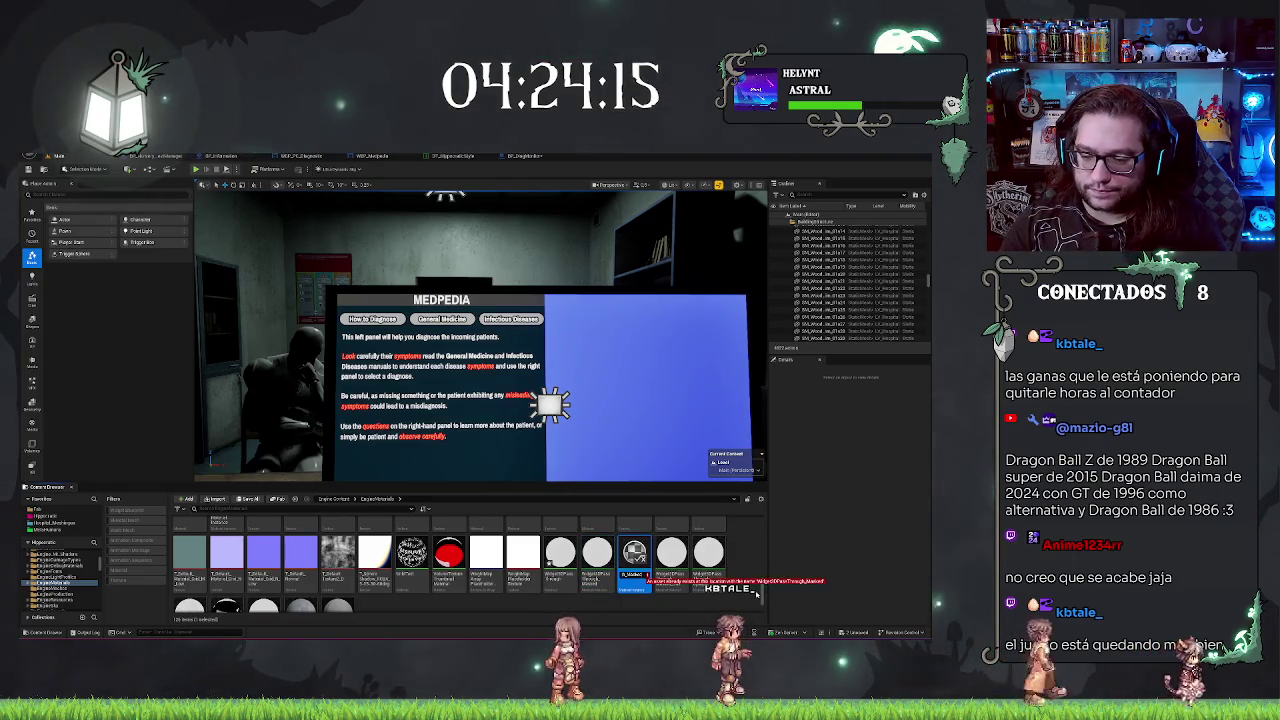
{"action": "type", "text": "1"}
{"action": "key", "text": "Return"}
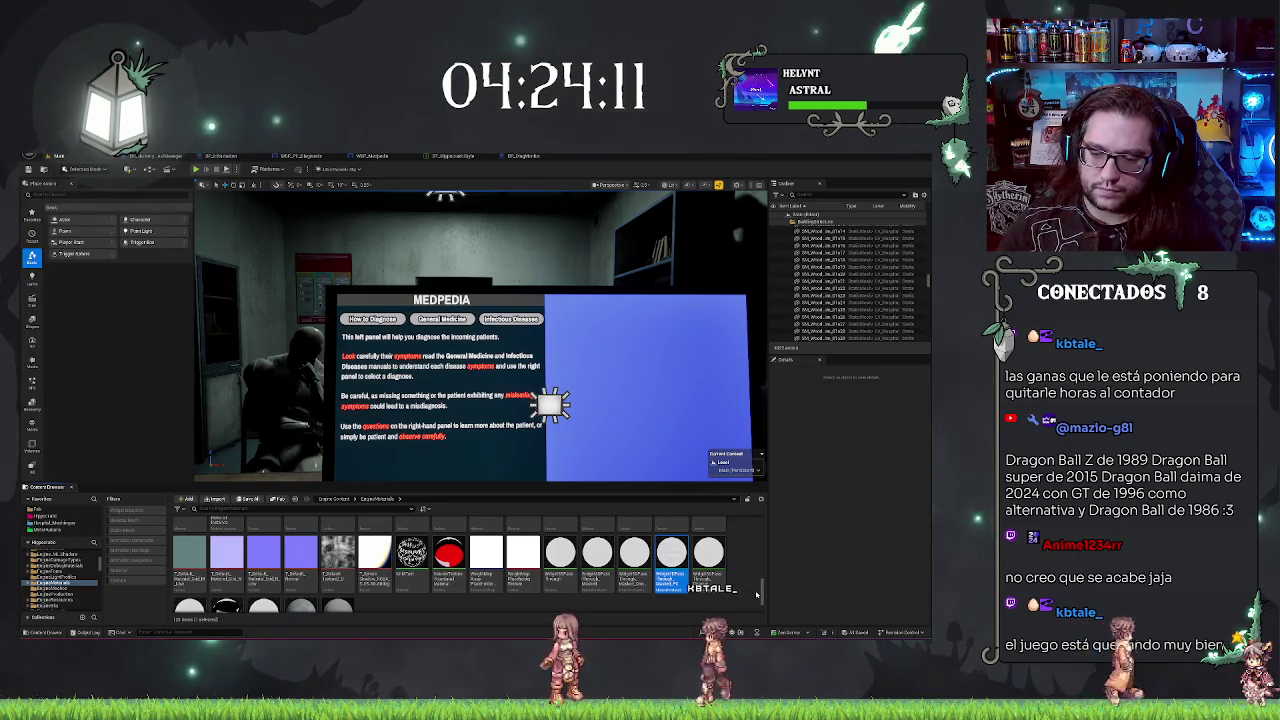
{"action": "double_click", "coordinate": [671, 552]}
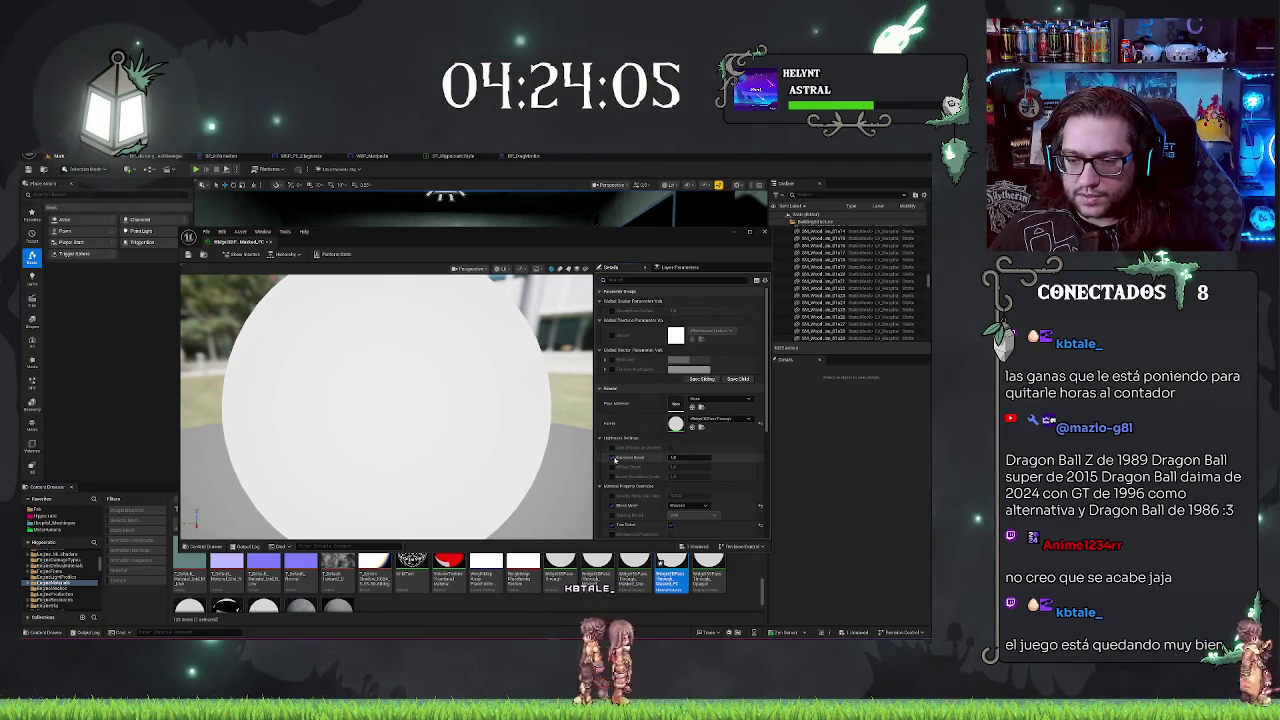
Step: Enter 1 in the copy's Emissive Boost field and toggle its override off and back on
{"action": "left_click", "coordinate": [678, 456]}
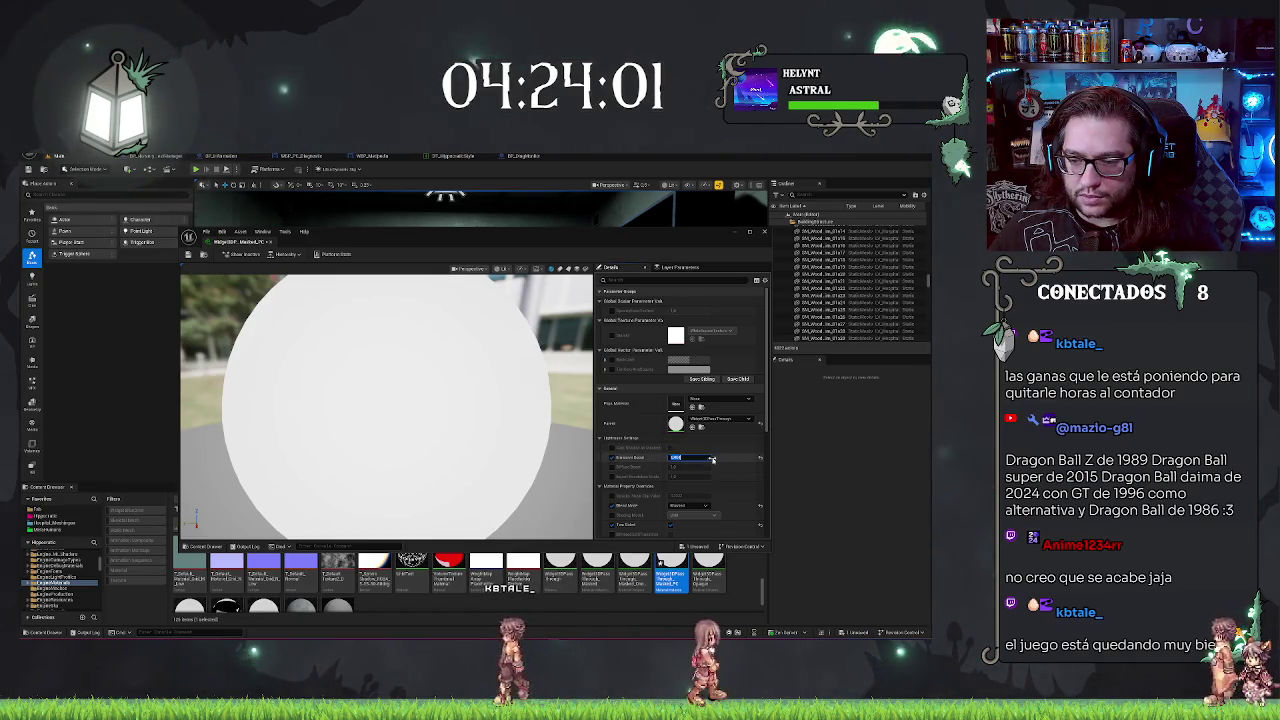
{"action": "type", "text": "1"}
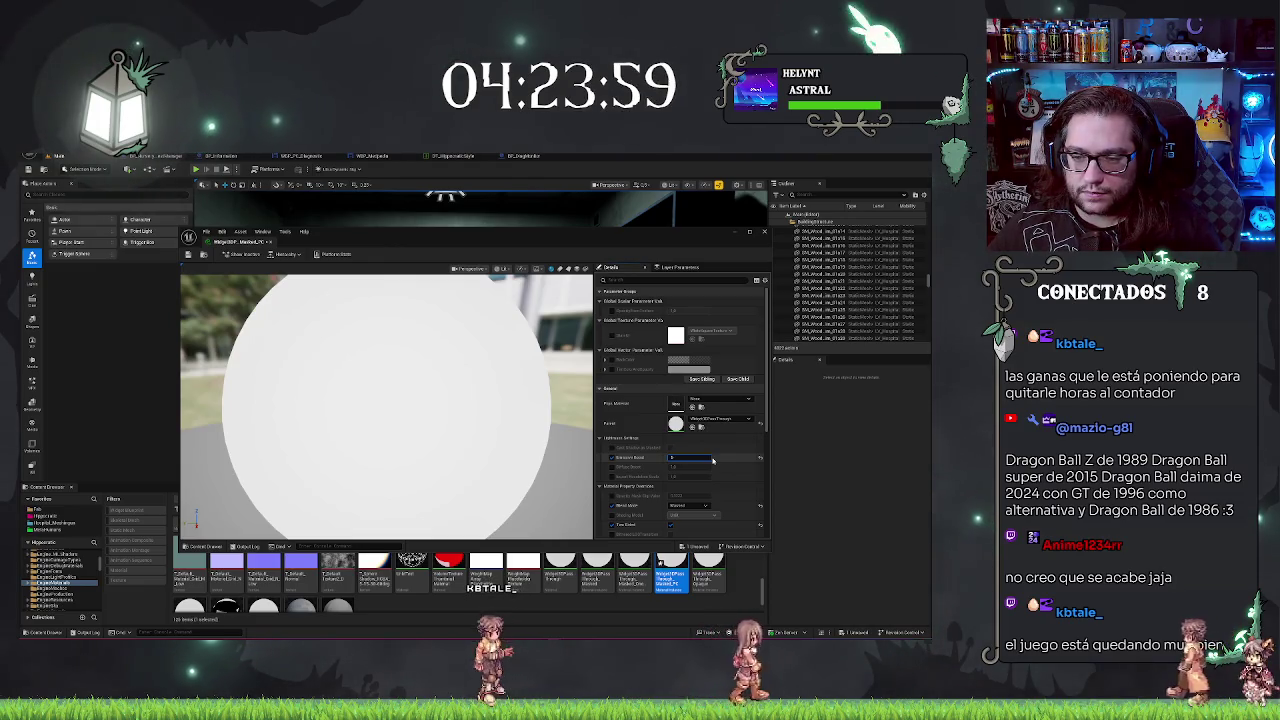
{"action": "key", "text": "ctrl+a"}
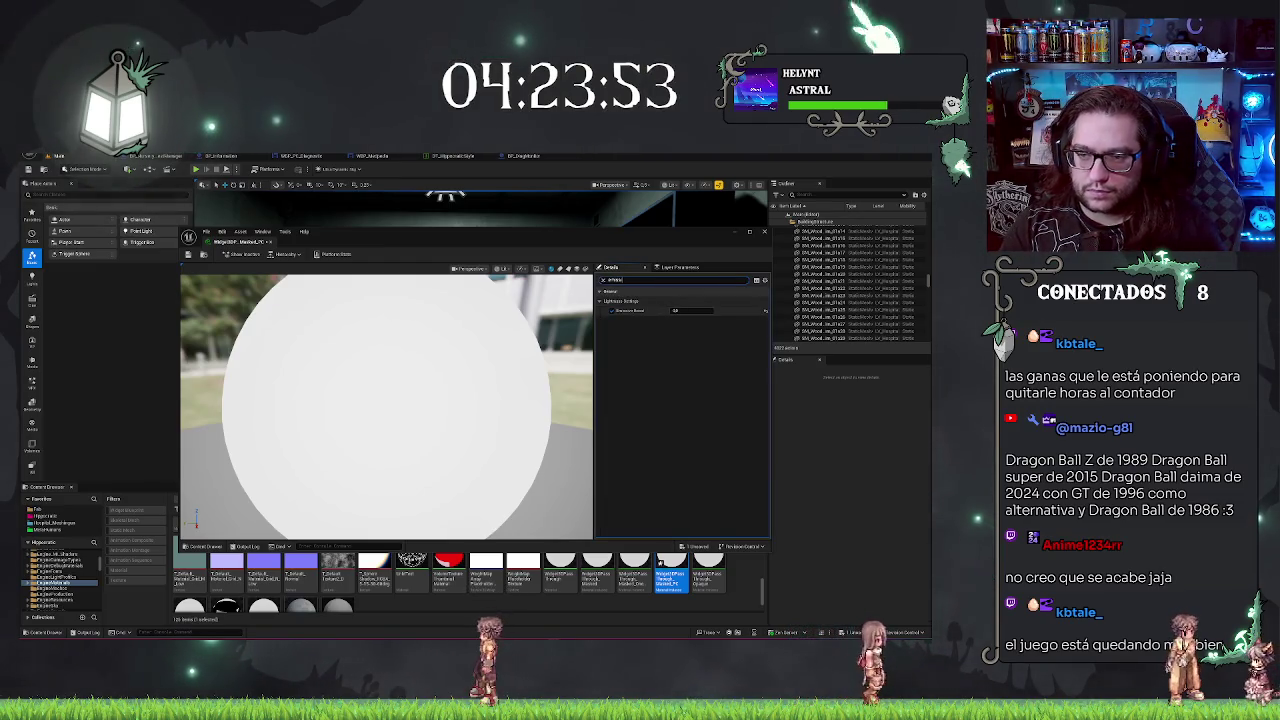
{"action": "left_click", "coordinate": [603, 279]}
{"action": "scroll", "coordinate": [555, 347], "scroll_direction": "down", "scroll_amount": 3}
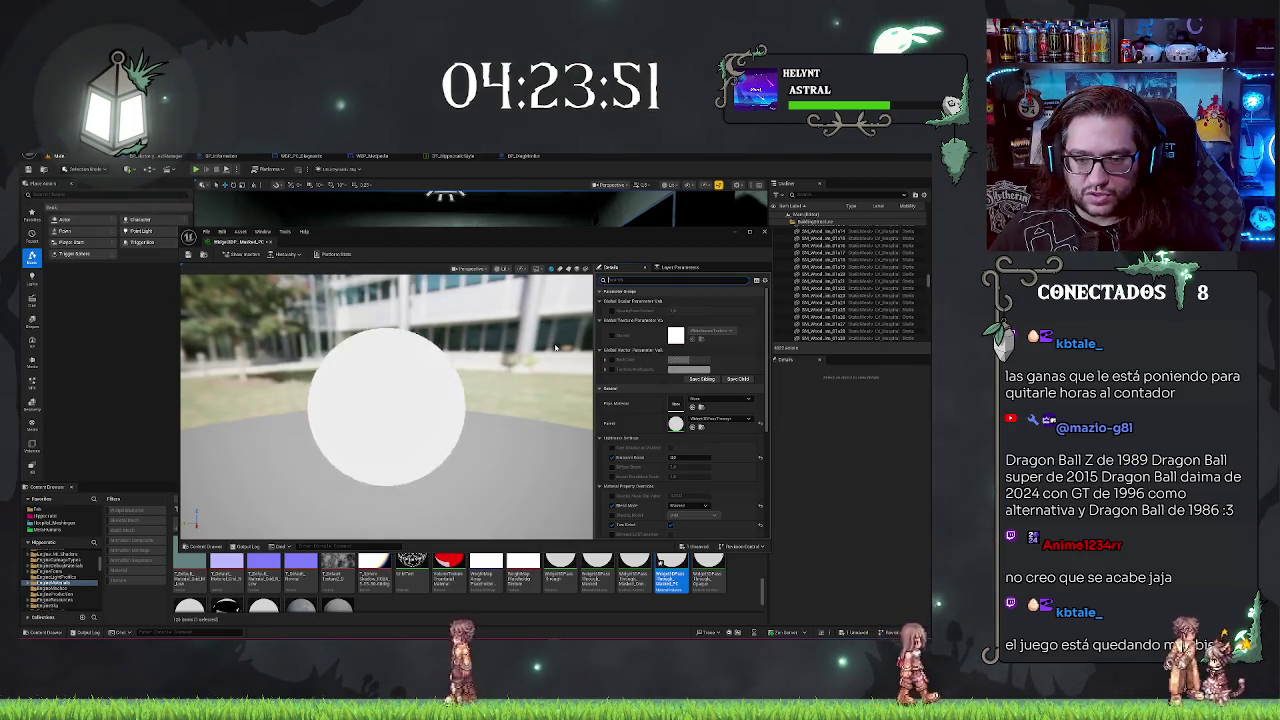
{"action": "scroll", "coordinate": [513, 342], "scroll_direction": "up", "scroll_amount": 2}
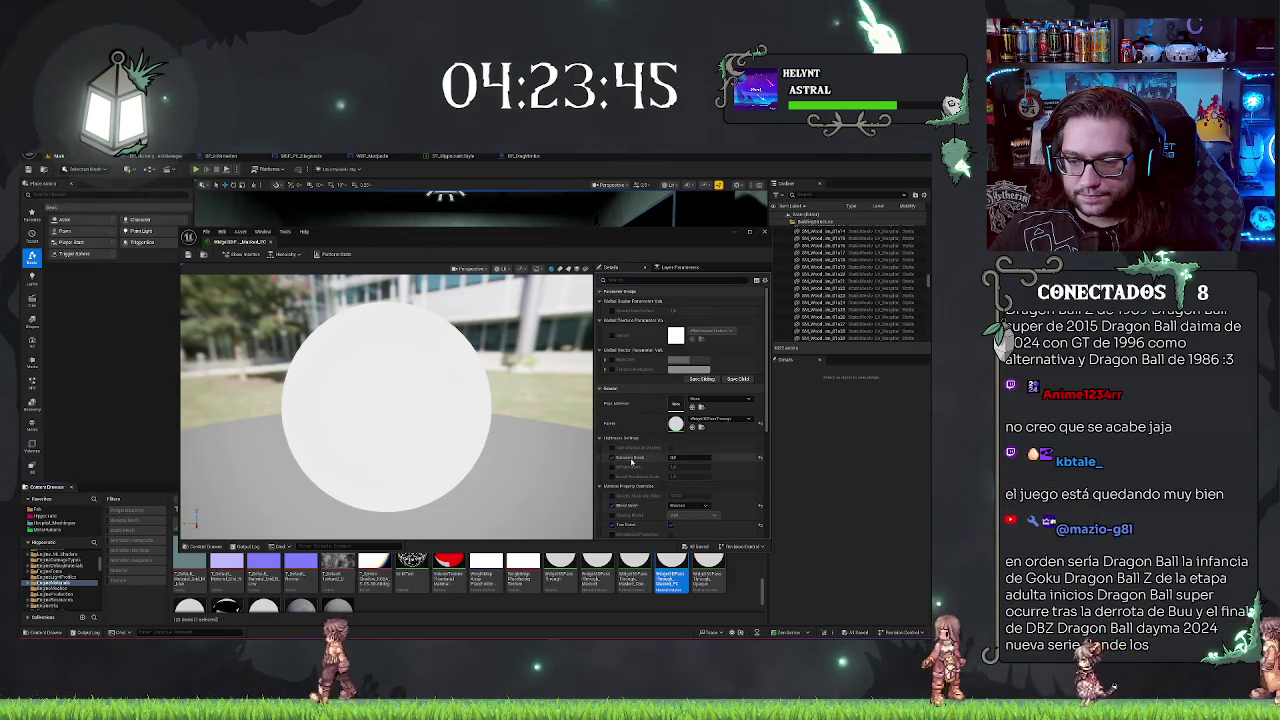
{"action": "left_click", "coordinate": [612, 457]}
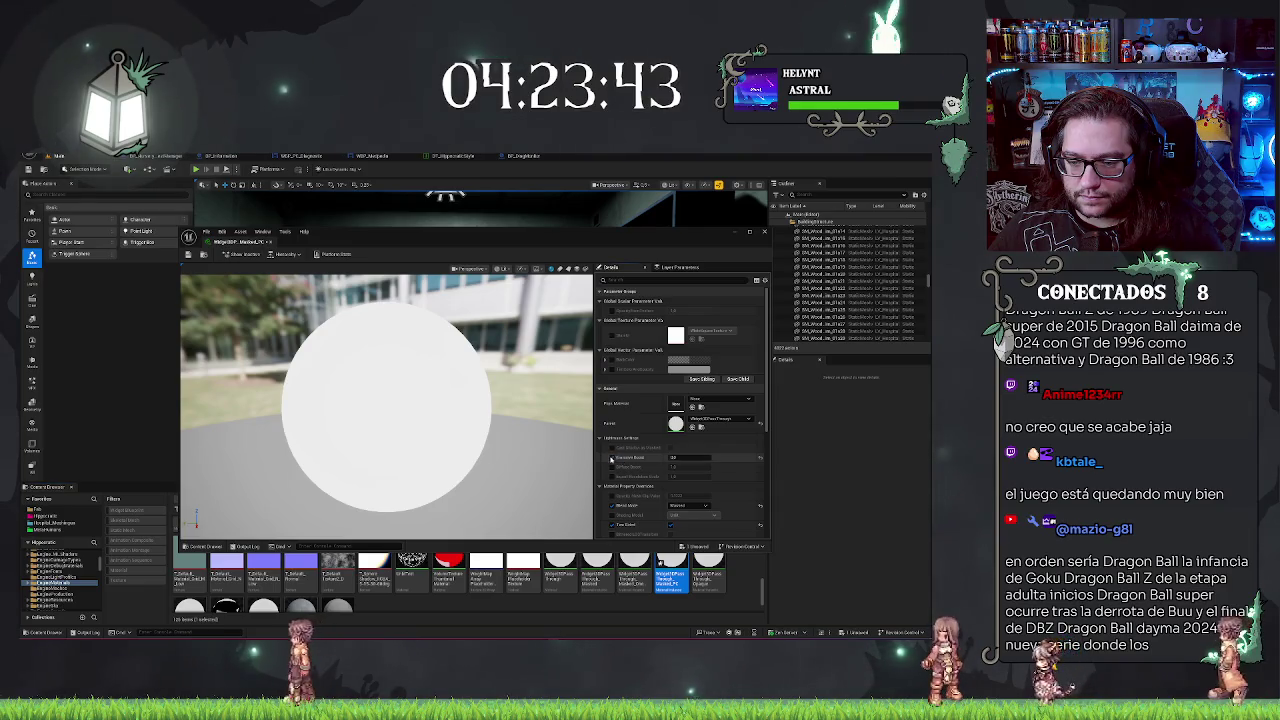
{"action": "left_click", "coordinate": [611, 458]}
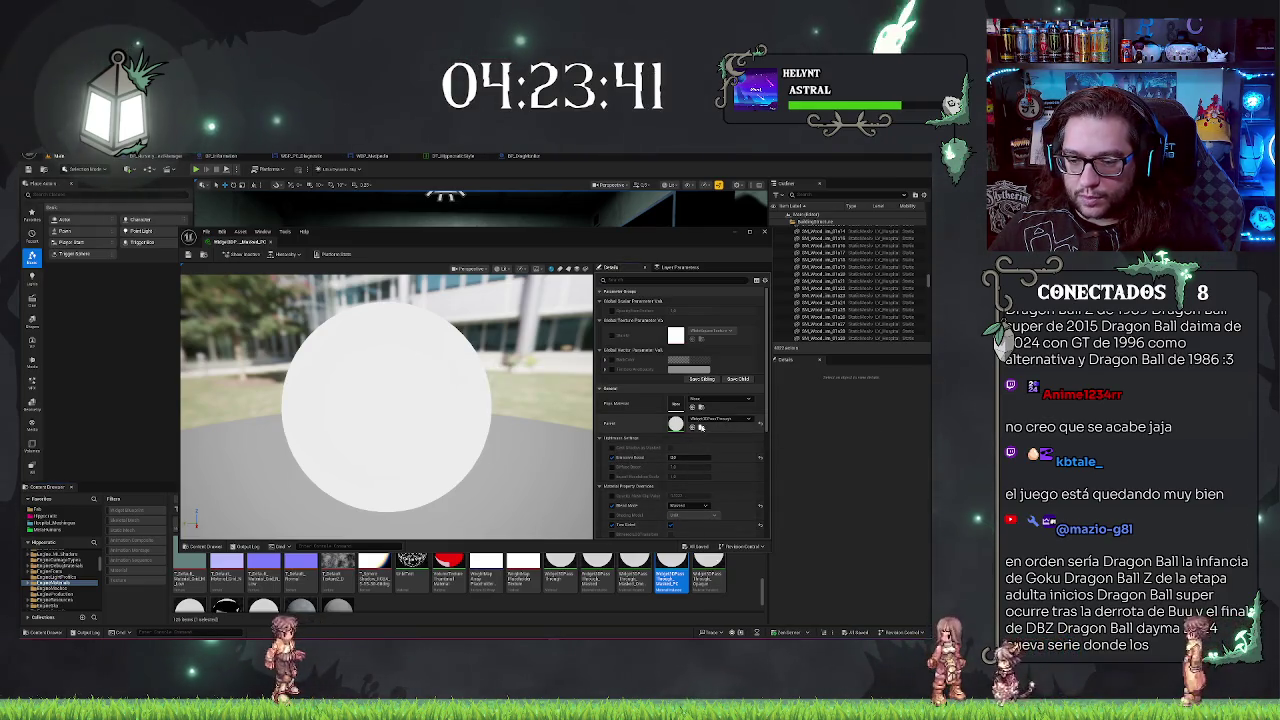
{"action": "left_click", "coordinate": [700, 427]}
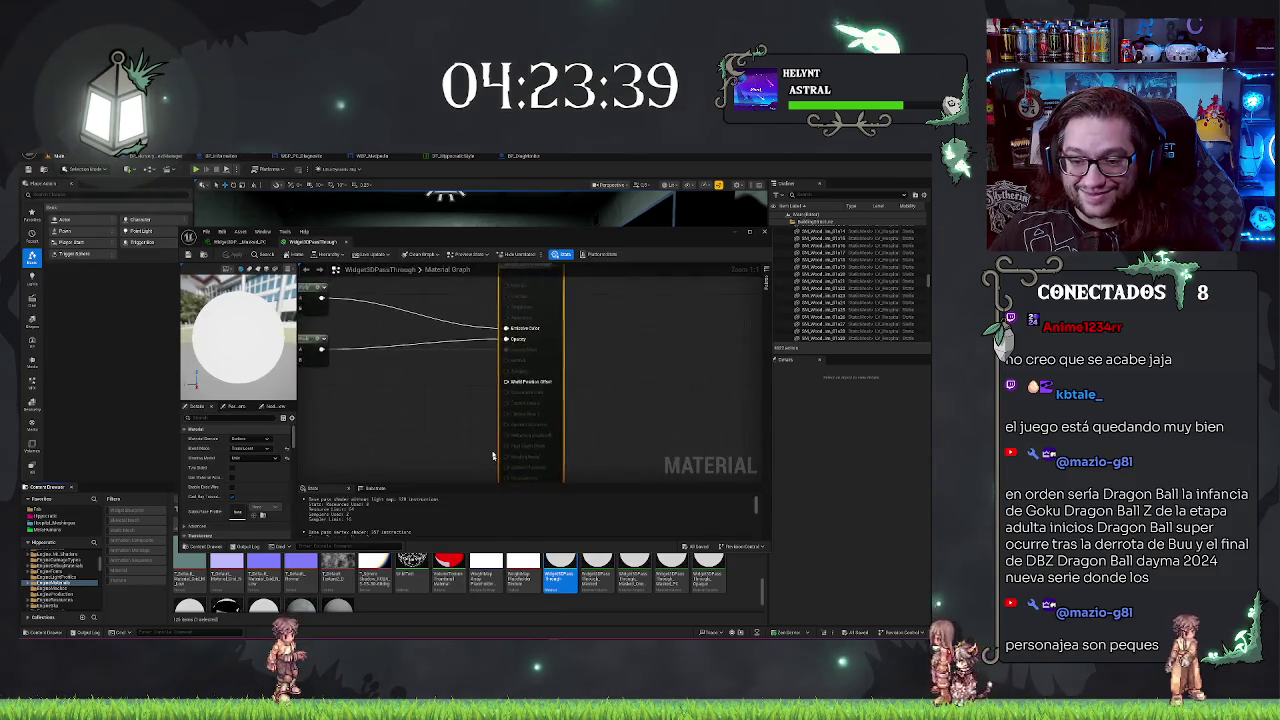
Step: Search the graph's node list for 'blend', clear the search, and show the Parameters list
{"action": "mouse_move", "coordinate": [527, 402]}
{"action": "left_mouse_down"}
{"action": "mouse_move", "coordinate": [593, 292]}
{"action": "mouse_move", "coordinate": [507, 340]}
{"action": "left_mouse_up"}
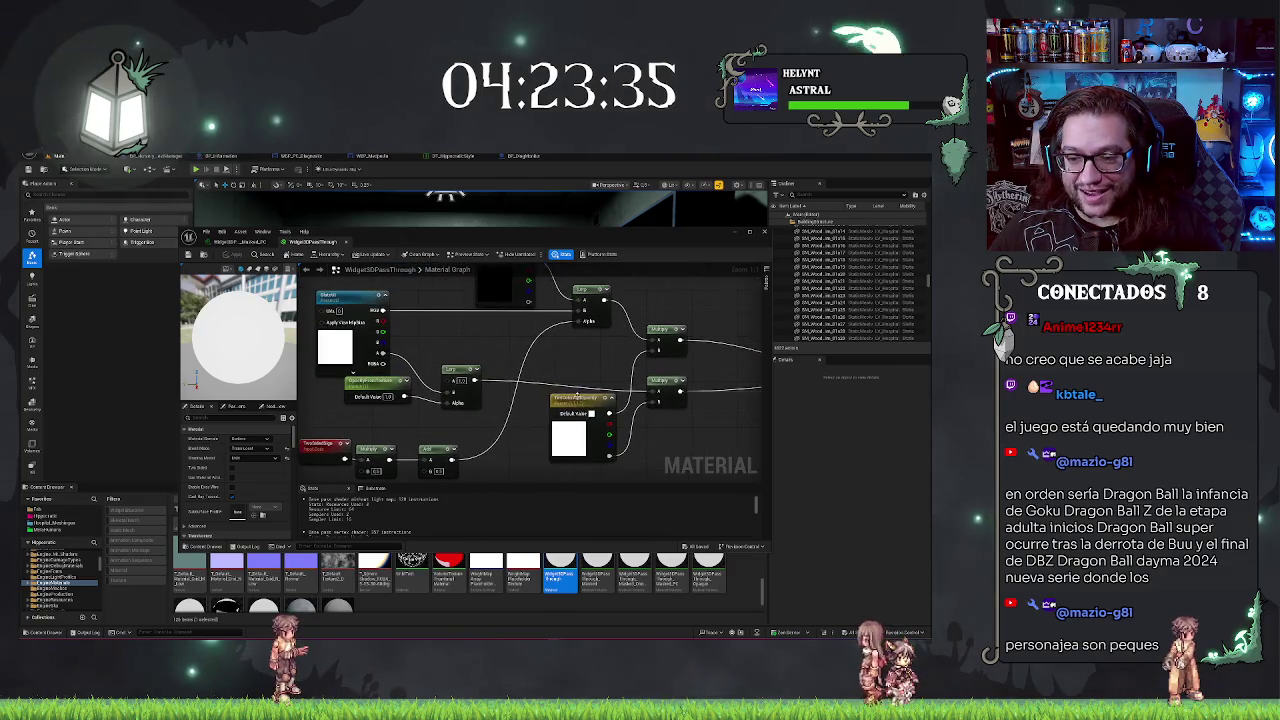
{"action": "right_click", "coordinate": [574, 349]}
{"action": "type", "text": "blend"}
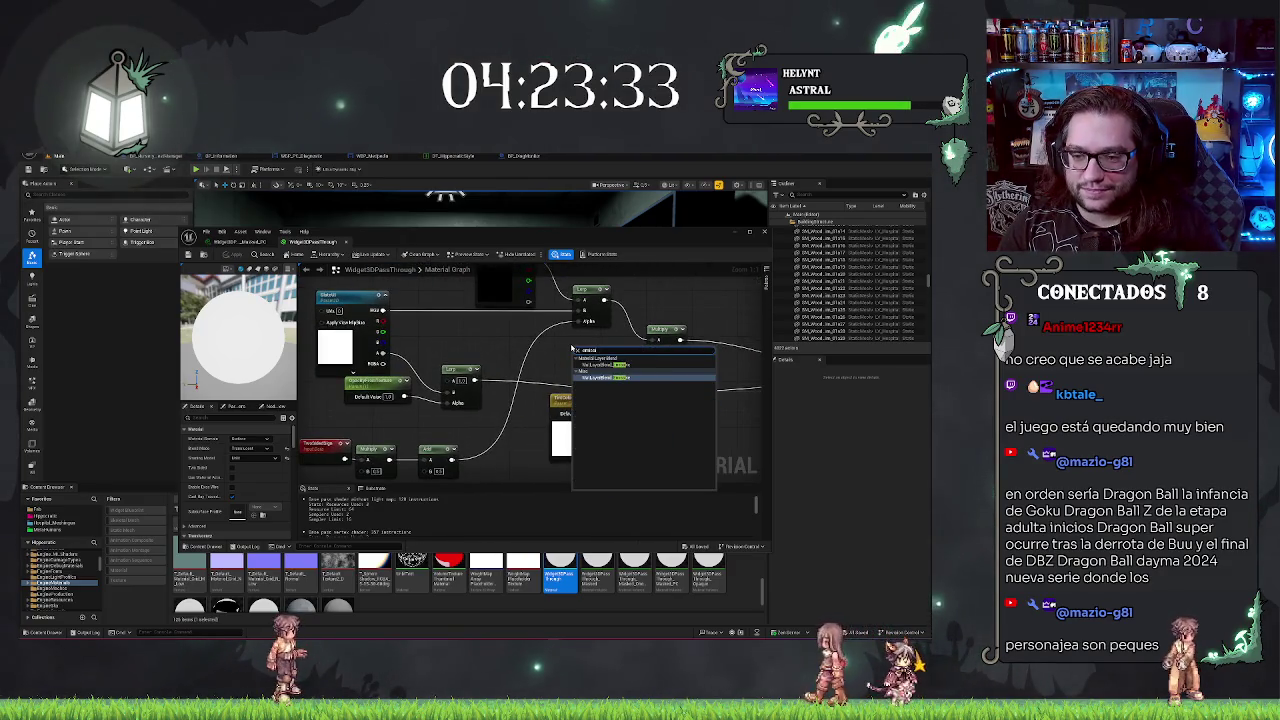
{"action": "key", "text": "BackSpace"}
{"action": "key", "text": "BackSpace"}
{"action": "key", "text": "BackSpace"}
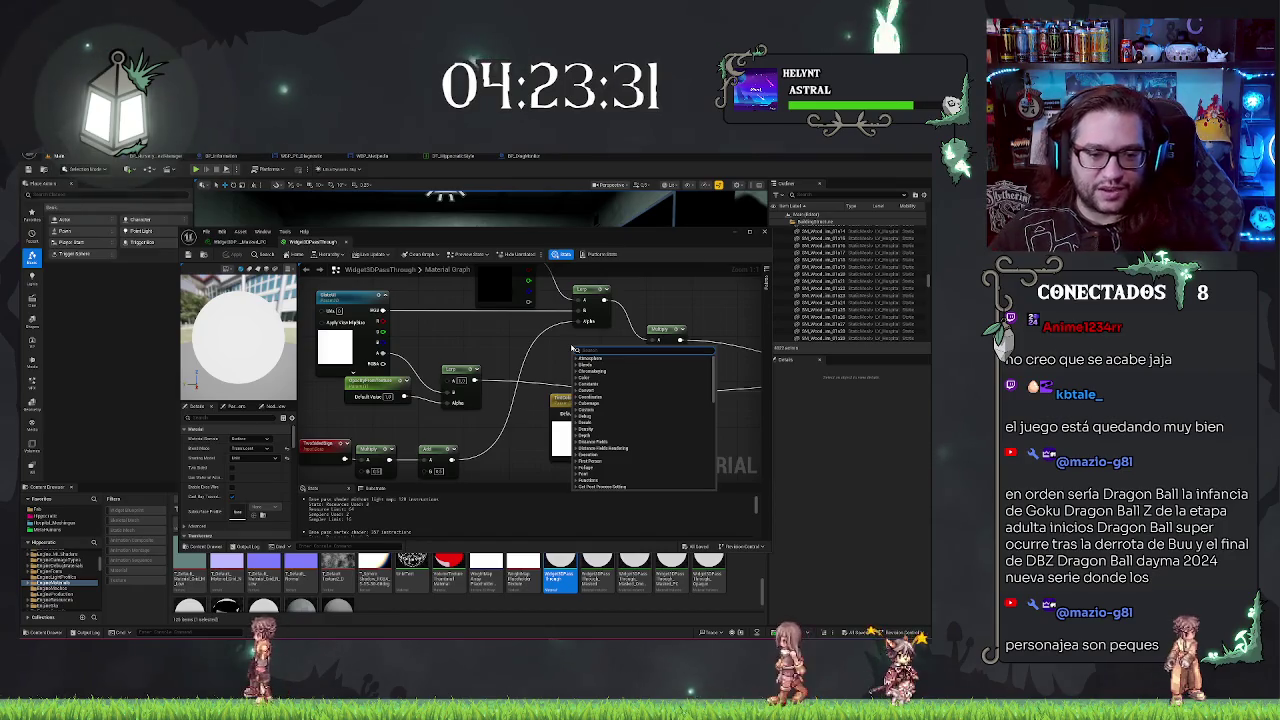
{"action": "left_click", "coordinate": [237, 410]}
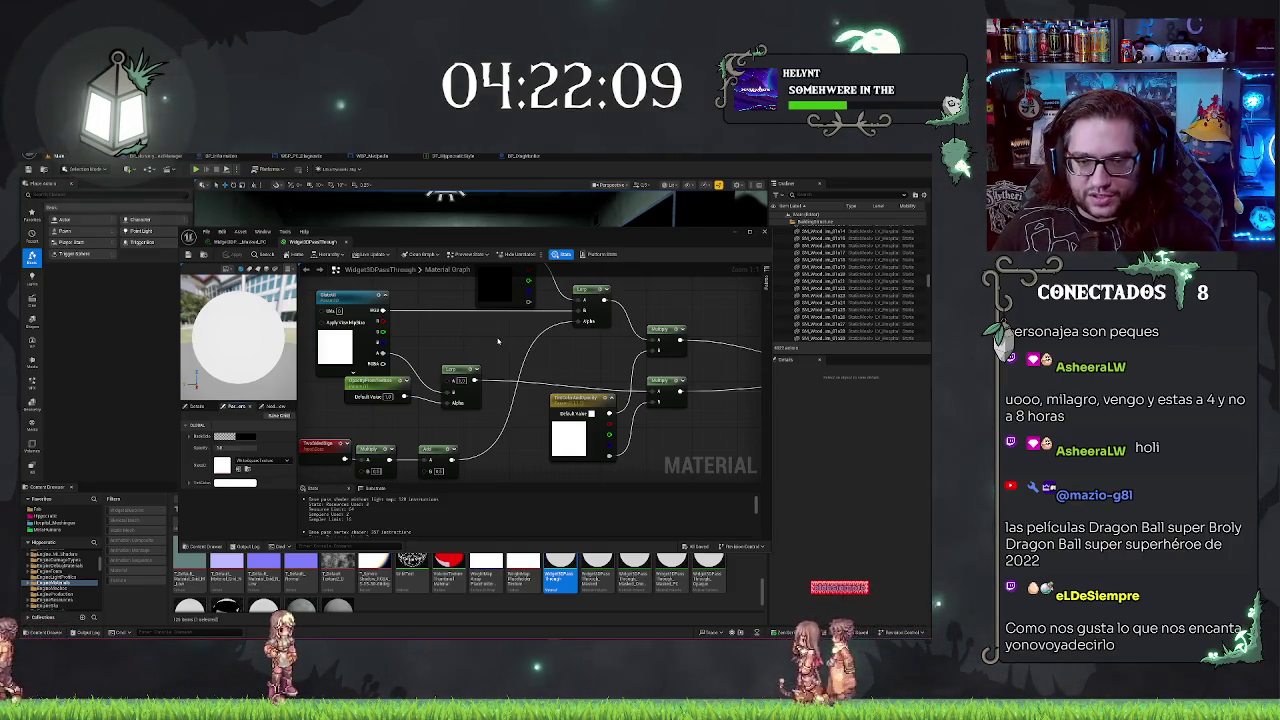
Step: Add a Constant node, convert it to a parameter named Opacity, and move it left
{"action": "left_click_drag", "start_coordinate": [497, 341], "coordinate": [513, 375]}
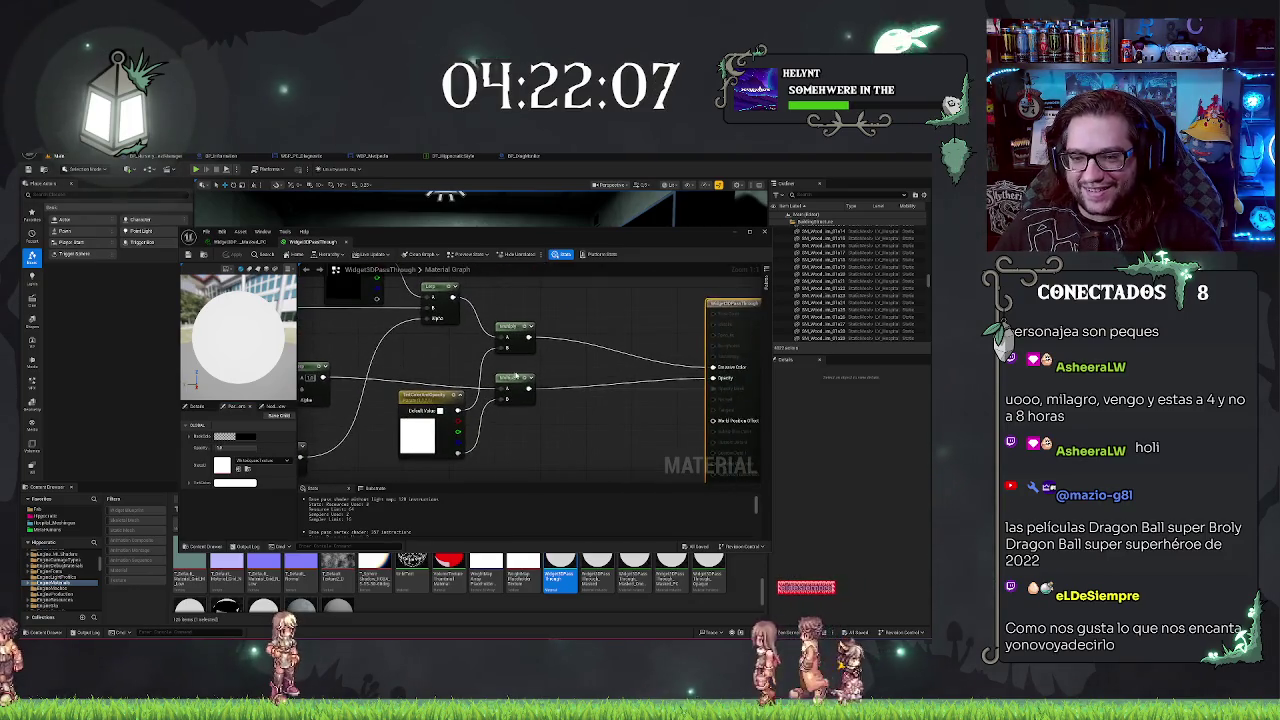
{"action": "right_click", "coordinate": [574, 302]}
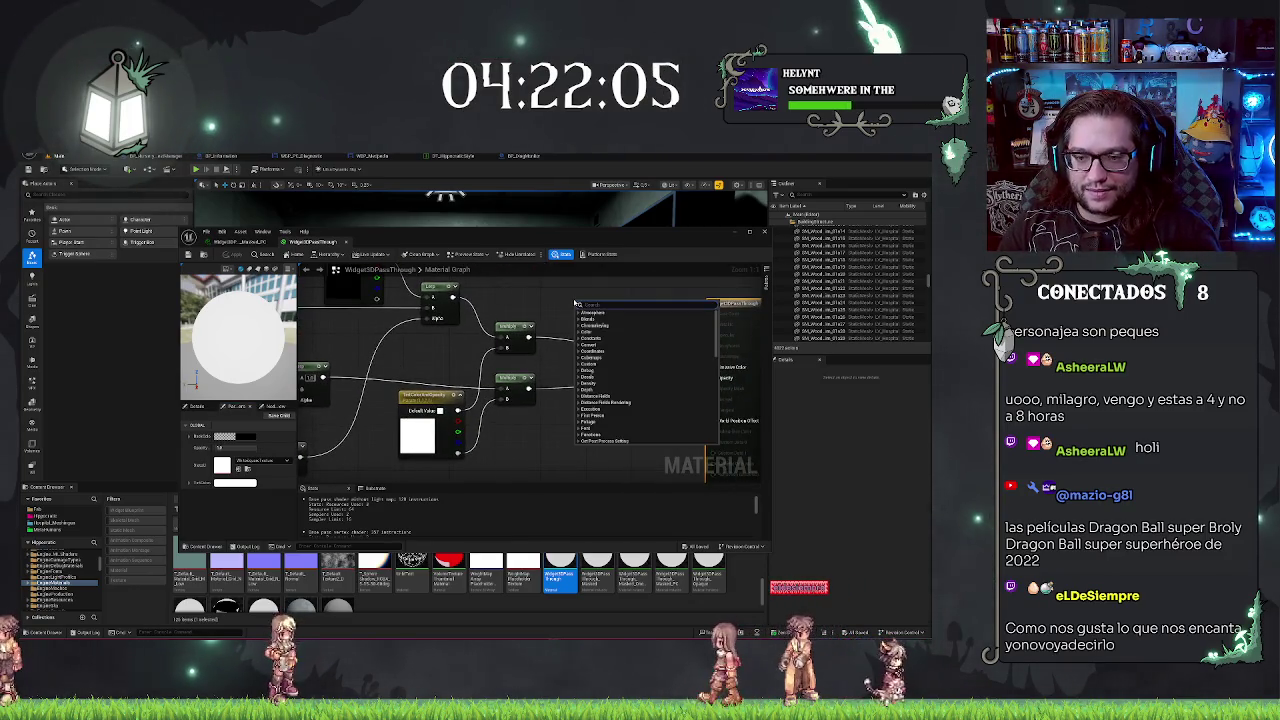
{"action": "type", "text": "constant"}
{"action": "key", "text": "Return"}
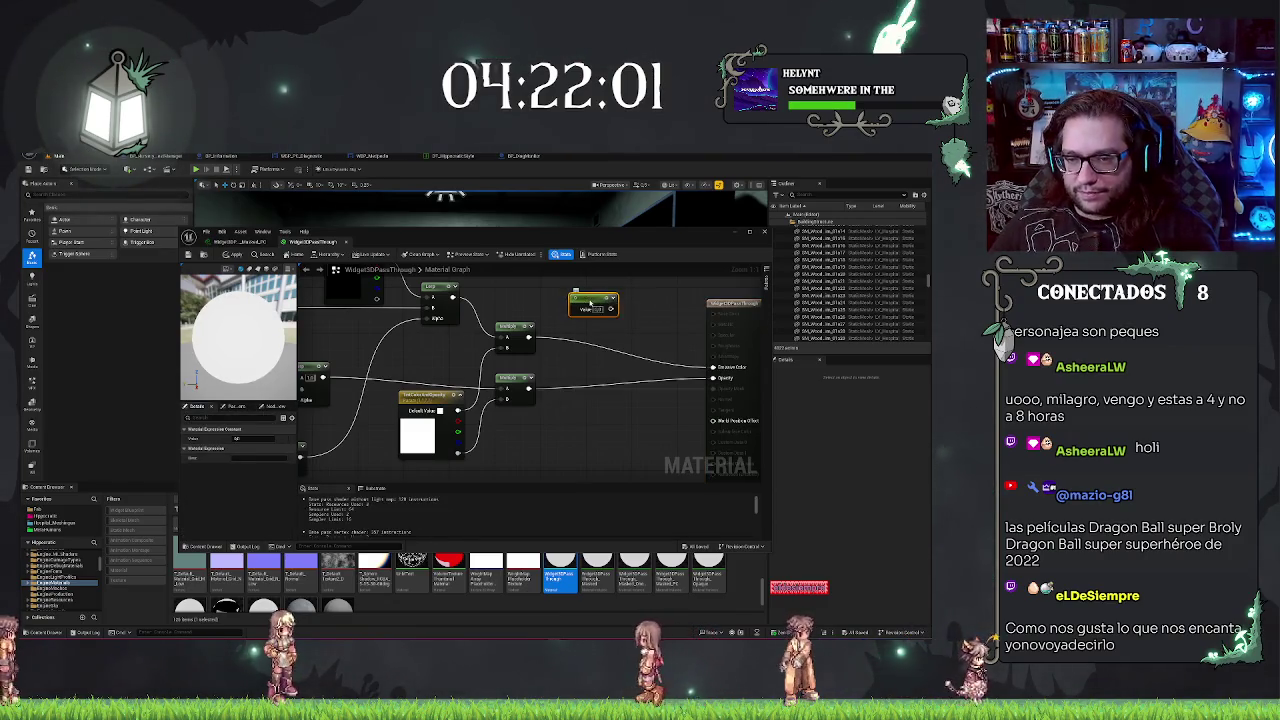
{"action": "right_click", "coordinate": [590, 304]}
{"action": "left_click", "coordinate": [618, 323]}
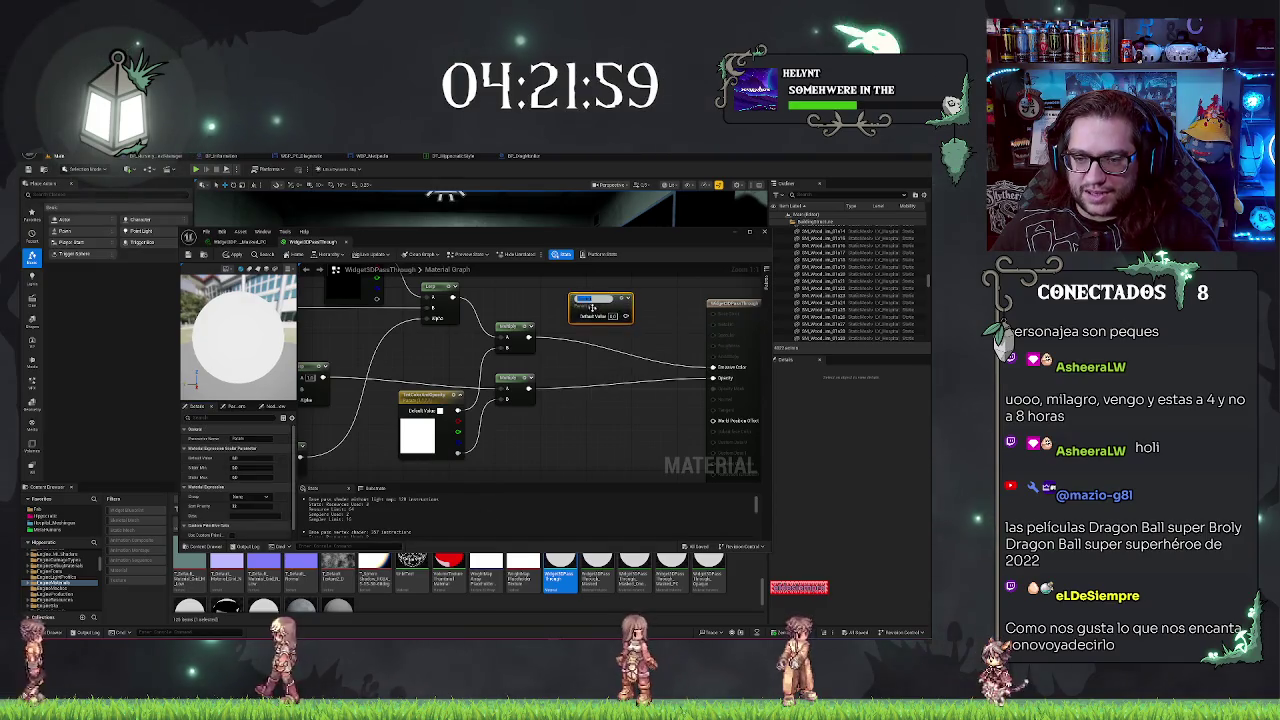
{"action": "type", "text": "Opacity"}
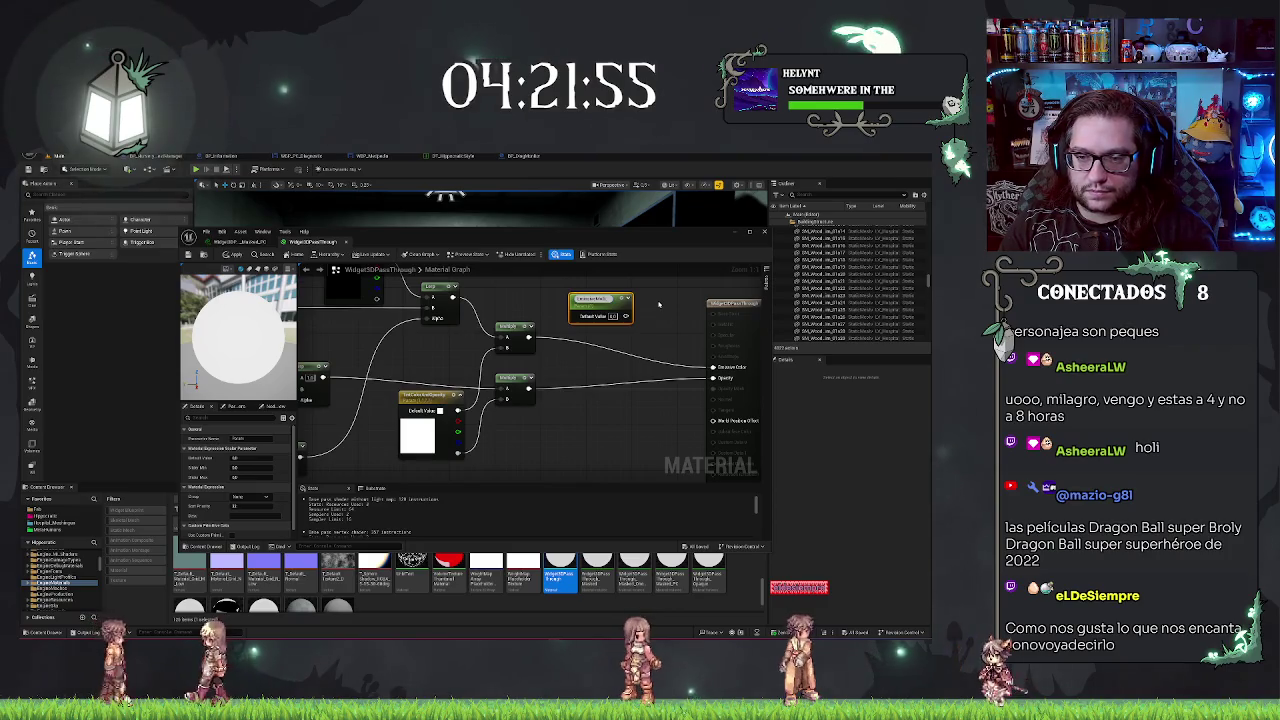
{"action": "key", "text": "Return"}
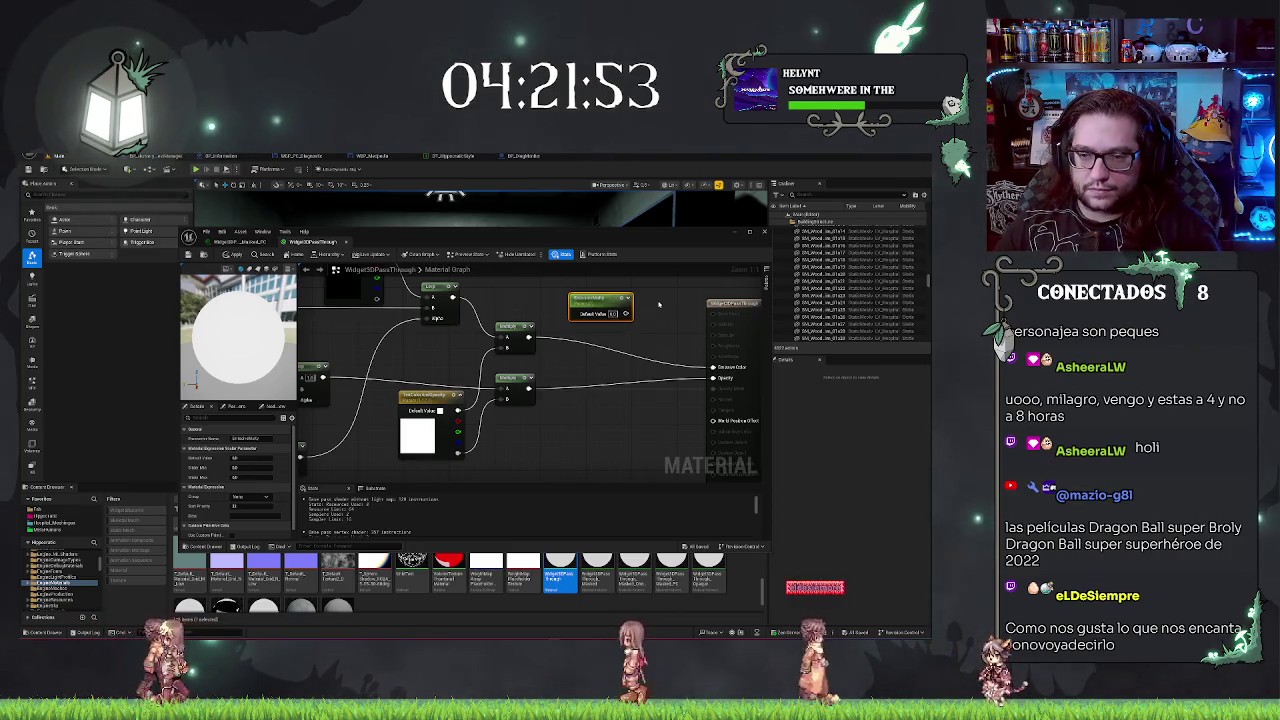
{"action": "left_click_drag", "start_coordinate": [614, 299], "coordinate": [534, 293]}
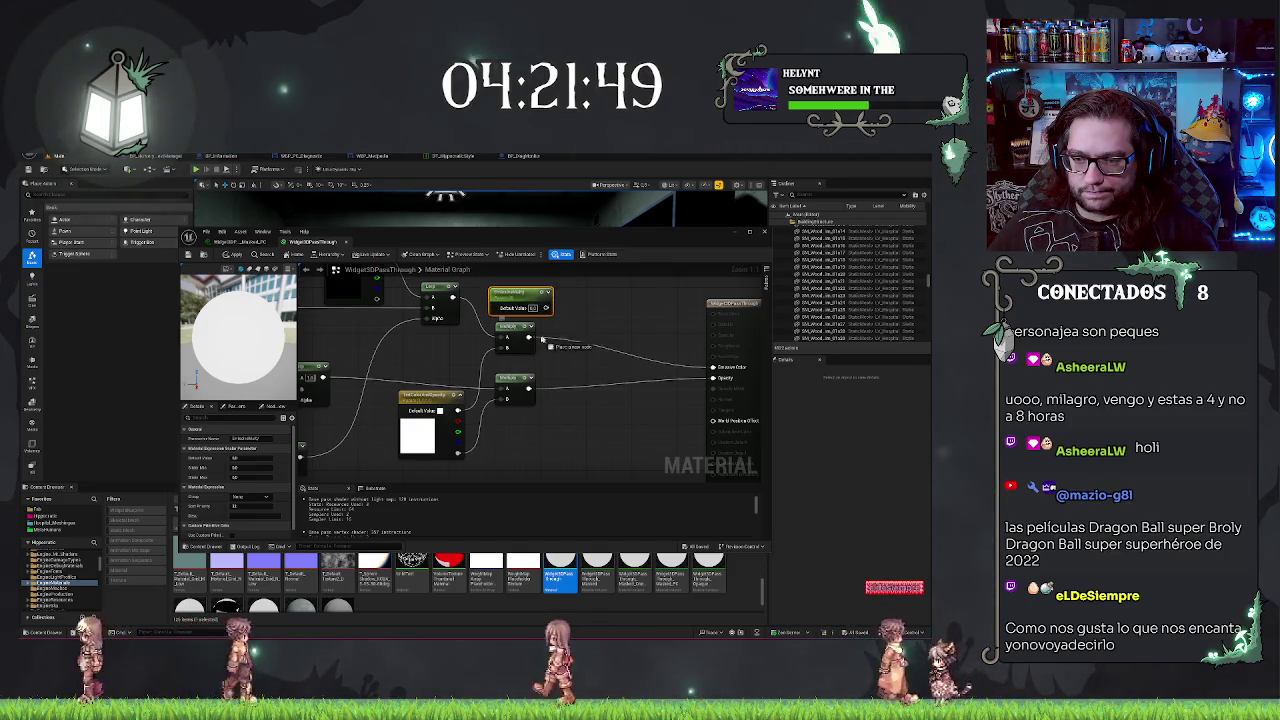
Step: Chain a new Multiply from the existing Multiply into Emissive Color, then apply and close
{"action": "left_click_drag", "start_coordinate": [527, 337], "coordinate": [582, 330]}
{"action": "type", "text": "mul"}
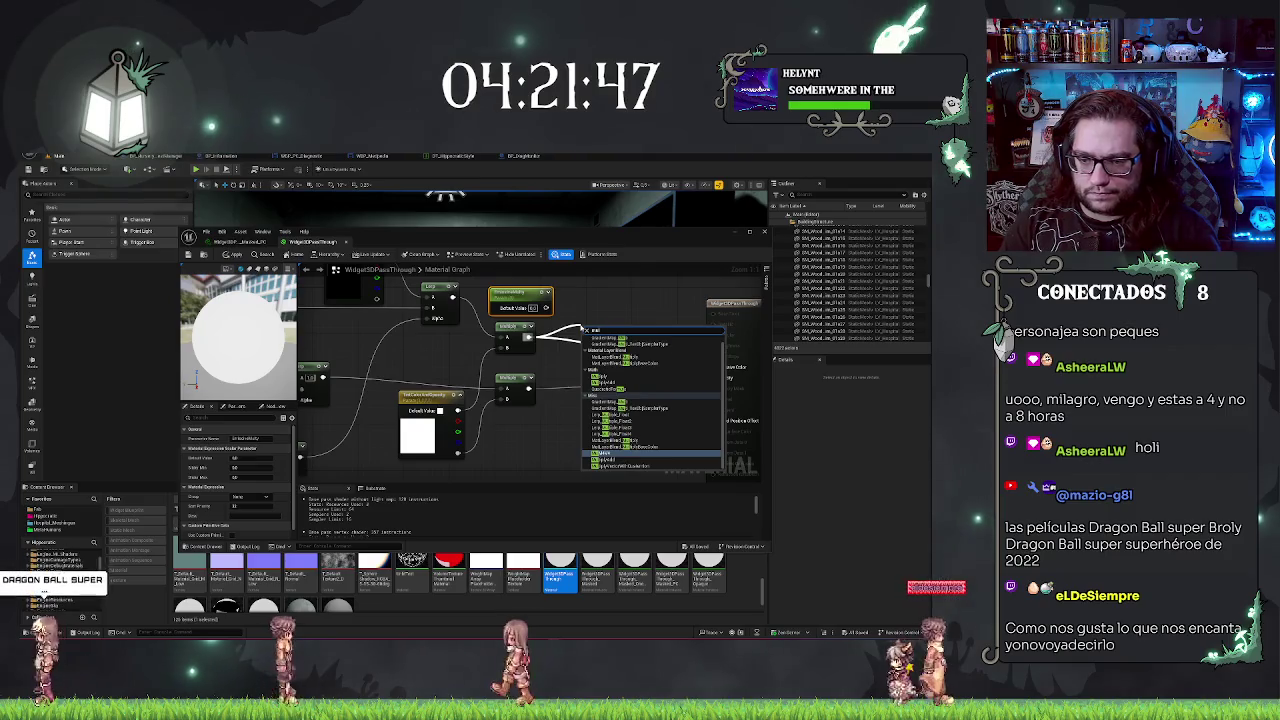
{"action": "key", "text": "Return"}
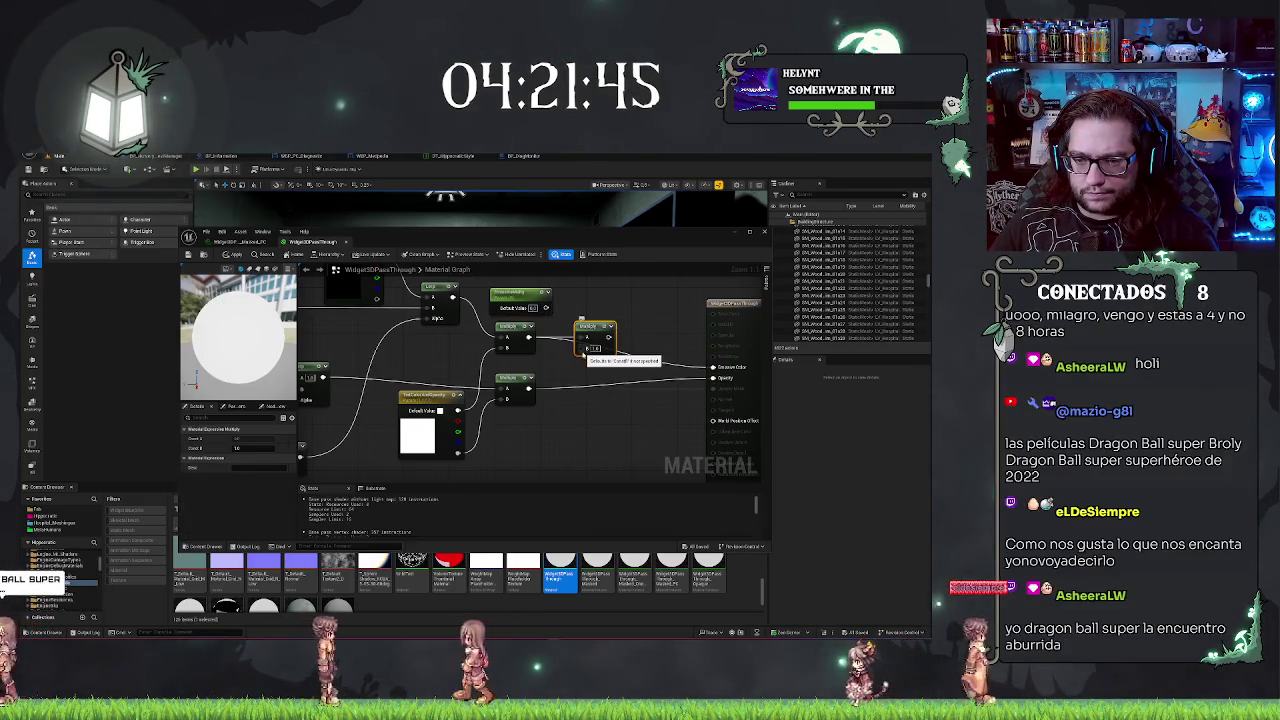
{"action": "left_click_drag", "start_coordinate": [610, 337], "coordinate": [712, 367]}
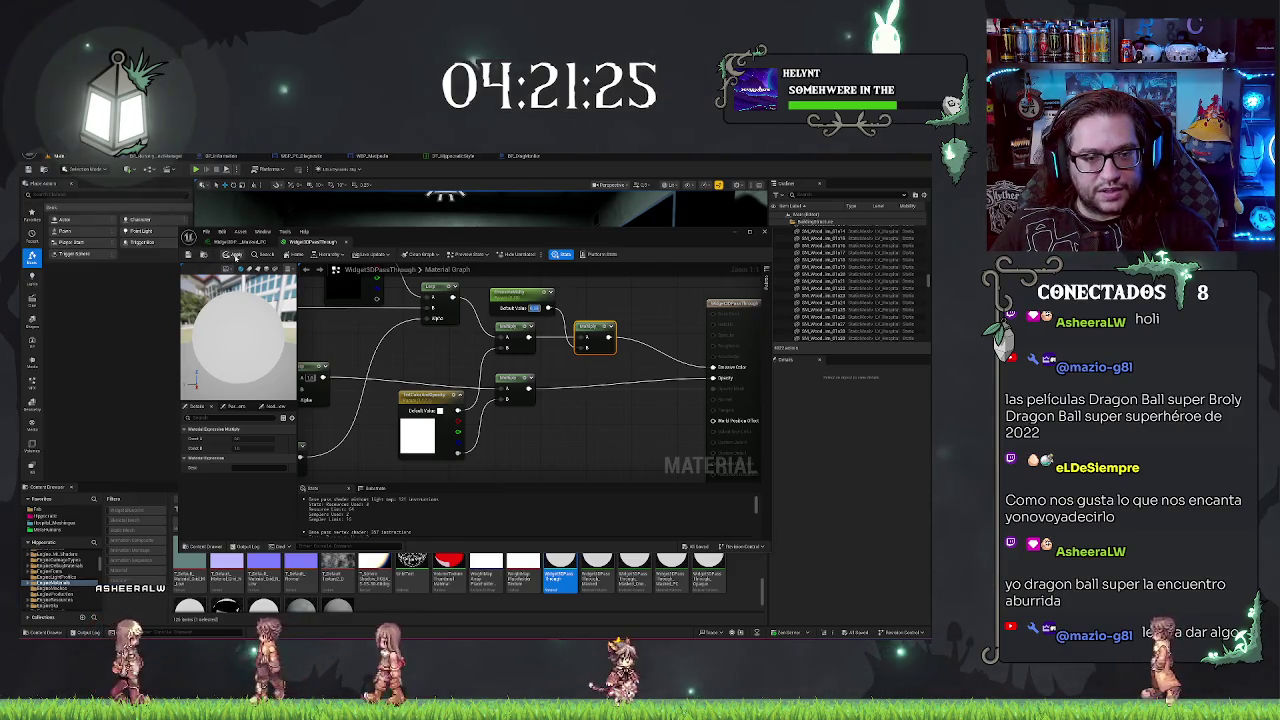
{"action": "left_click", "coordinate": [188, 255]}
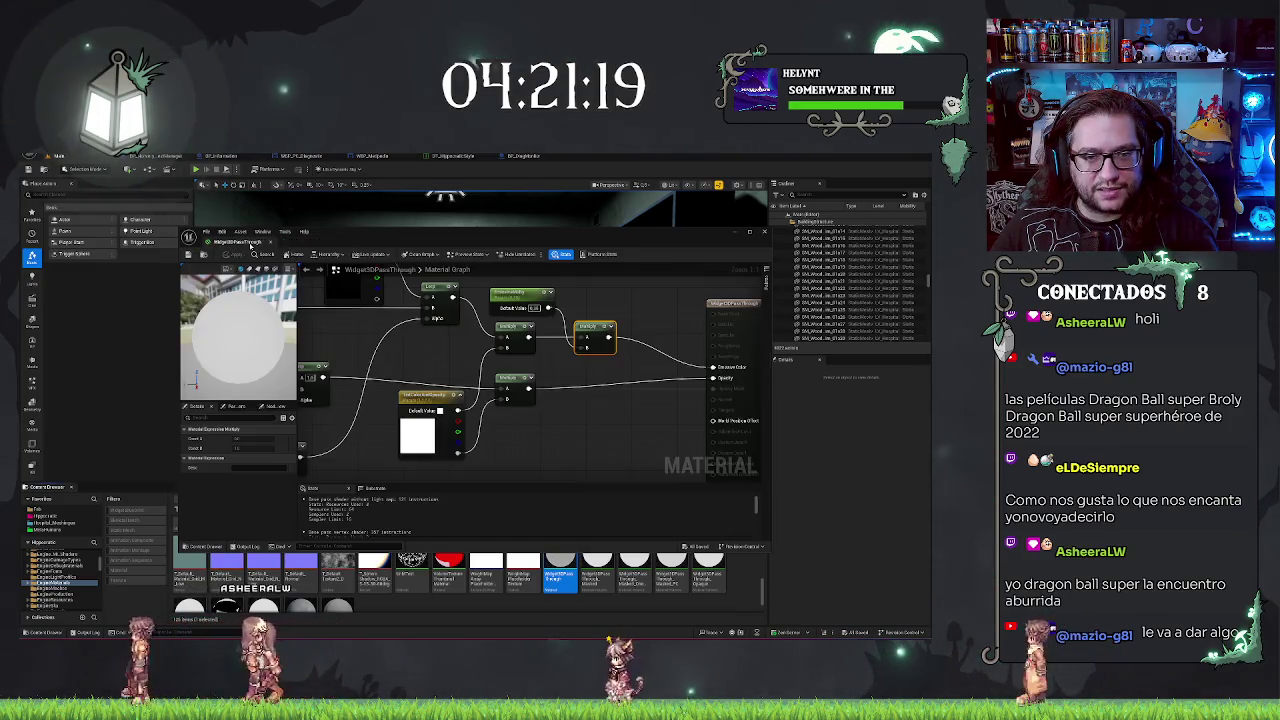
{"action": "left_click", "coordinate": [252, 245]}
{"action": "scroll", "coordinate": [450, 400], "scroll_direction": "up", "scroll_amount": 2}
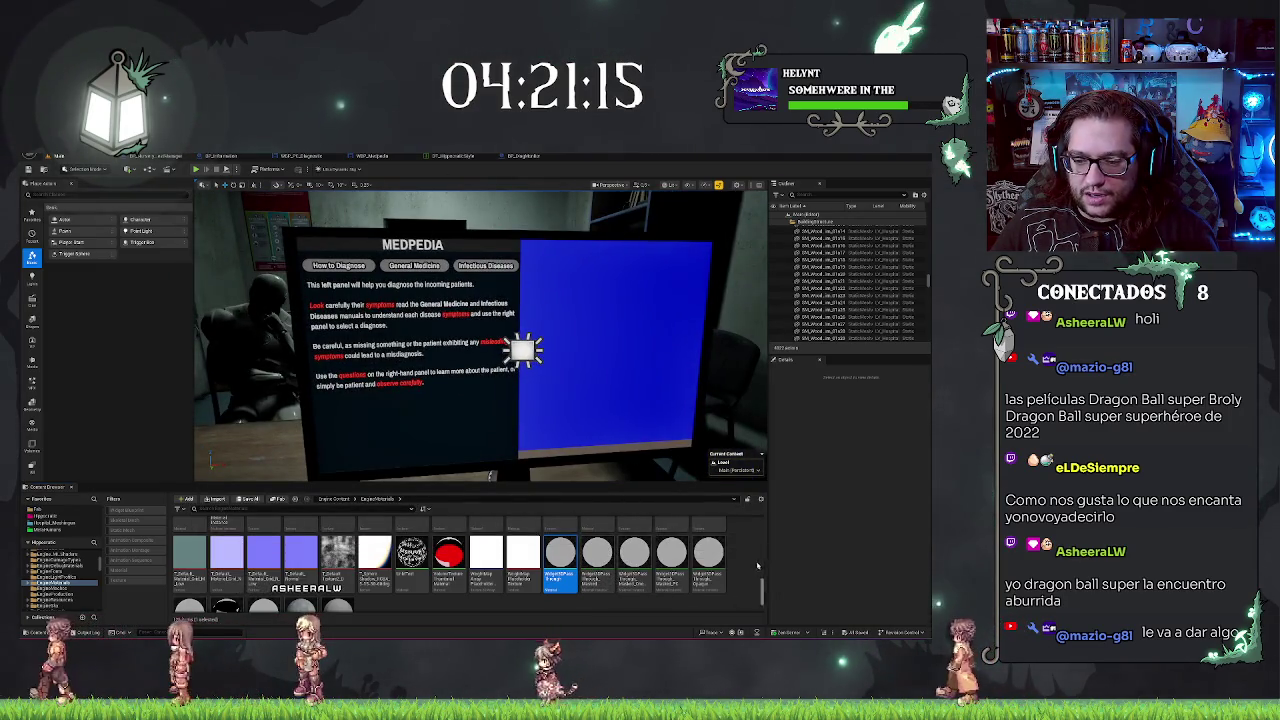
Step: Open the pass-through widget material, edit a parameter's default value, and close it
{"action": "left_click", "coordinate": [708, 555]}
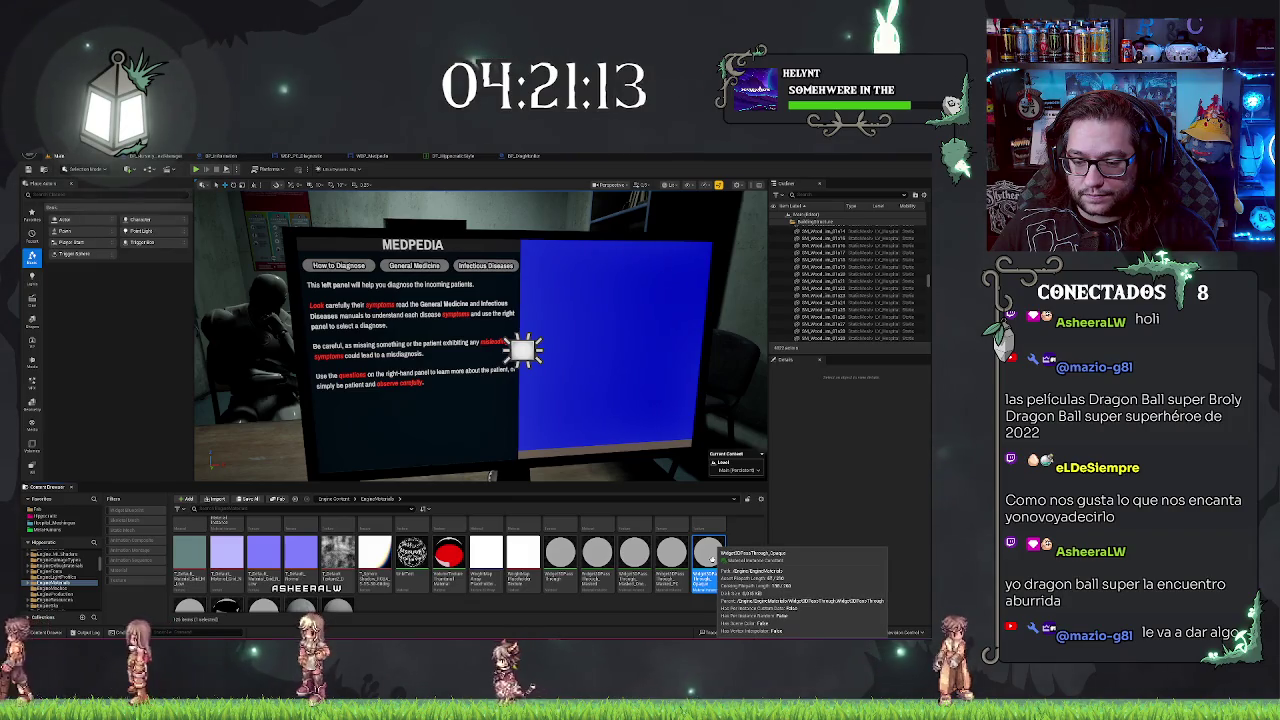
{"action": "double_click", "coordinate": [566, 568]}
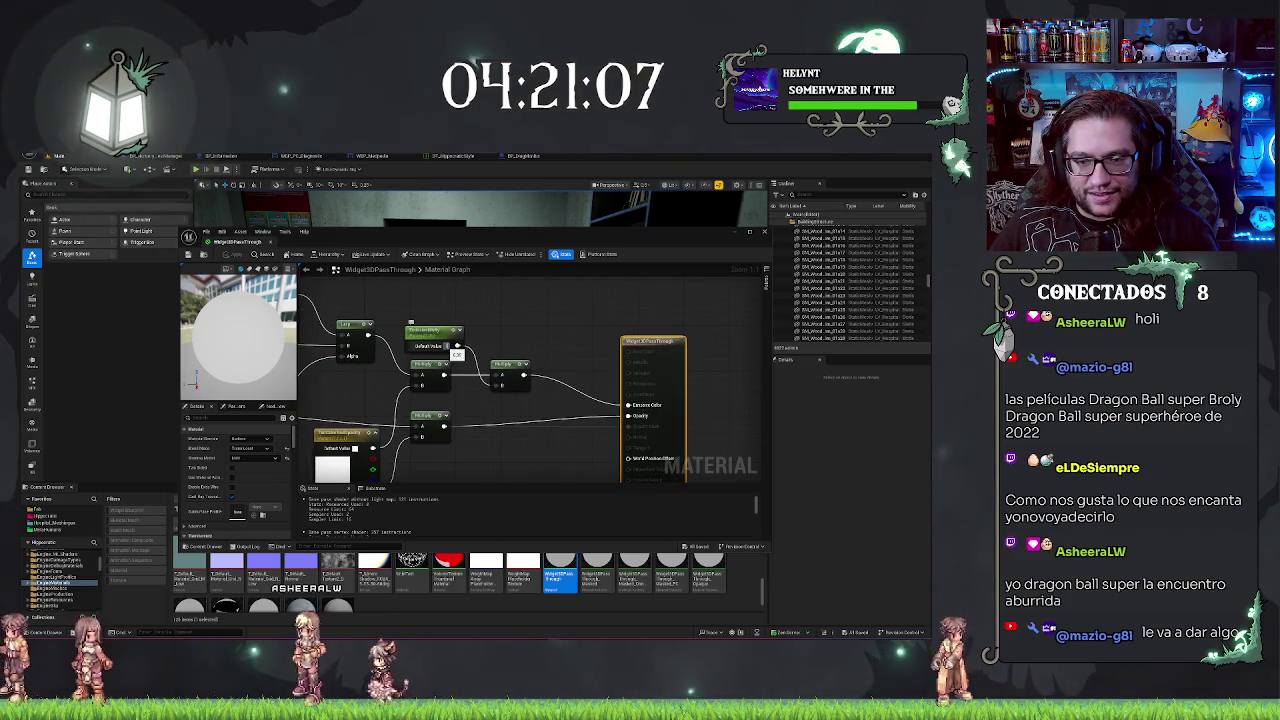
{"action": "left_click", "coordinate": [449, 346]}
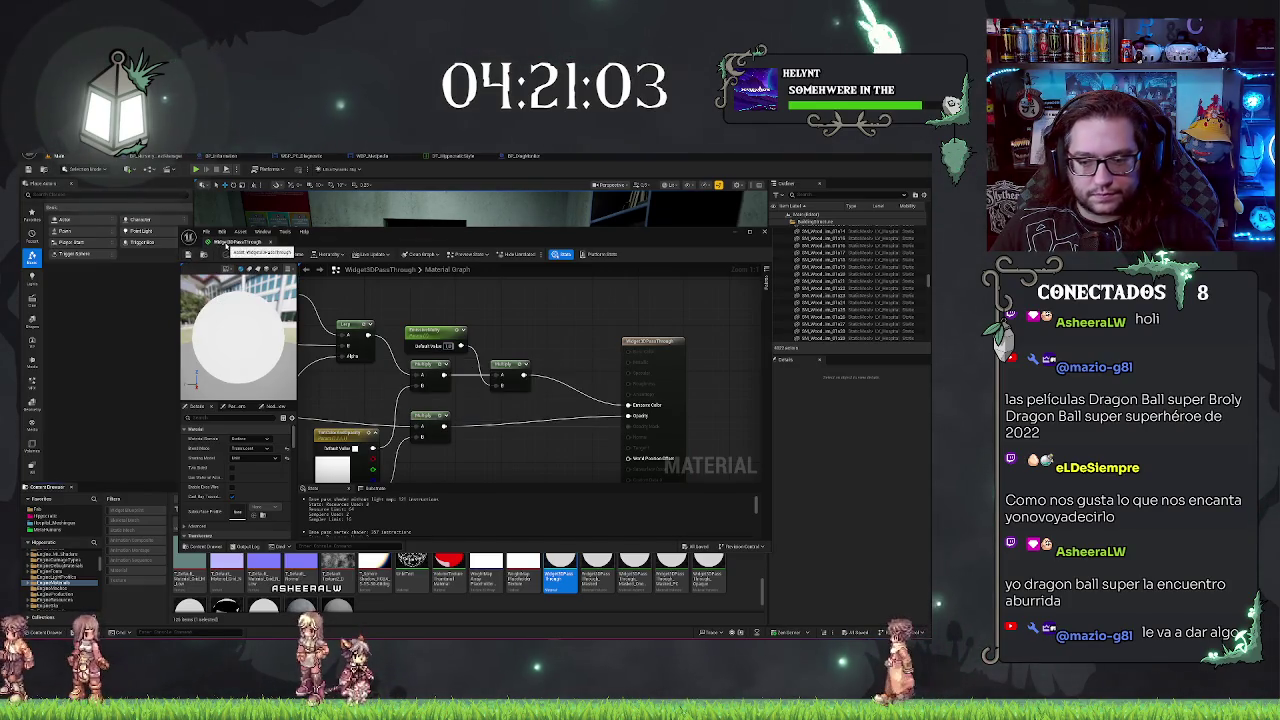
{"action": "left_click", "coordinate": [292, 242]}
Step: In the material instance, override the scalar parameter with a new value and save
{"action": "double_click", "coordinate": [671, 555]}
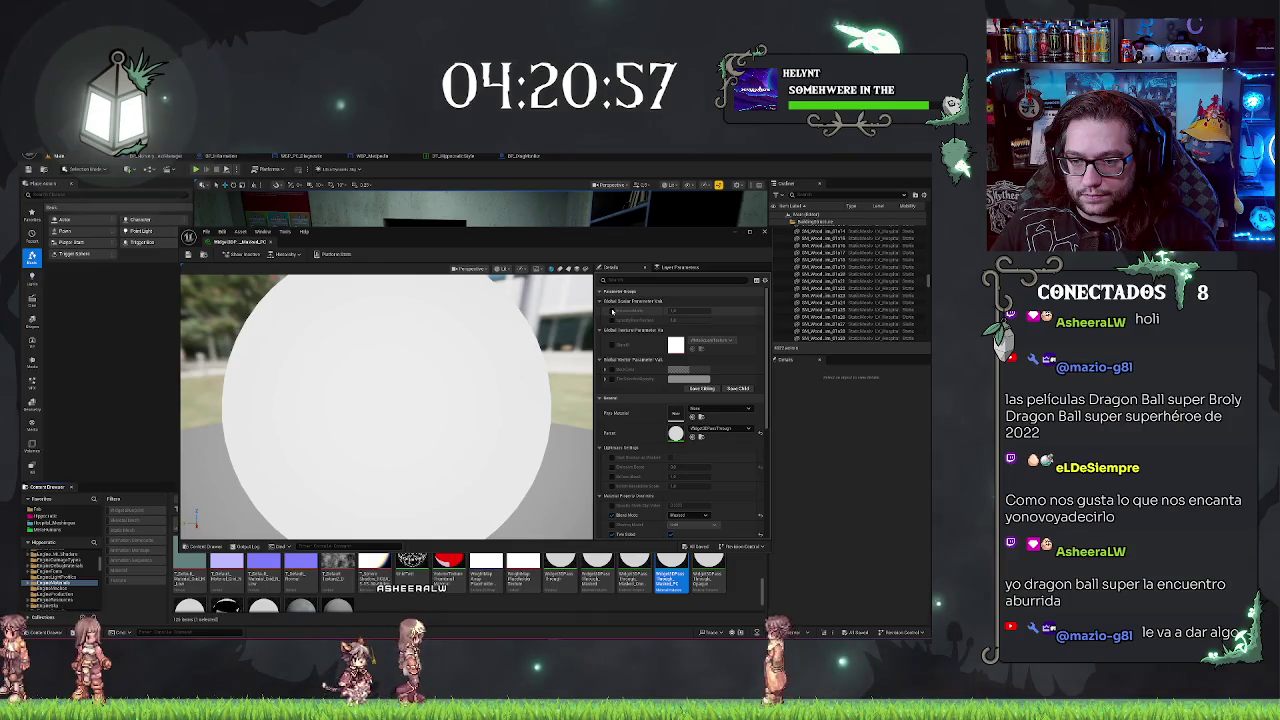
{"action": "left_click", "coordinate": [612, 311]}
{"action": "key", "text": "BackSpace"}
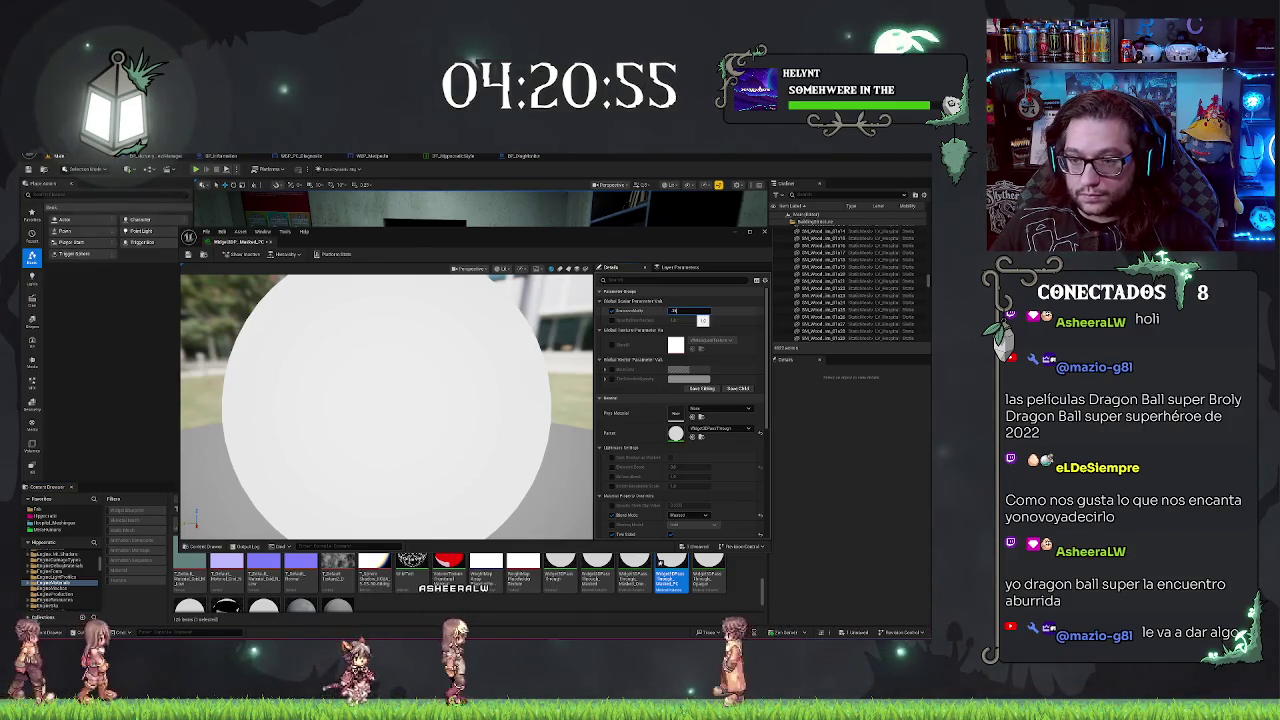
{"action": "key", "text": "Return"}
{"action": "key", "text": "ctrl+s"}
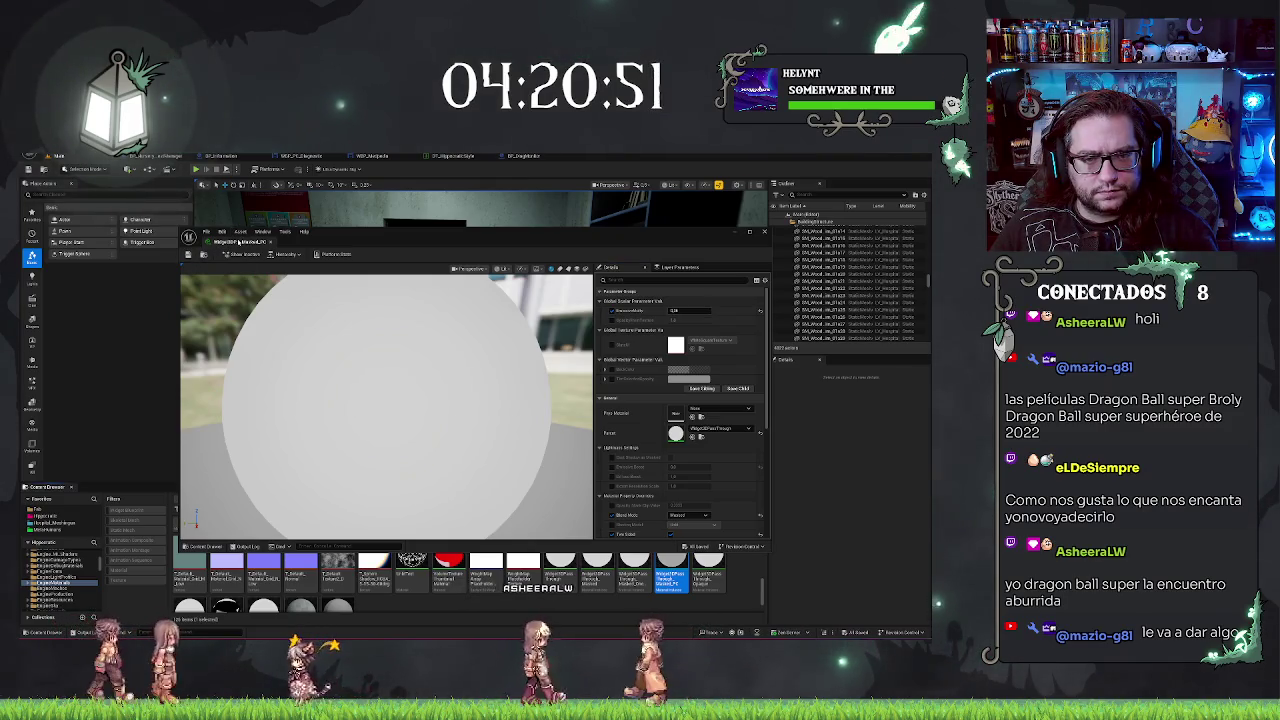
{"action": "left_click", "coordinate": [269, 242]}
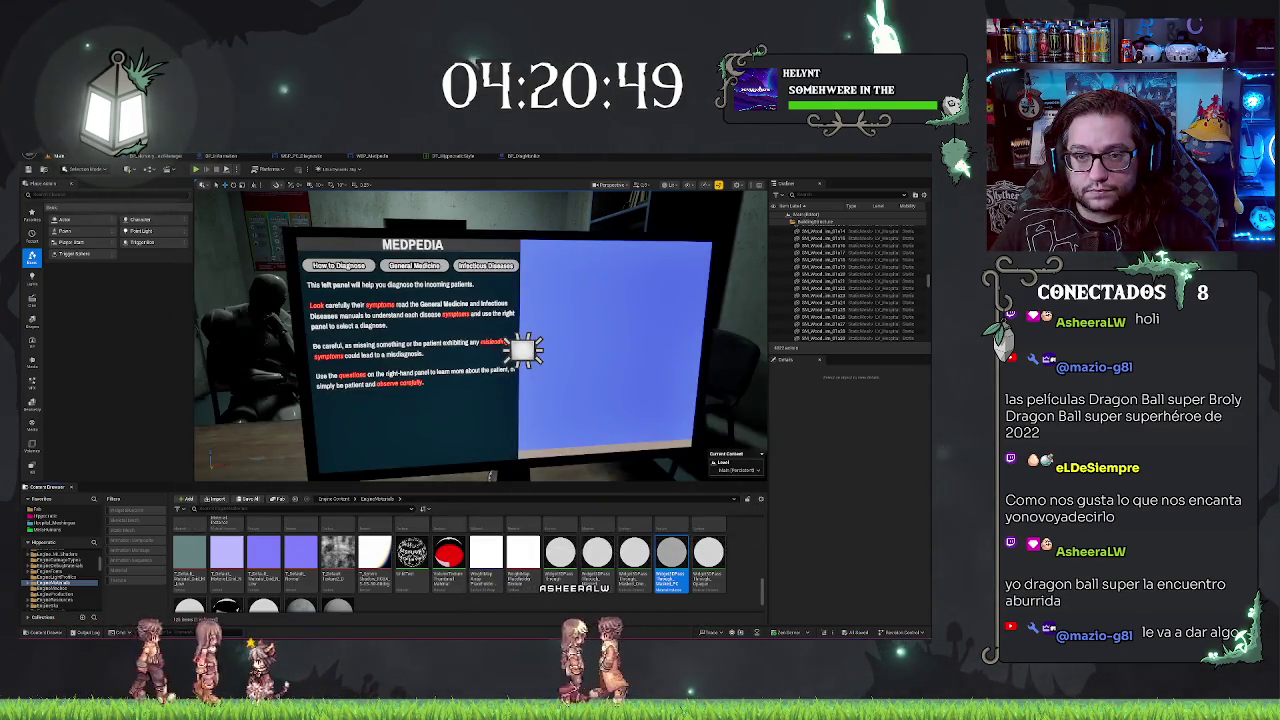
Step: Check the monitor's material instance from BP_DiagMonitor, frame the monitor, then return to the level
{"action": "left_click", "coordinate": [535, 157]}
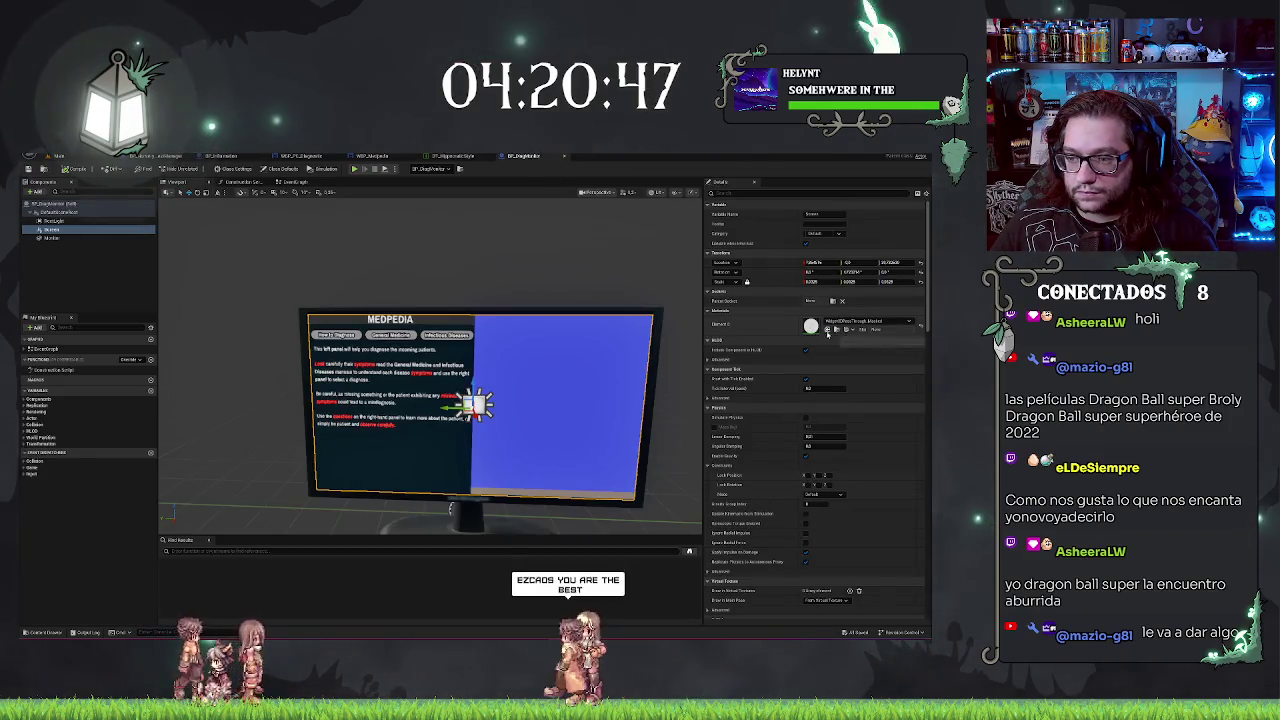
{"action": "scroll", "coordinate": [451, 508], "scroll_direction": "up", "scroll_amount": 2}
{"action": "scroll", "coordinate": [451, 529], "scroll_direction": "up", "scroll_amount": 5}
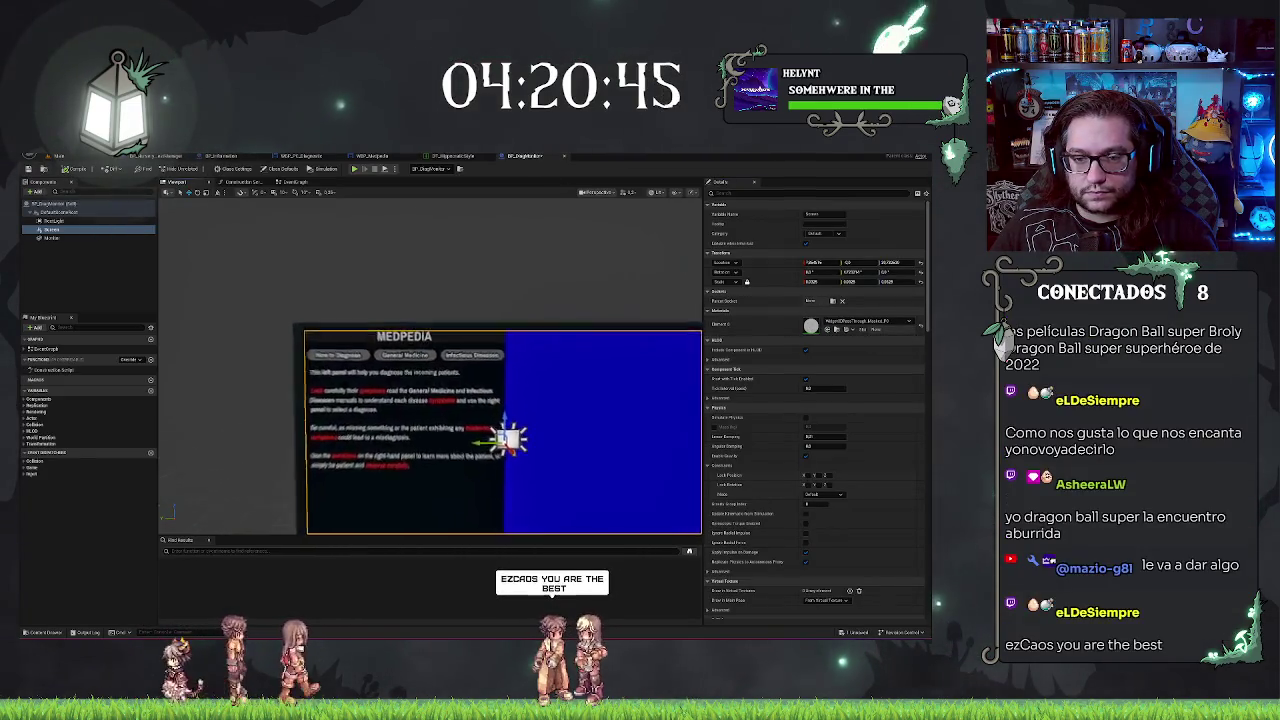
{"action": "scroll", "coordinate": [449, 392], "scroll_direction": "down", "scroll_amount": 2}
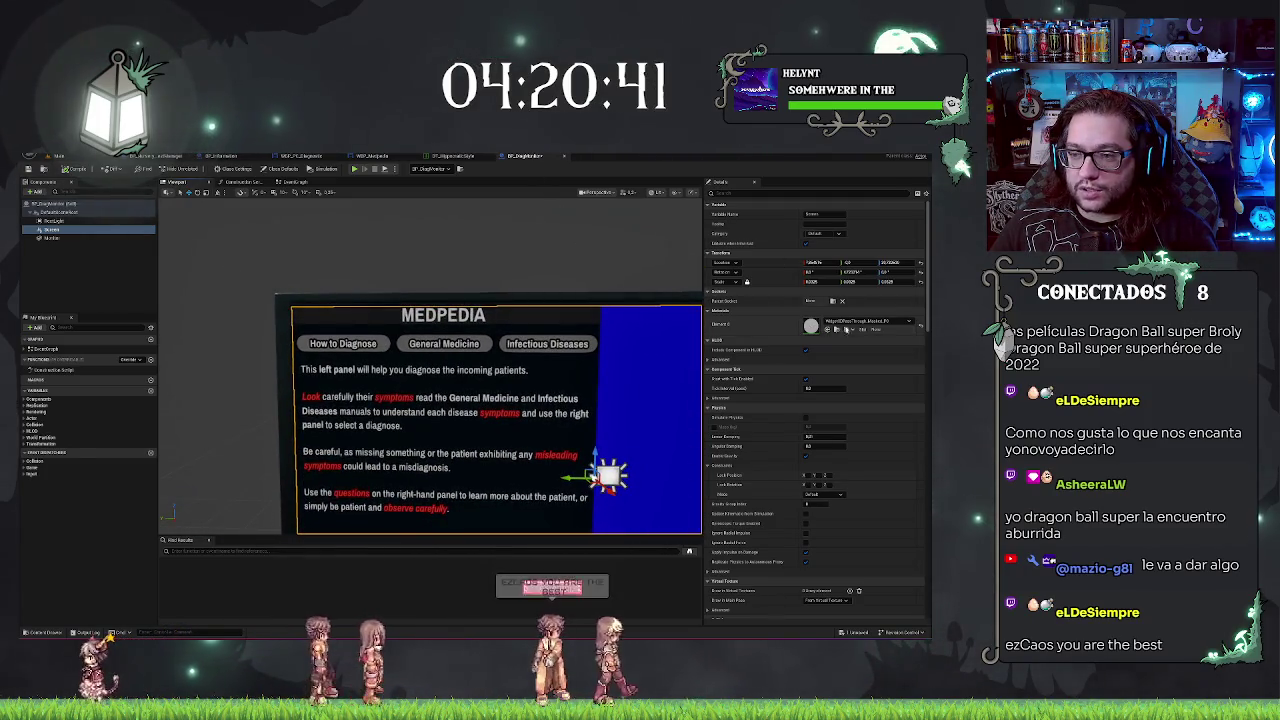
{"action": "double_click", "coordinate": [811, 326]}
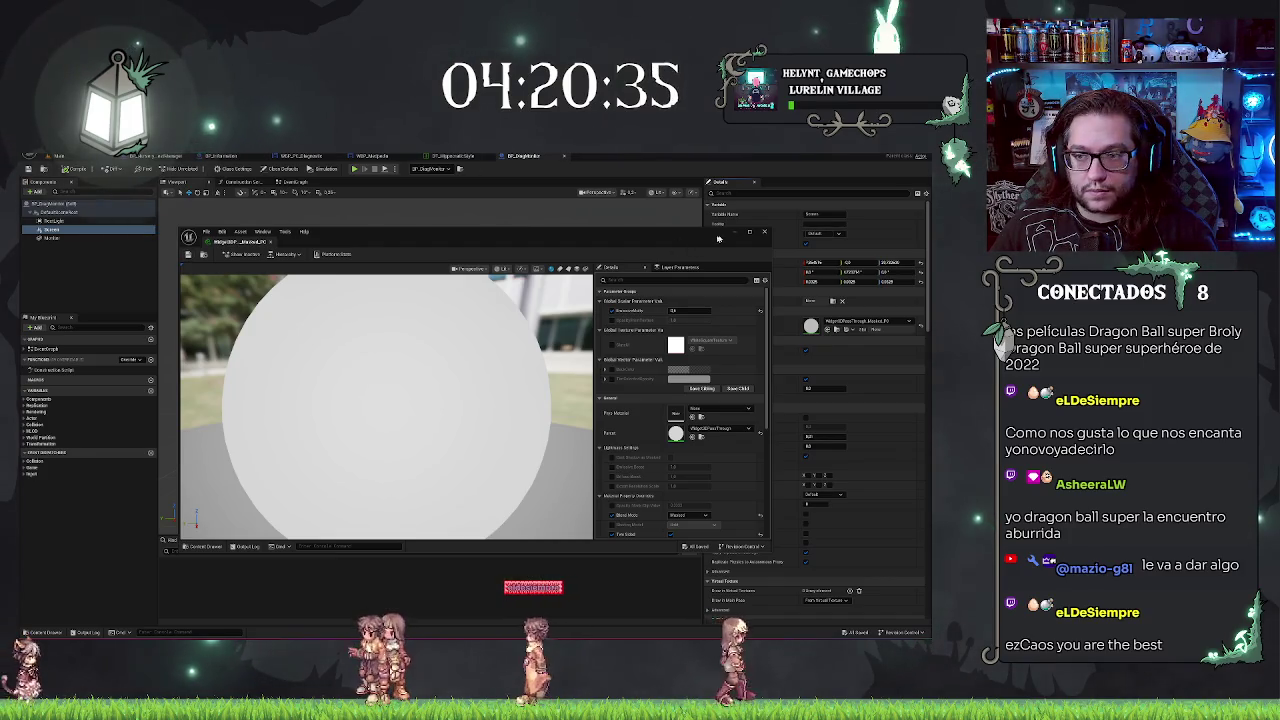
{"action": "left_click", "coordinate": [766, 233]}
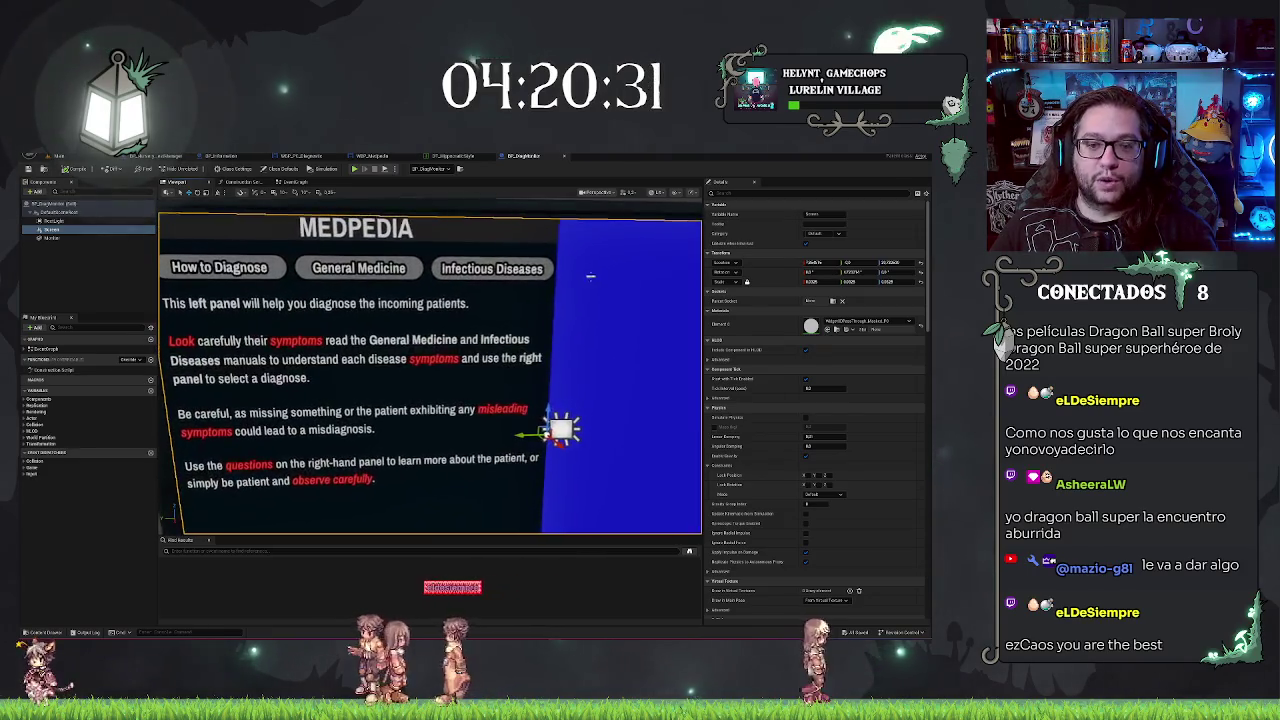
{"action": "key", "text": "f"}
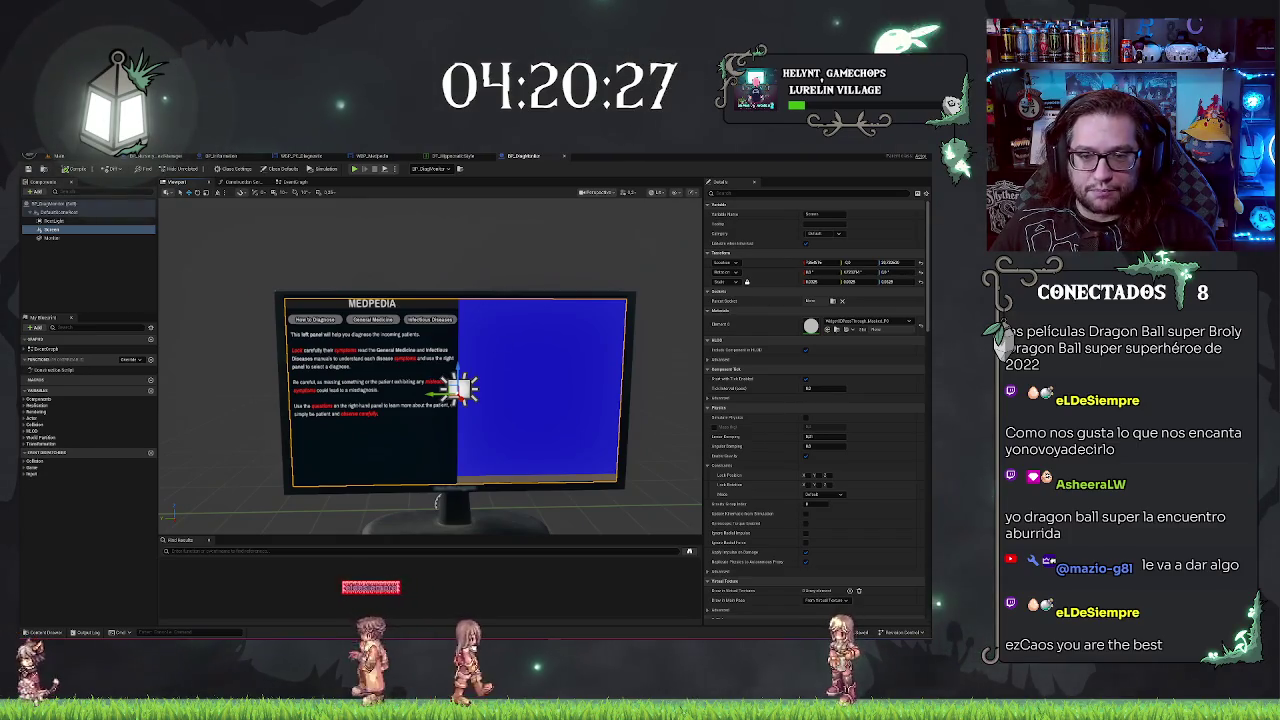
{"action": "scroll", "coordinate": [430, 360], "scroll_direction": "up", "scroll_amount": 4}
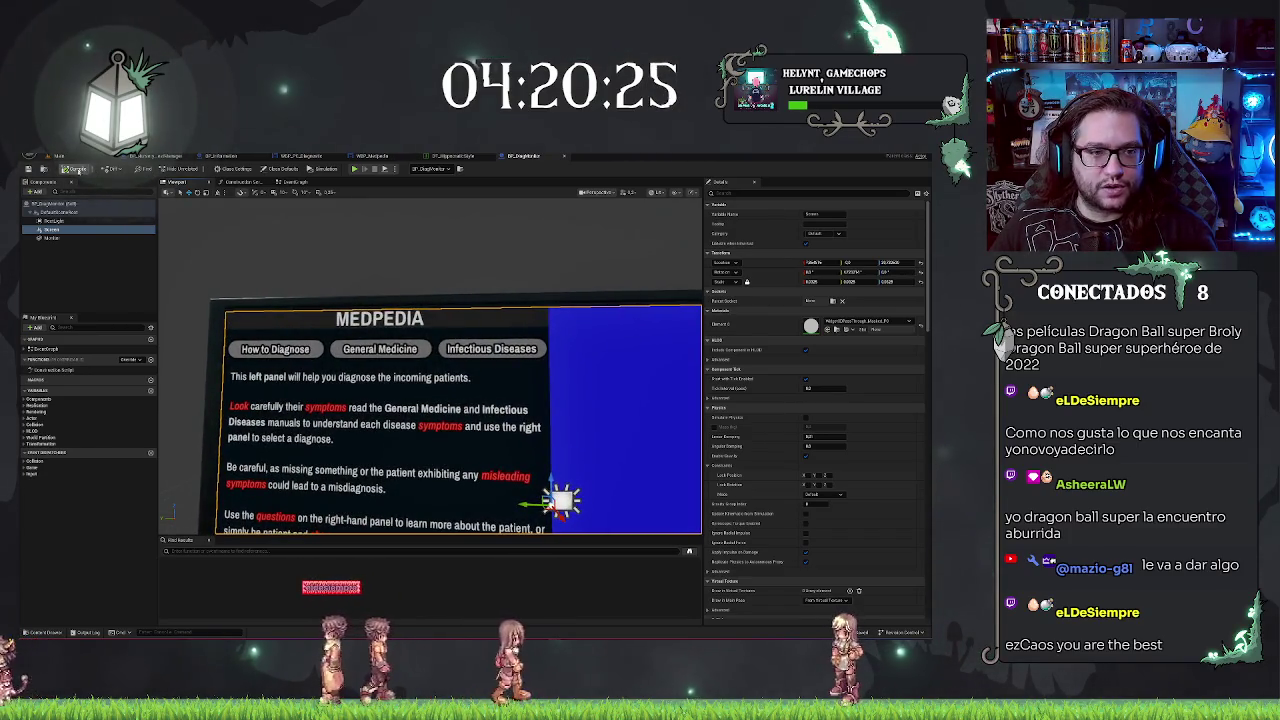
{"action": "left_click", "coordinate": [60, 156]}
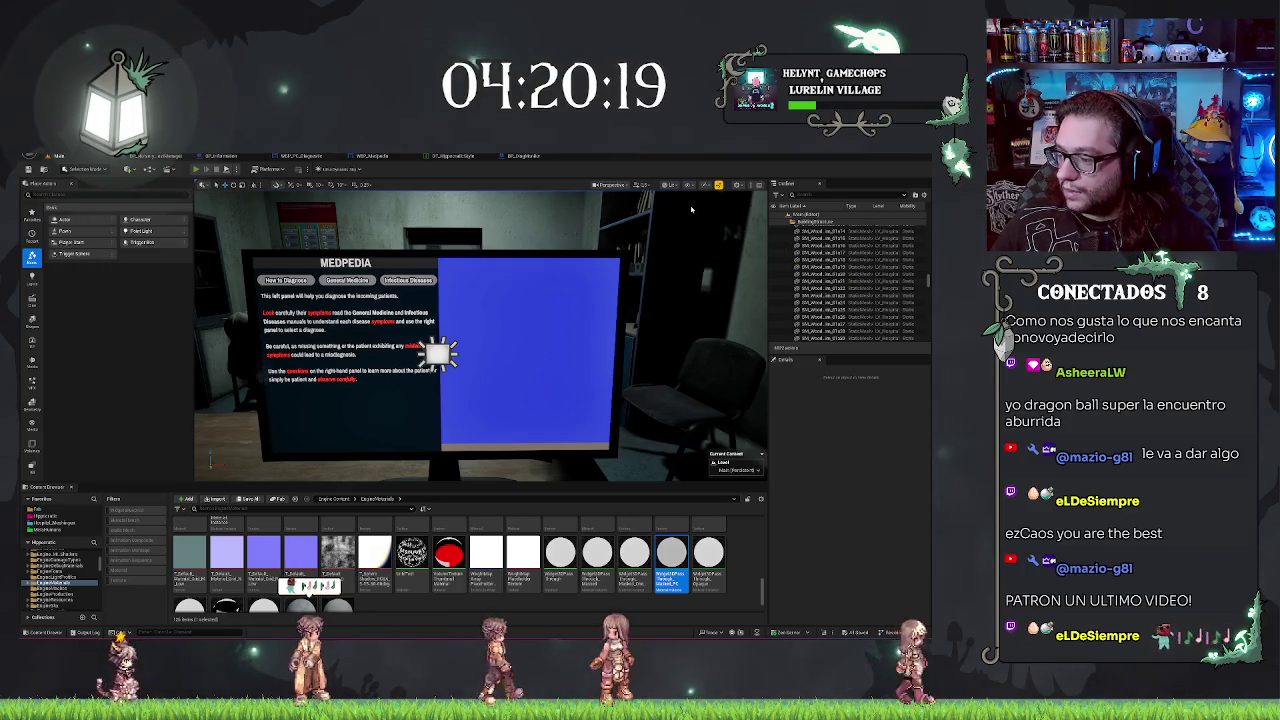
Step: Play-test the tabs switching General Medicine and How to Diagnose text, then open WBP_Medpedia
{"action": "key", "text": "alt+p"}
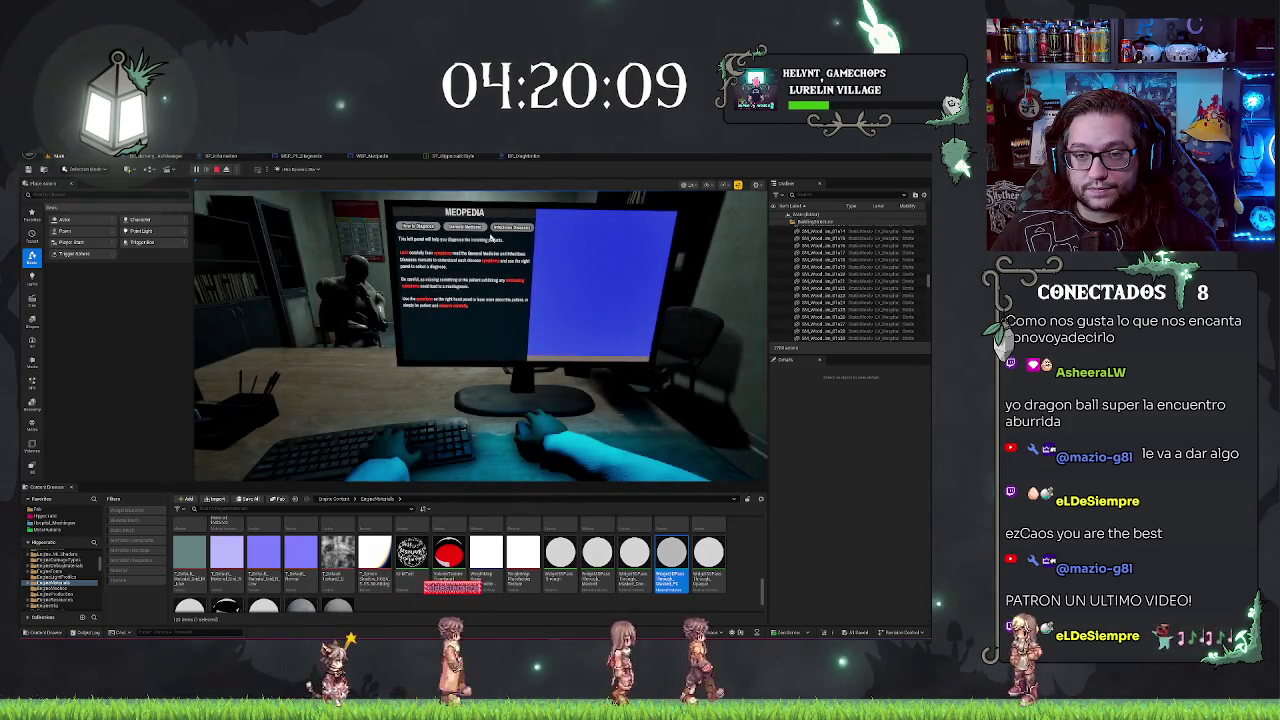
{"action": "left_click", "coordinate": [461, 227]}
{"action": "left_click", "coordinate": [413, 227]}
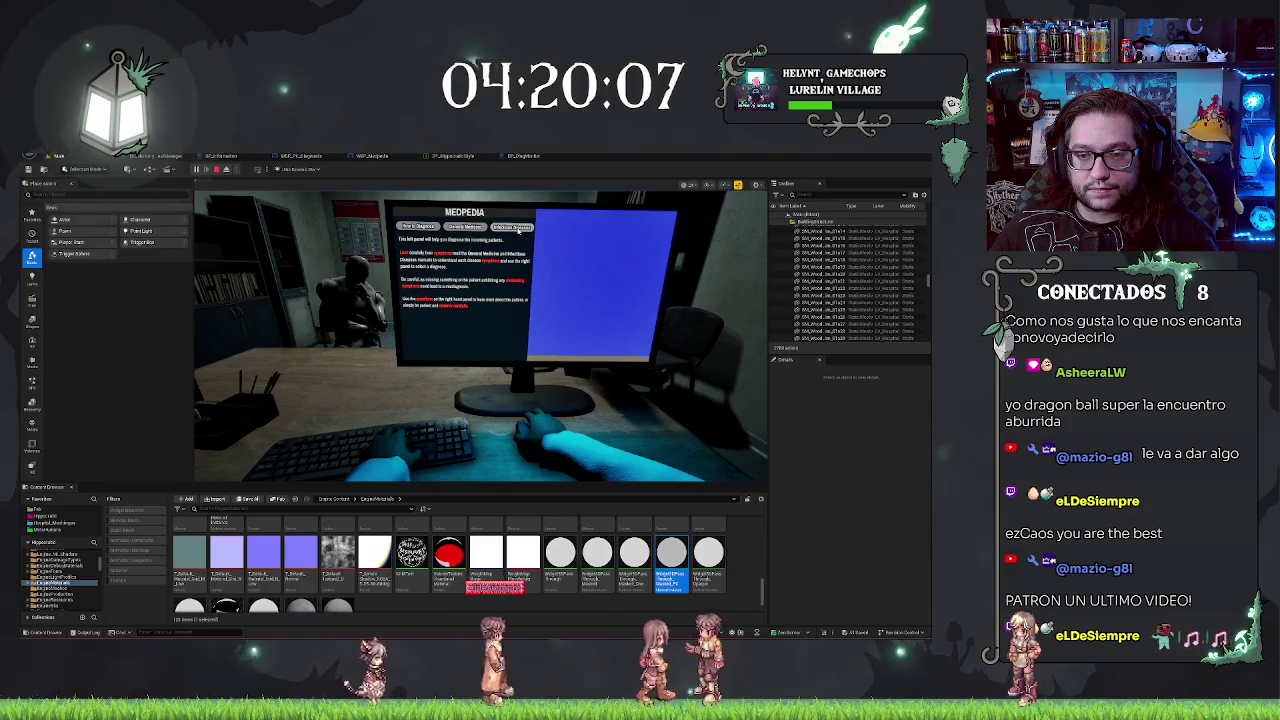
{"action": "left_click", "coordinate": [481, 228]}
{"action": "left_click", "coordinate": [425, 228]}
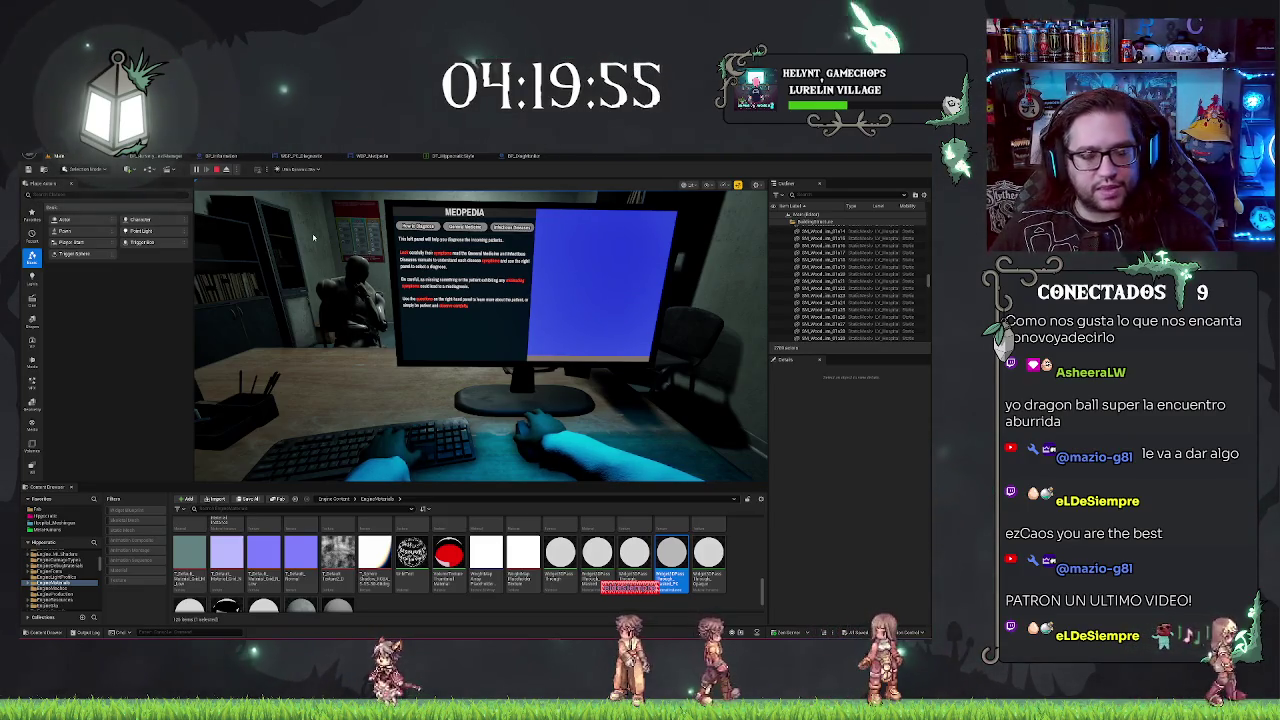
{"action": "key", "text": "Escape"}
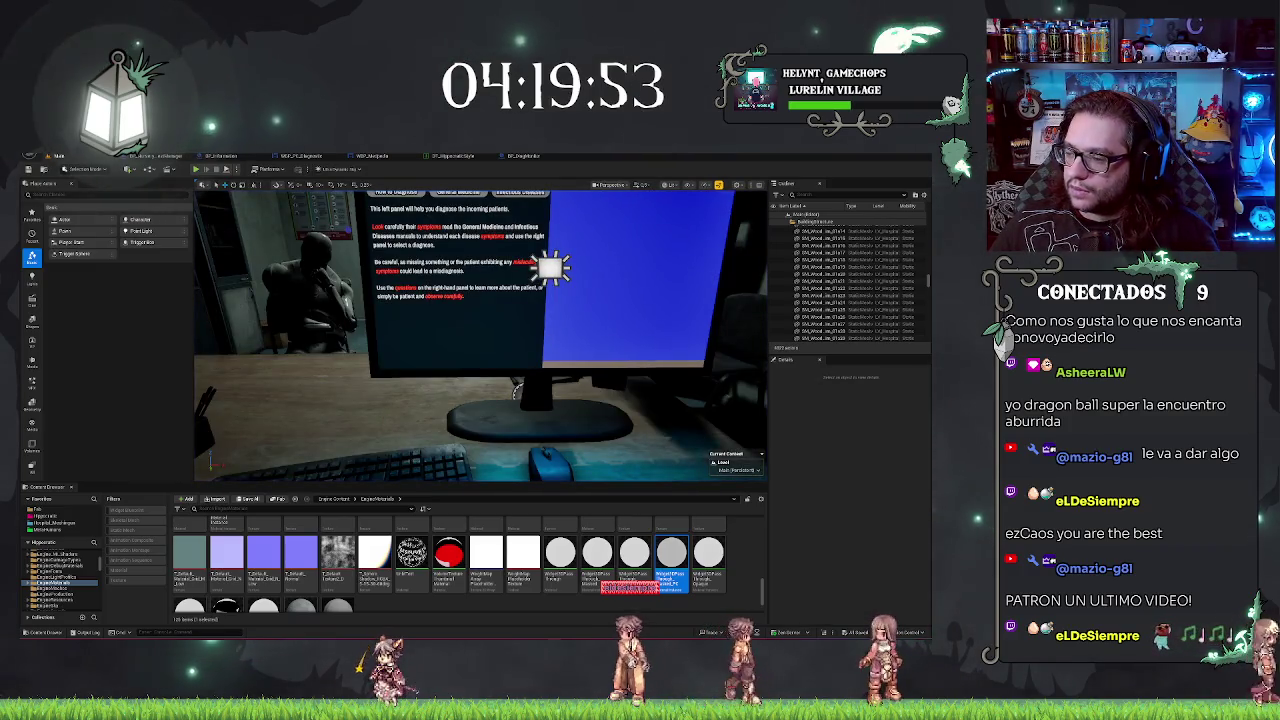
{"action": "left_click", "coordinate": [306, 157]}
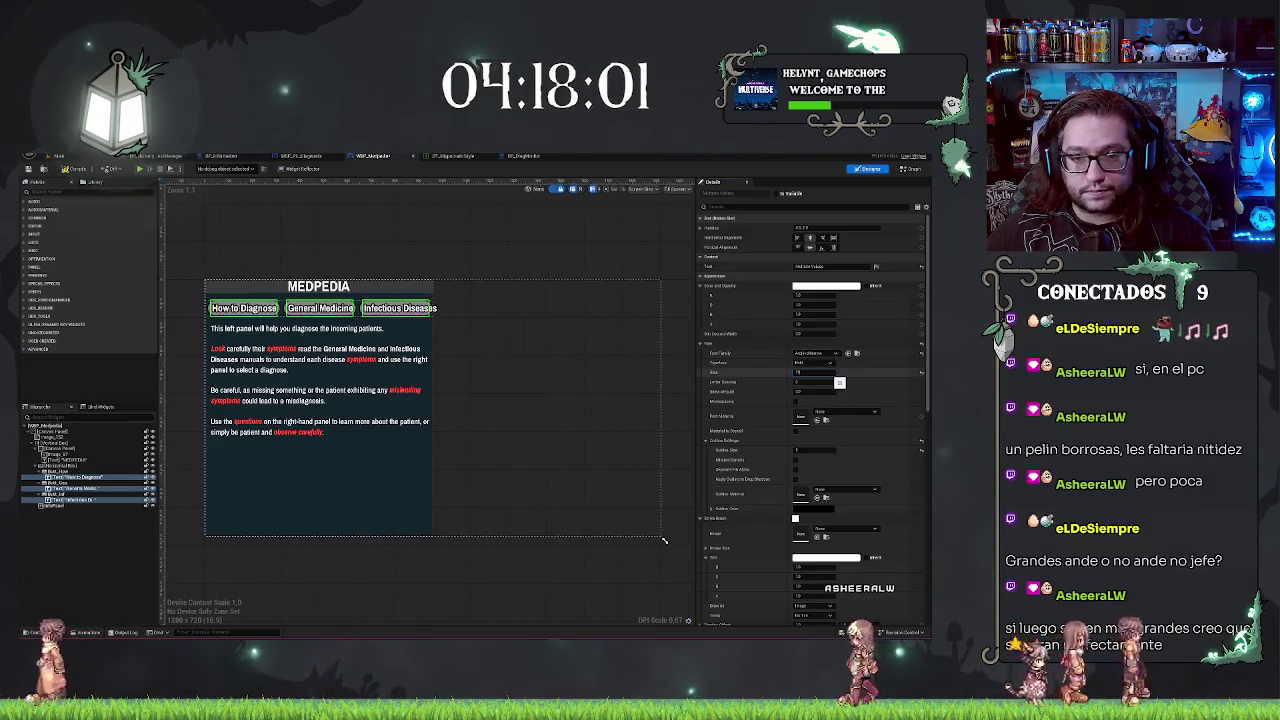
Step: Try a smaller Font Size for the three tab button labels, then revert to the larger size
{"action": "key", "text": "Return"}
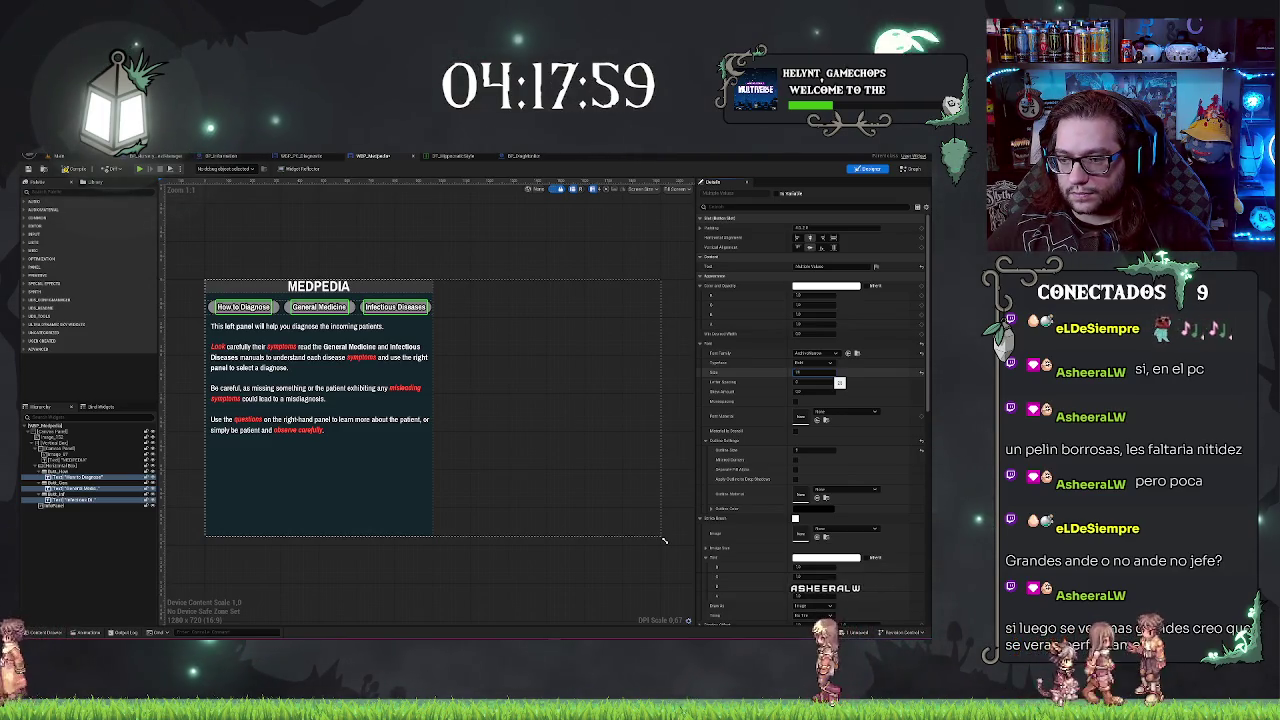
{"action": "key", "text": "ctrl+z"}
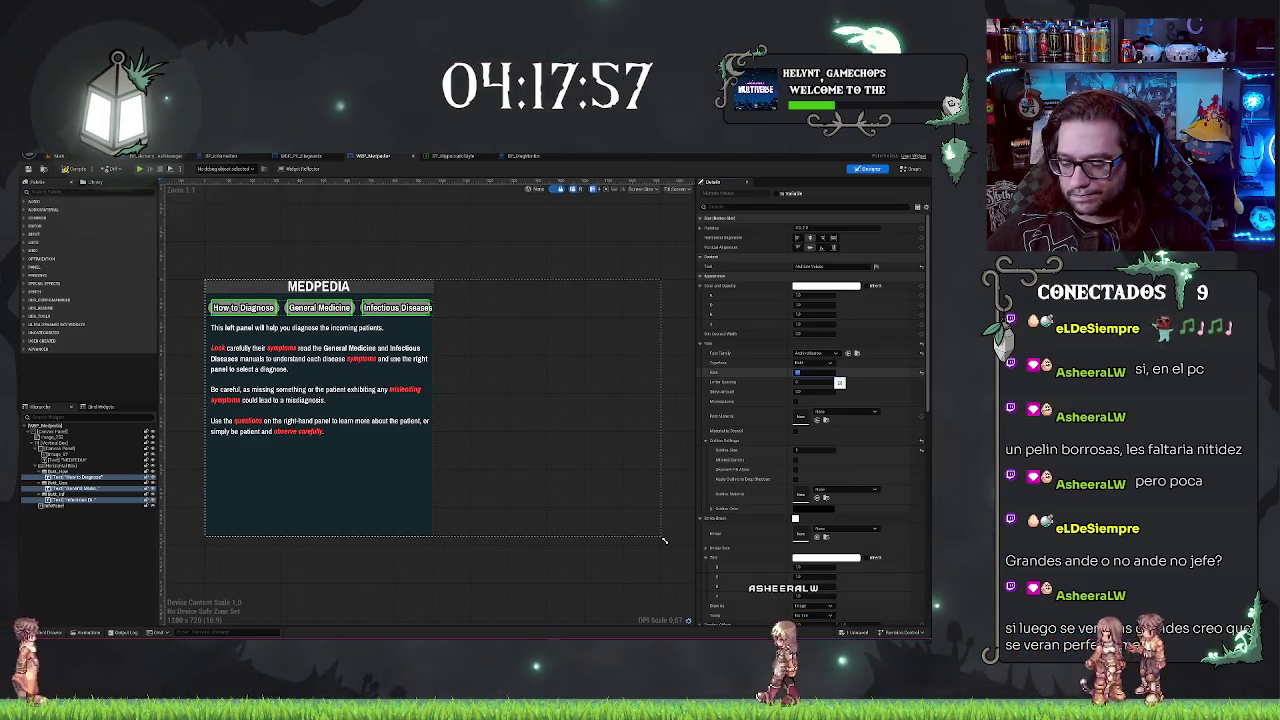
{"action": "key", "text": "Return"}
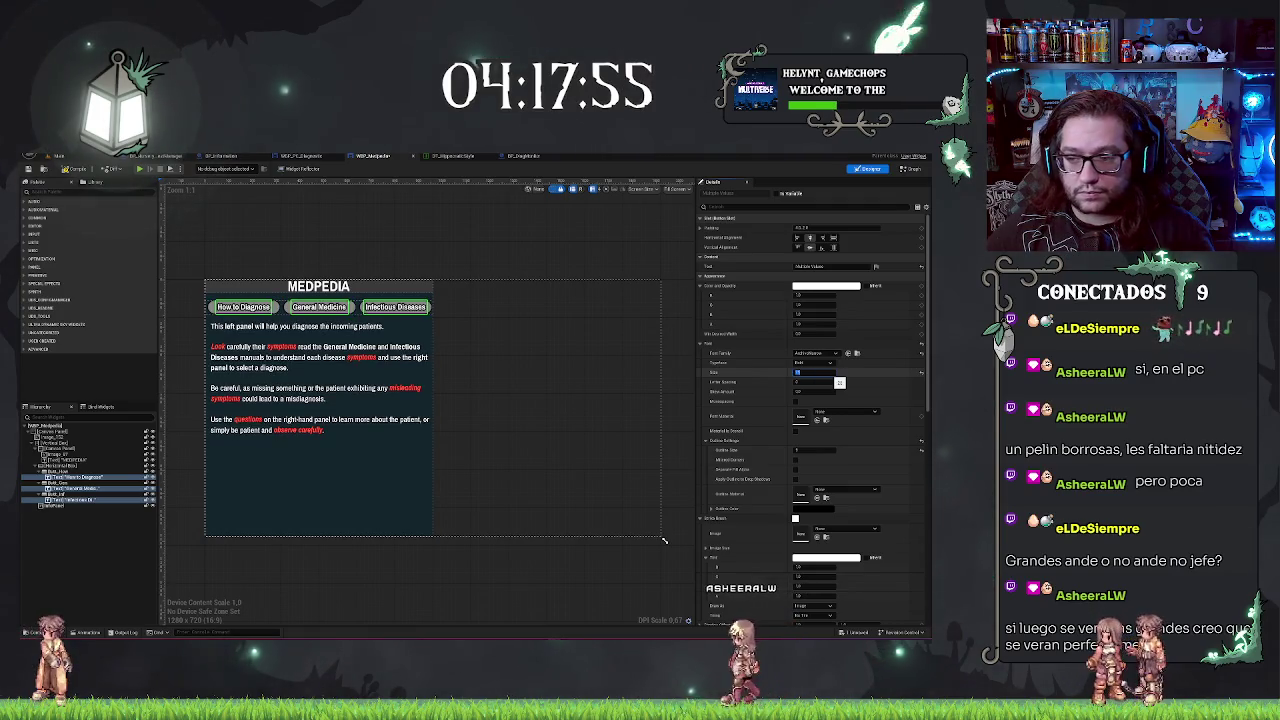
{"action": "key", "text": "ctrl+z"}
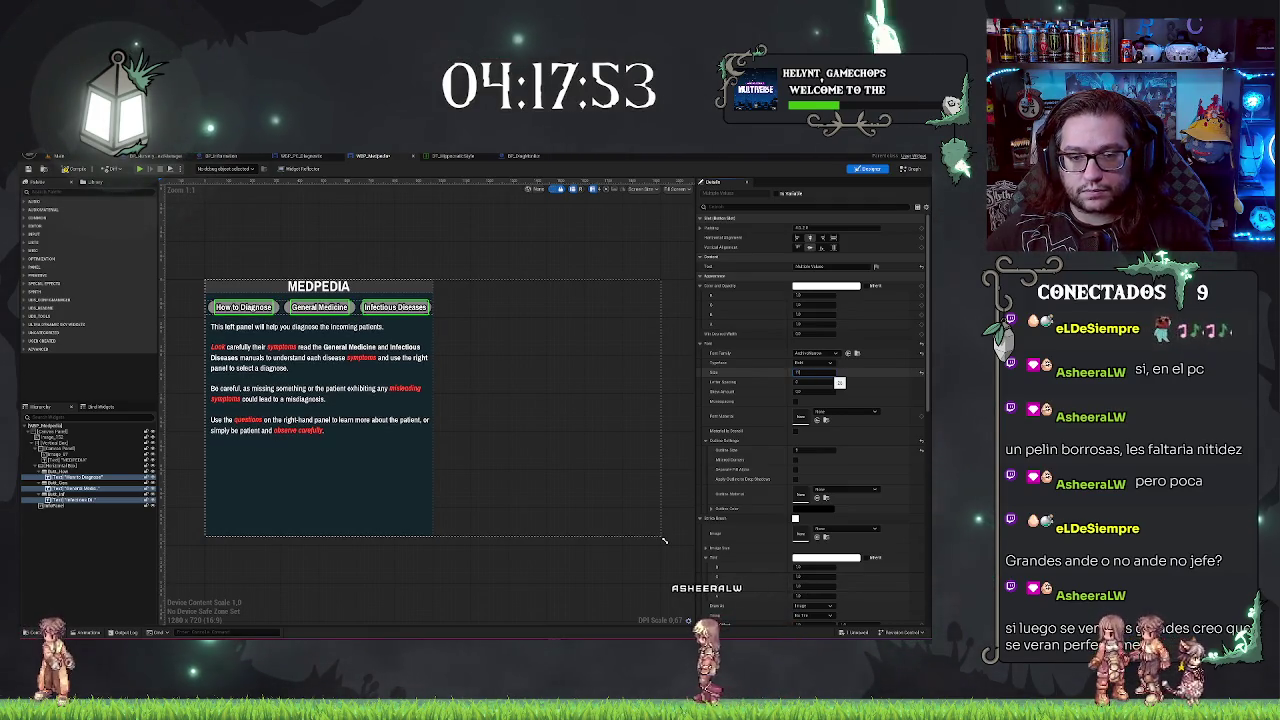
{"action": "key", "text": "ctrl+z"}
Step: Select the Medpedia body text block and bring up the DT_HippocraticStyle data table
{"action": "left_click", "coordinate": [548, 251]}
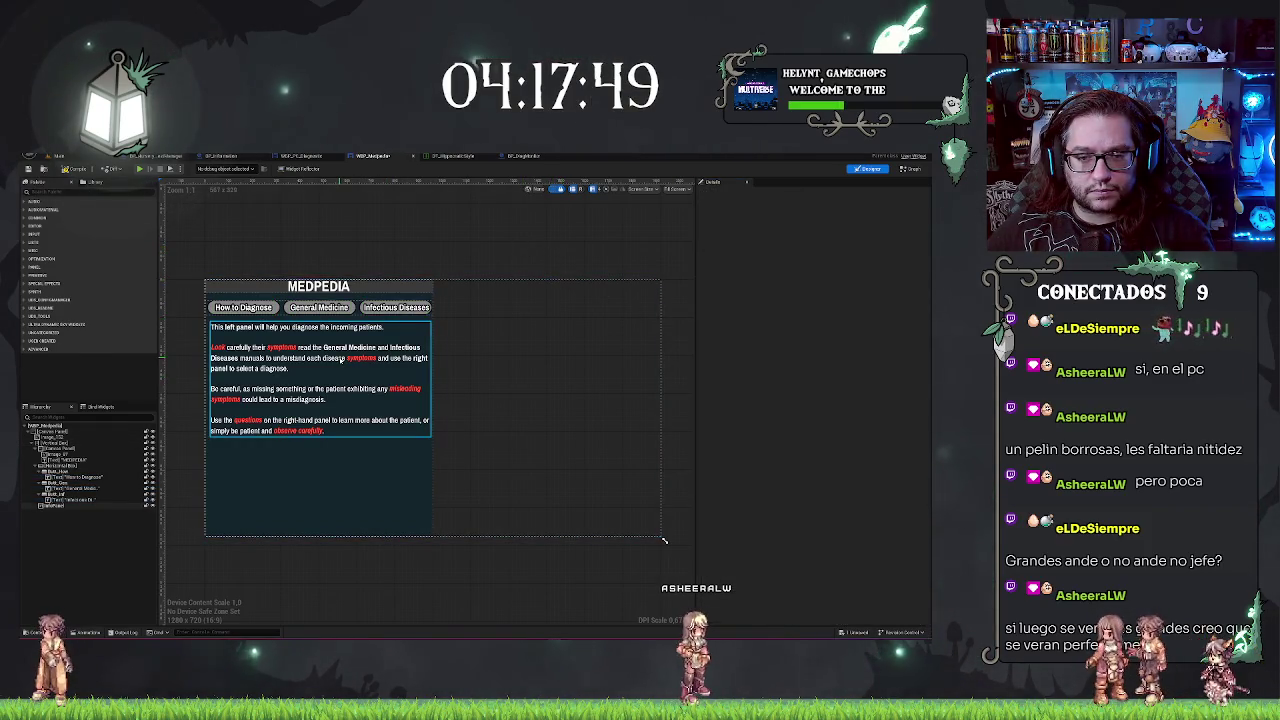
{"action": "left_click", "coordinate": [306, 334]}
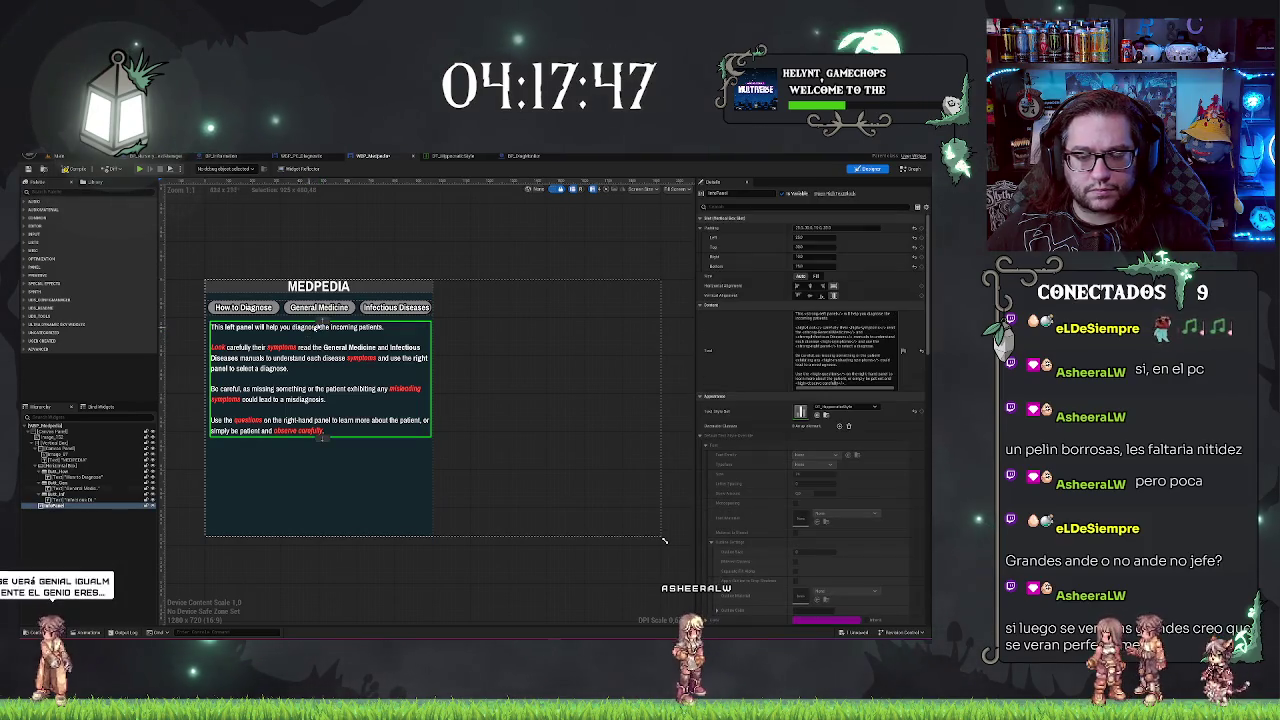
{"action": "key", "text": "ctrl+Tab"}
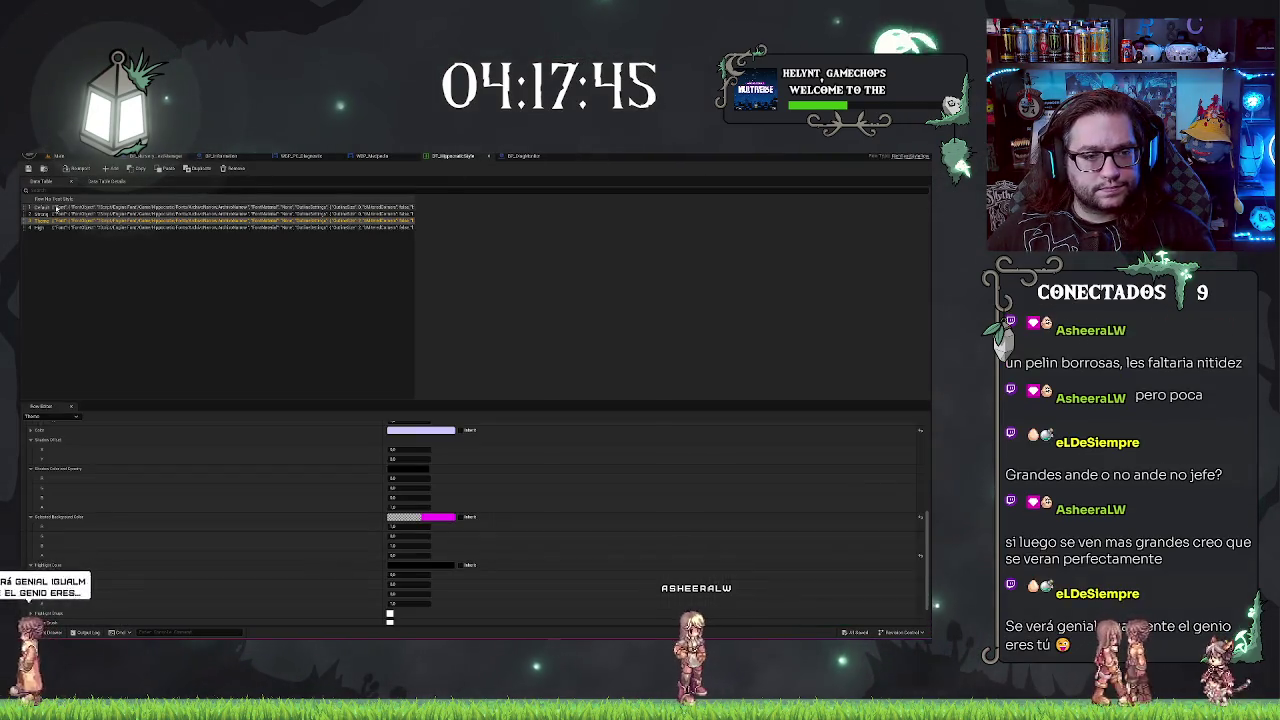
Step: Compare the fonts of the Default, Strong and High rows in DT_HippocraticStyle
{"action": "left_click", "coordinate": [57, 207]}
{"action": "scroll", "coordinate": [278, 456], "scroll_direction": "up", "scroll_amount": 5}
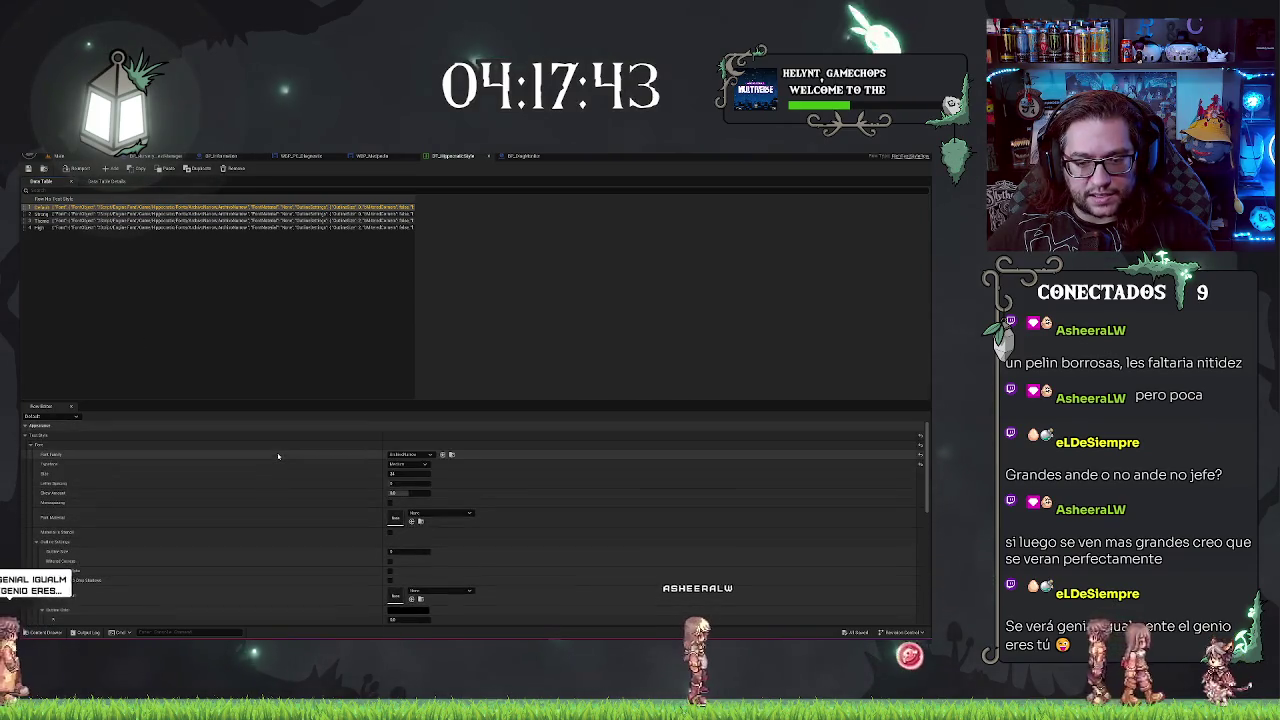
{"action": "left_click", "coordinate": [42, 214]}
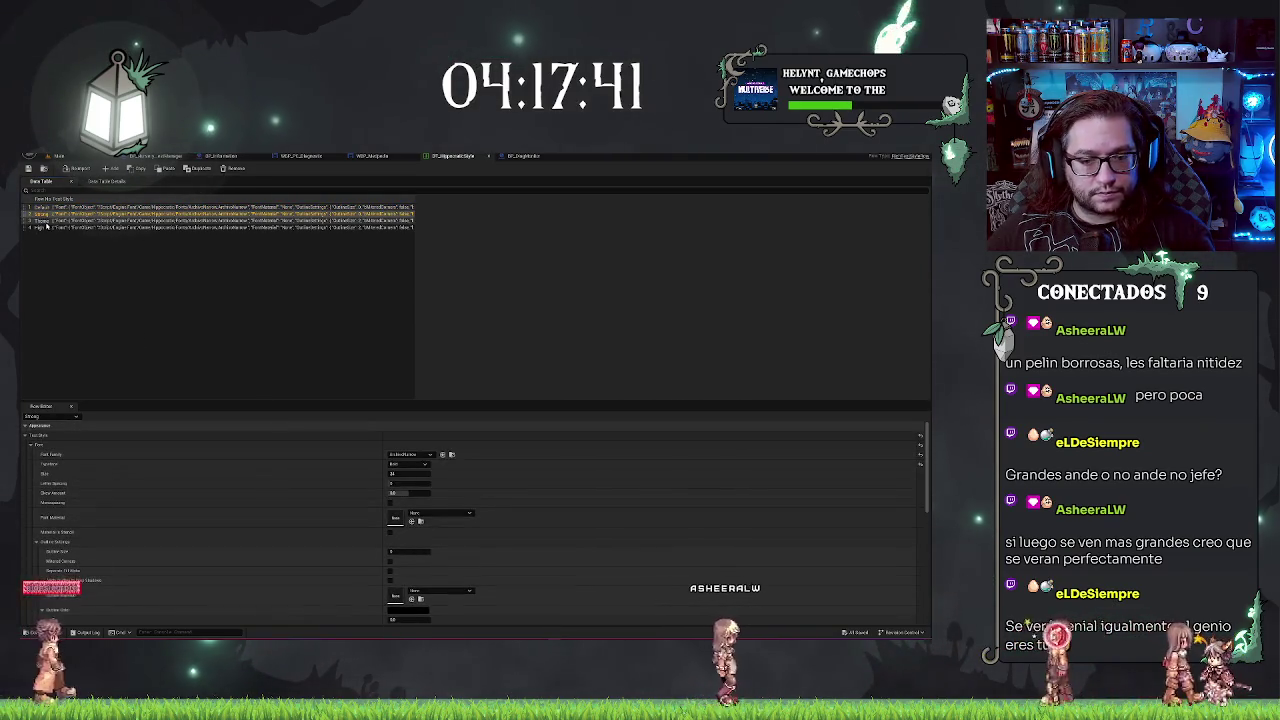
{"action": "left_click", "coordinate": [45, 221]}
{"action": "left_click", "coordinate": [42, 228]}
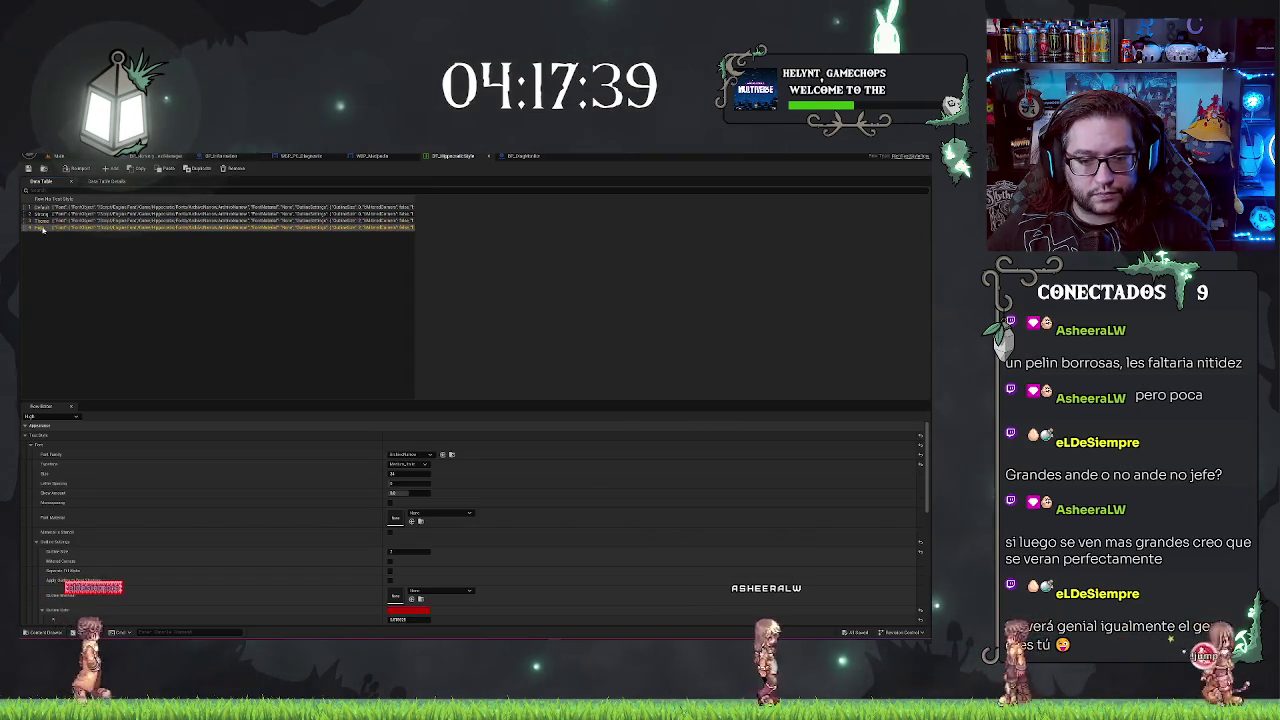
{"action": "left_click", "coordinate": [45, 214]}
{"action": "left_click", "coordinate": [49, 207]}
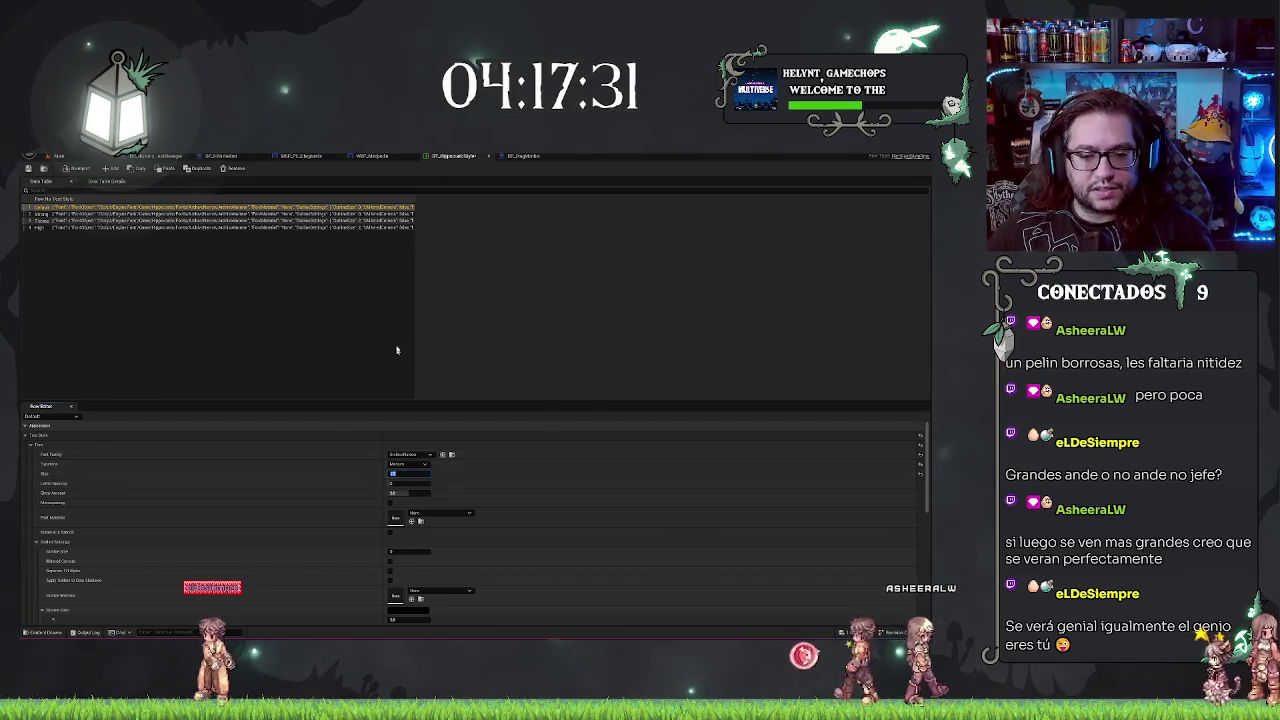
{"action": "left_click", "coordinate": [38, 214]}
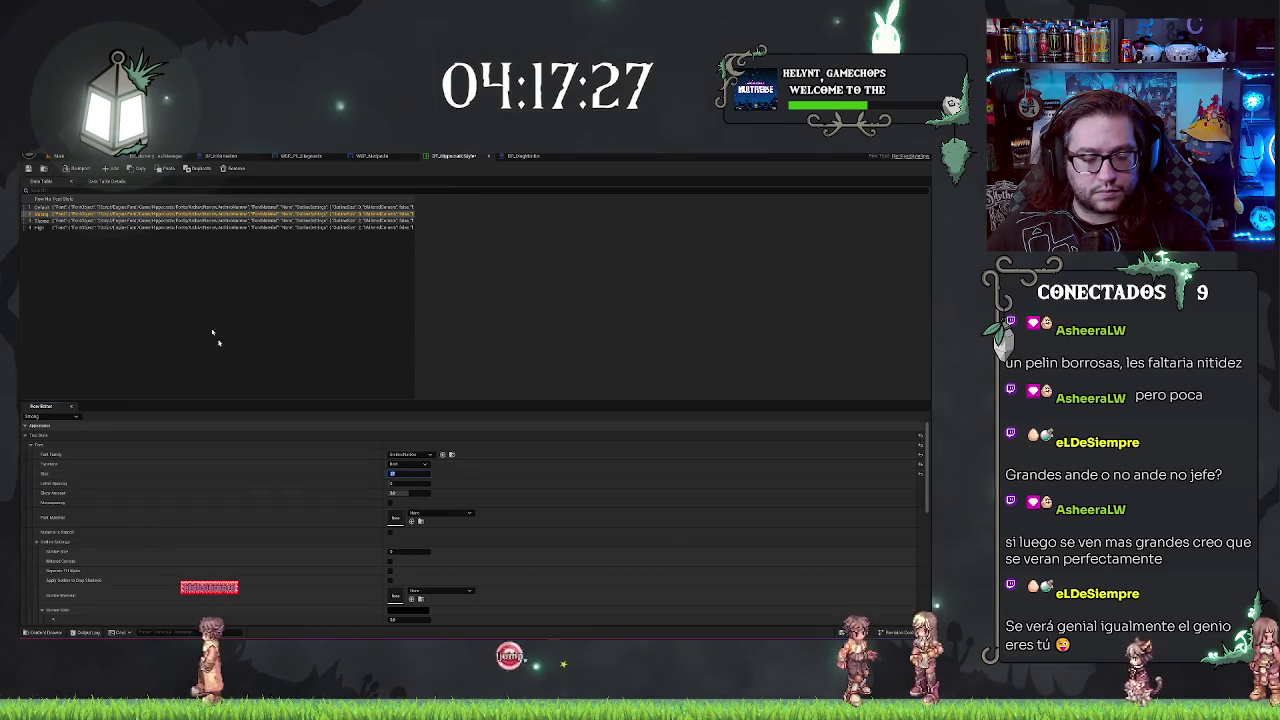
{"action": "left_click", "coordinate": [40, 227]}
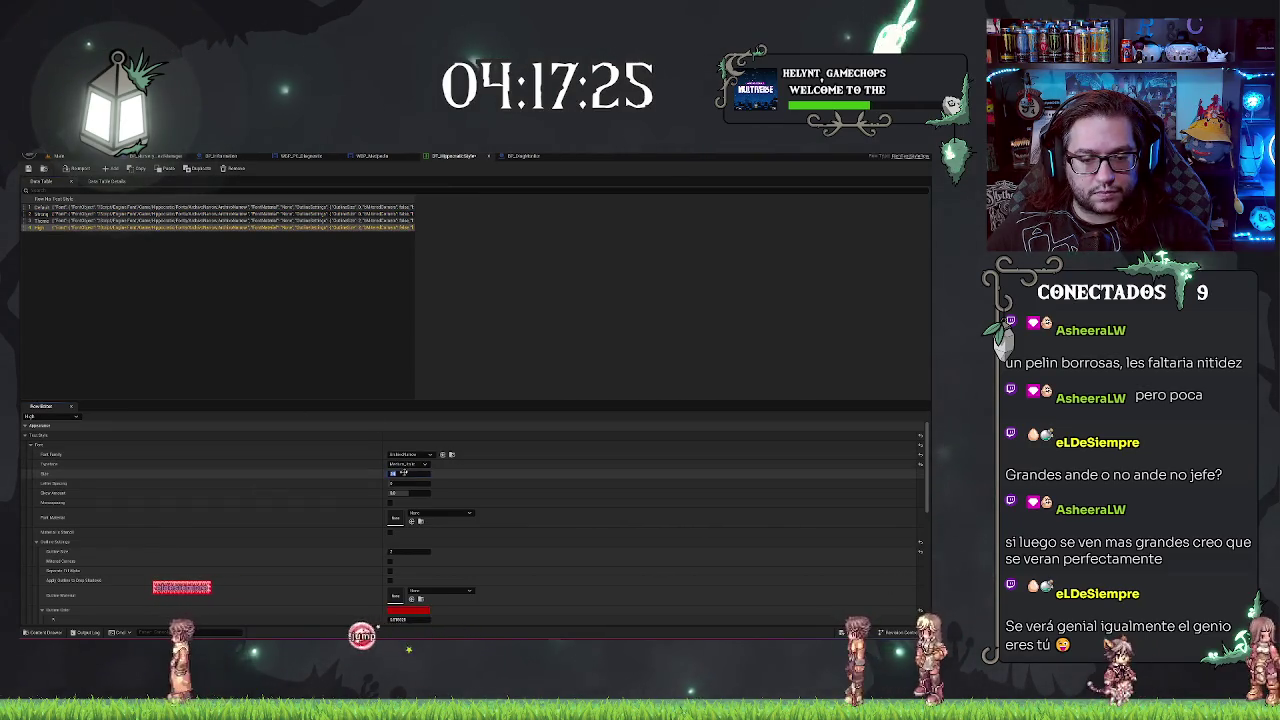
{"action": "left_click", "coordinate": [38, 220]}
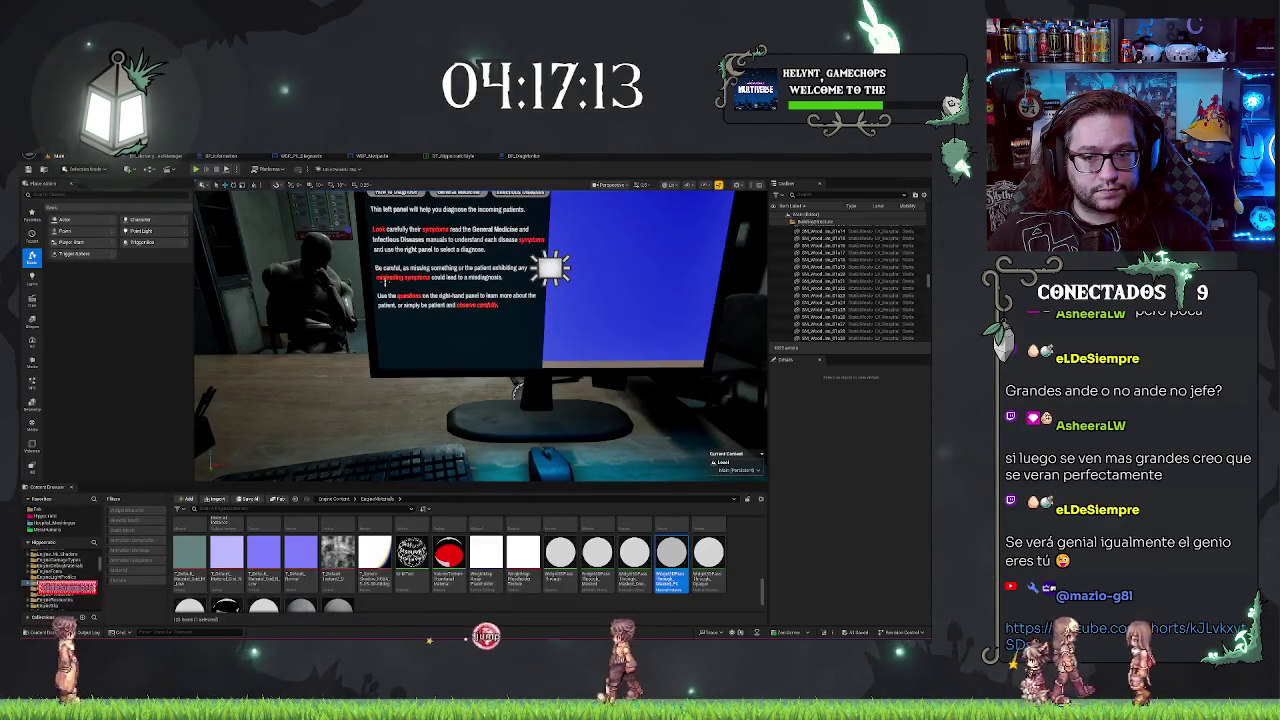
Step: Zoom the viewport out from the monitor and start Play-In-Editor with Alt+P
{"action": "scroll", "coordinate": [480, 335], "scroll_direction": "down", "scroll_amount": 3}
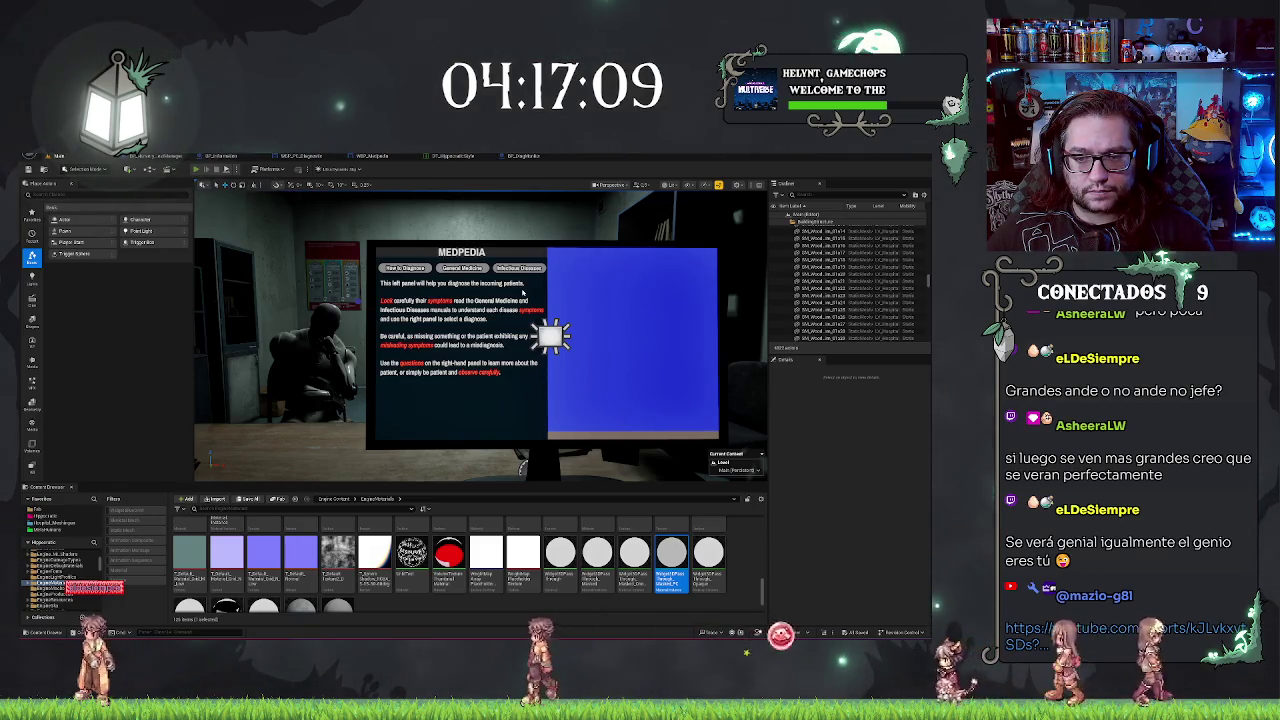
{"action": "key", "text": "alt+p"}
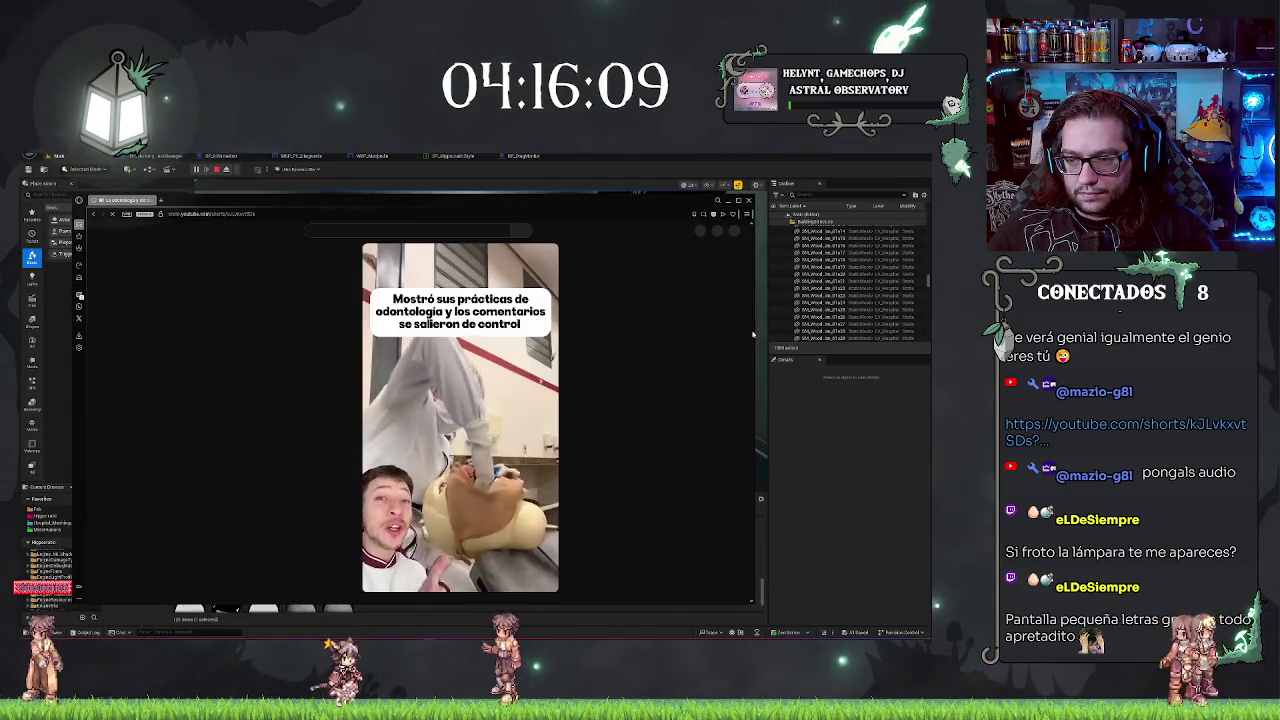
Step: Narrow the YouTube Shorts window, shift it right, then close it
{"action": "left_click_drag", "start_coordinate": [751, 331], "coordinate": [476, 331]}
{"action": "left_click_drag", "start_coordinate": [300, 204], "coordinate": [423, 192]}
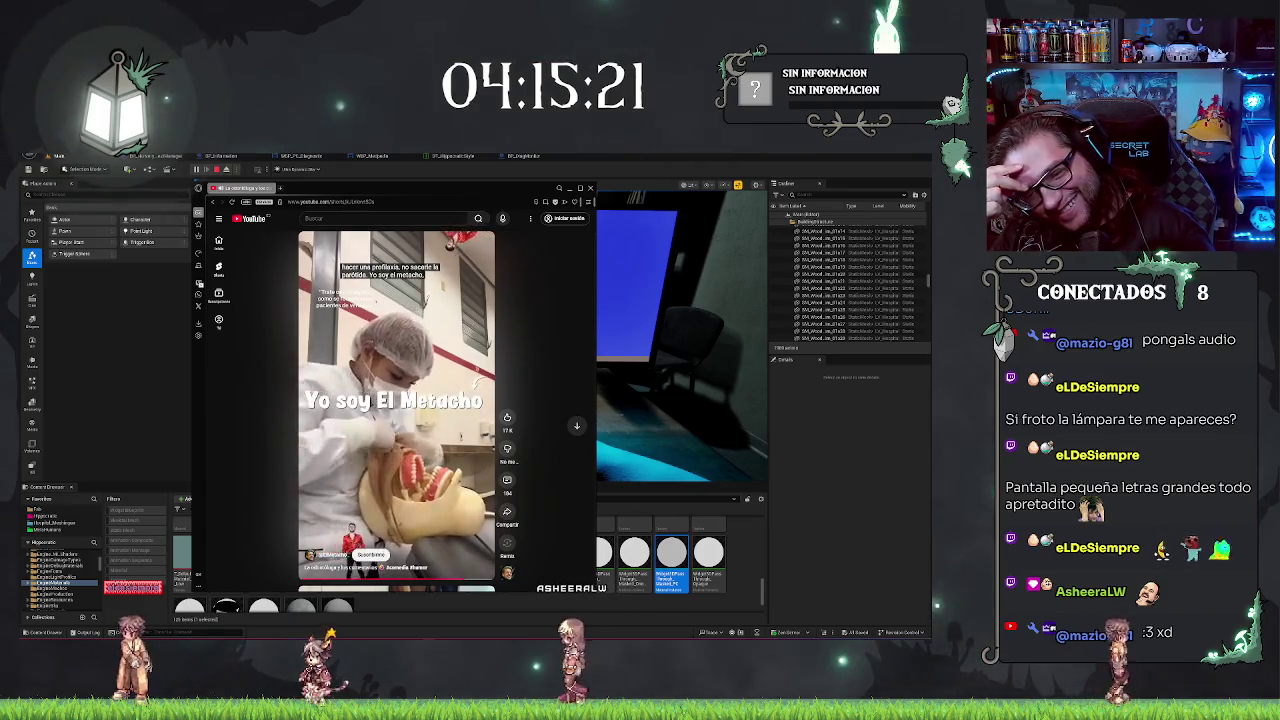
{"action": "left_click", "coordinate": [592, 188]}
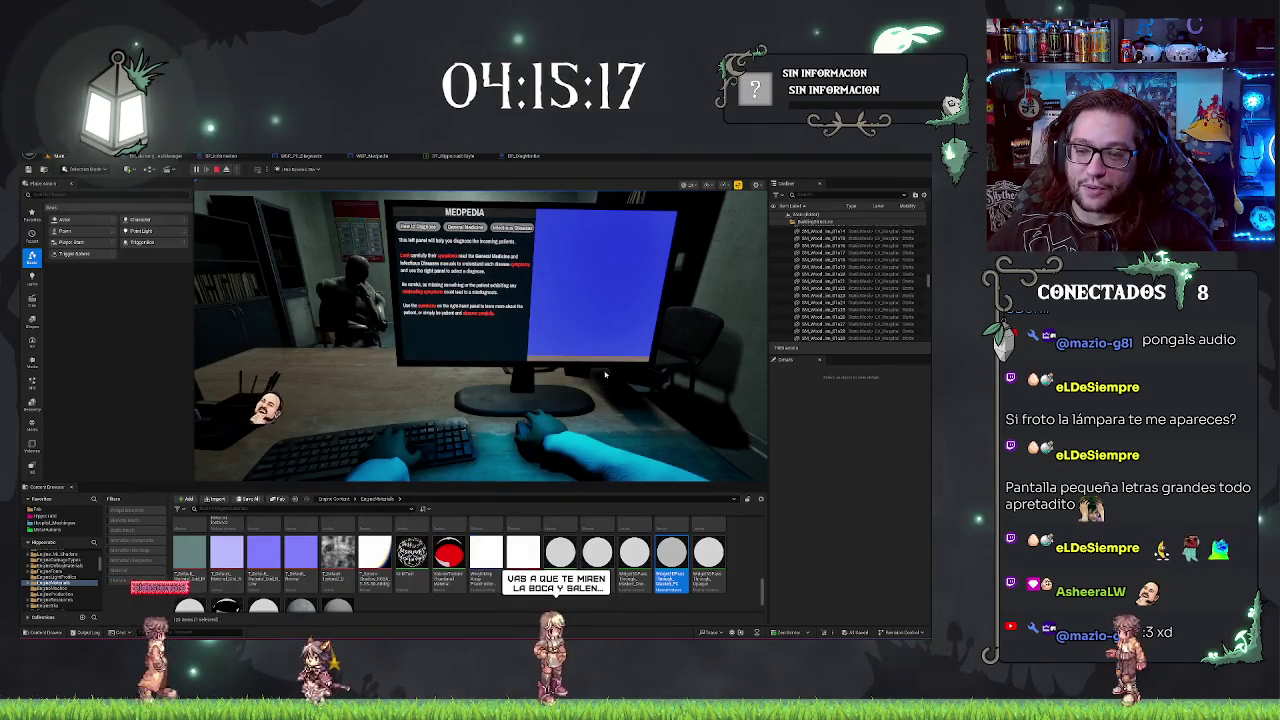
Step: Stop Play-In-Editor and bring up BP_DiagMonitor, framing the Medpedia screen in its preview
{"action": "key", "text": "Escape"}
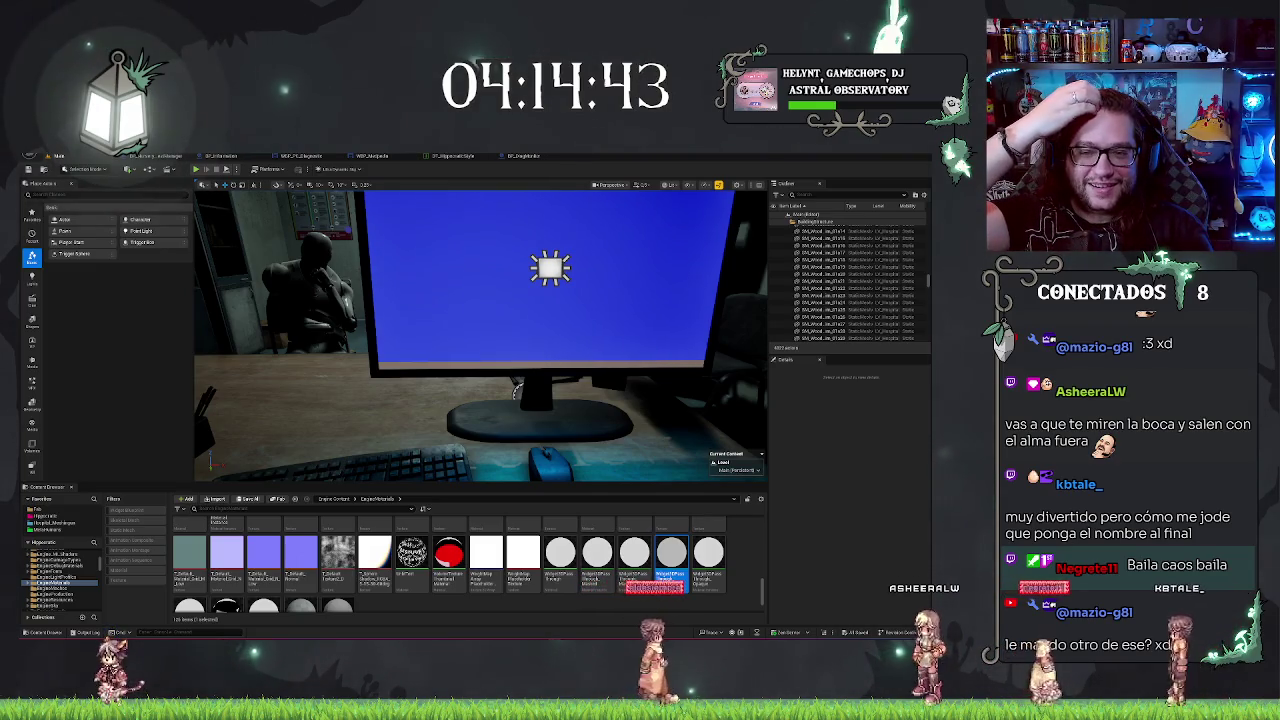
{"action": "left_click_drag", "start_coordinate": [517, 390], "coordinate": [403, 330]}
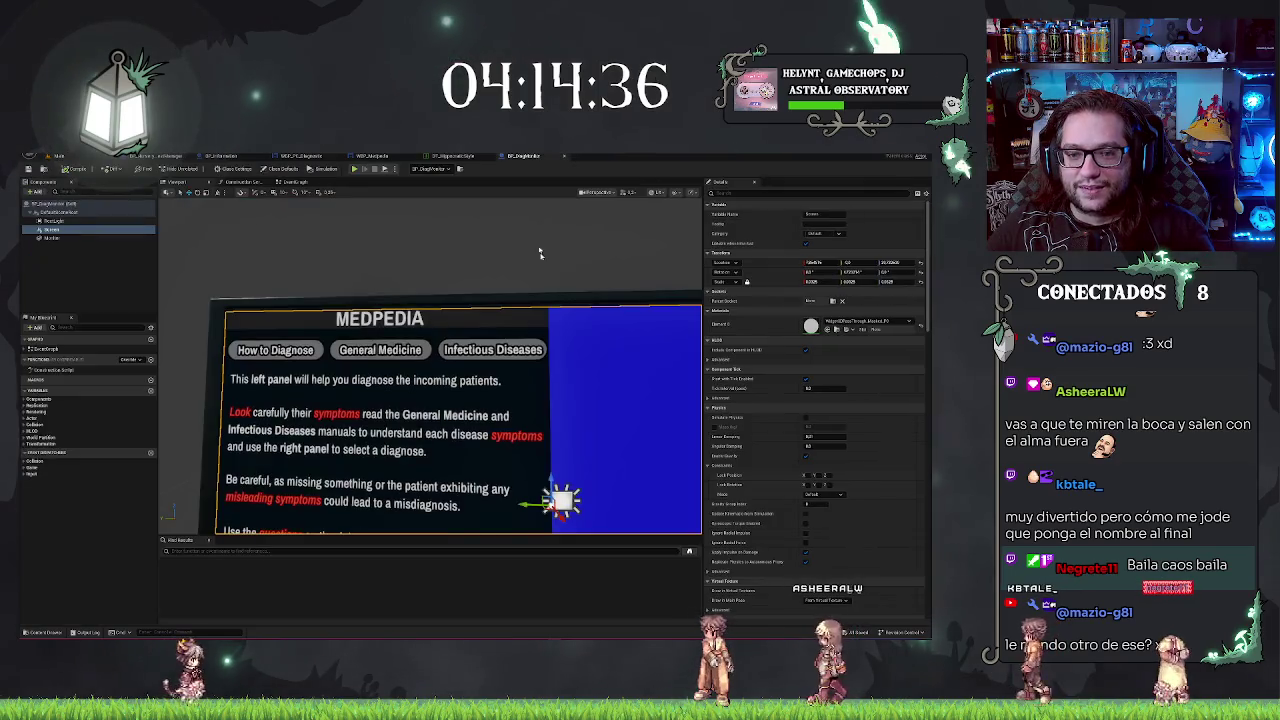
{"action": "left_click", "coordinate": [523, 155]}
{"action": "left_click_drag", "start_coordinate": [430, 420], "coordinate": [446, 376]}
{"action": "scroll", "coordinate": [677, 520], "scroll_direction": "down", "scroll_amount": 3}
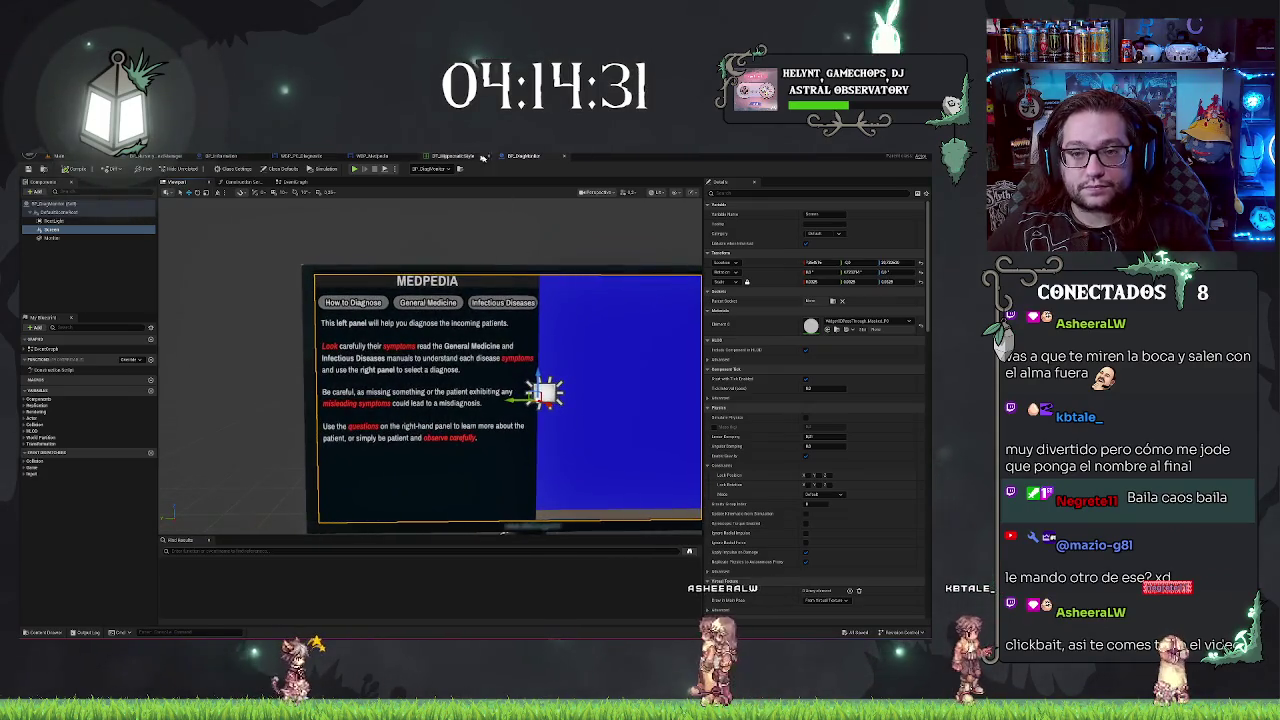
Step: In the WBP_Medpedia designer, select the Medpedia body text block
{"action": "left_click", "coordinate": [389, 156]}
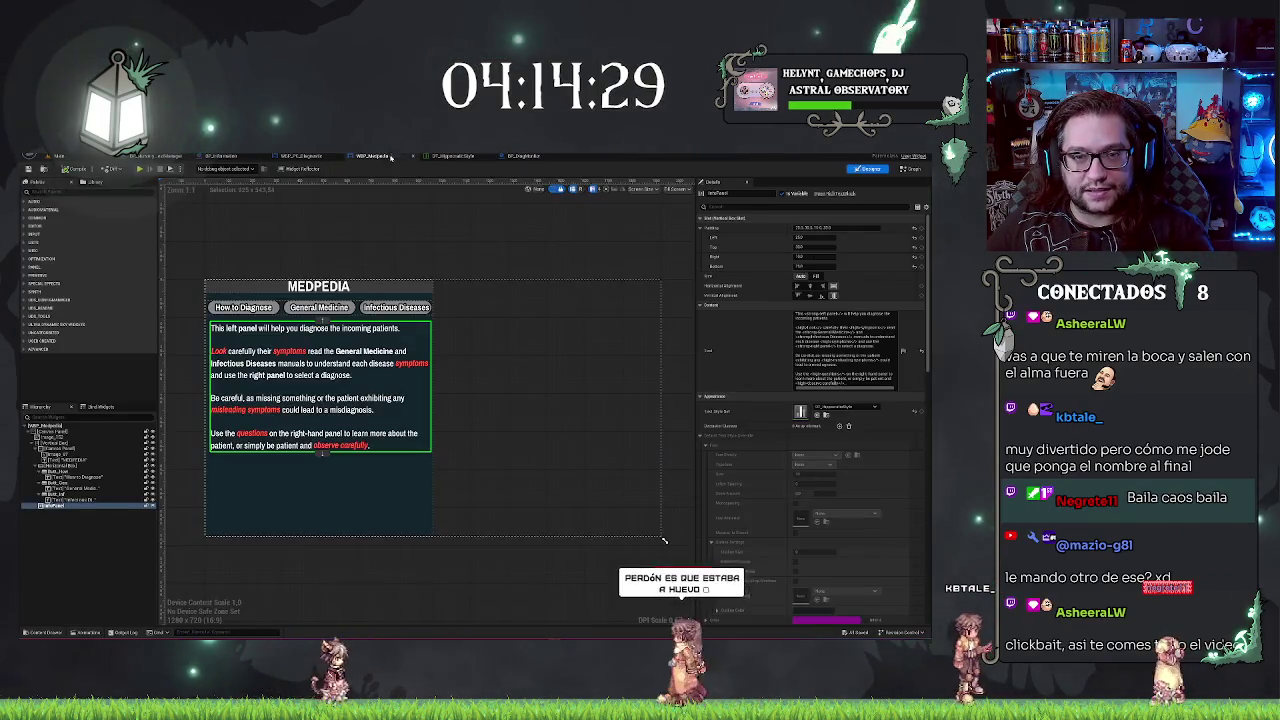
{"action": "left_click", "coordinate": [489, 252]}
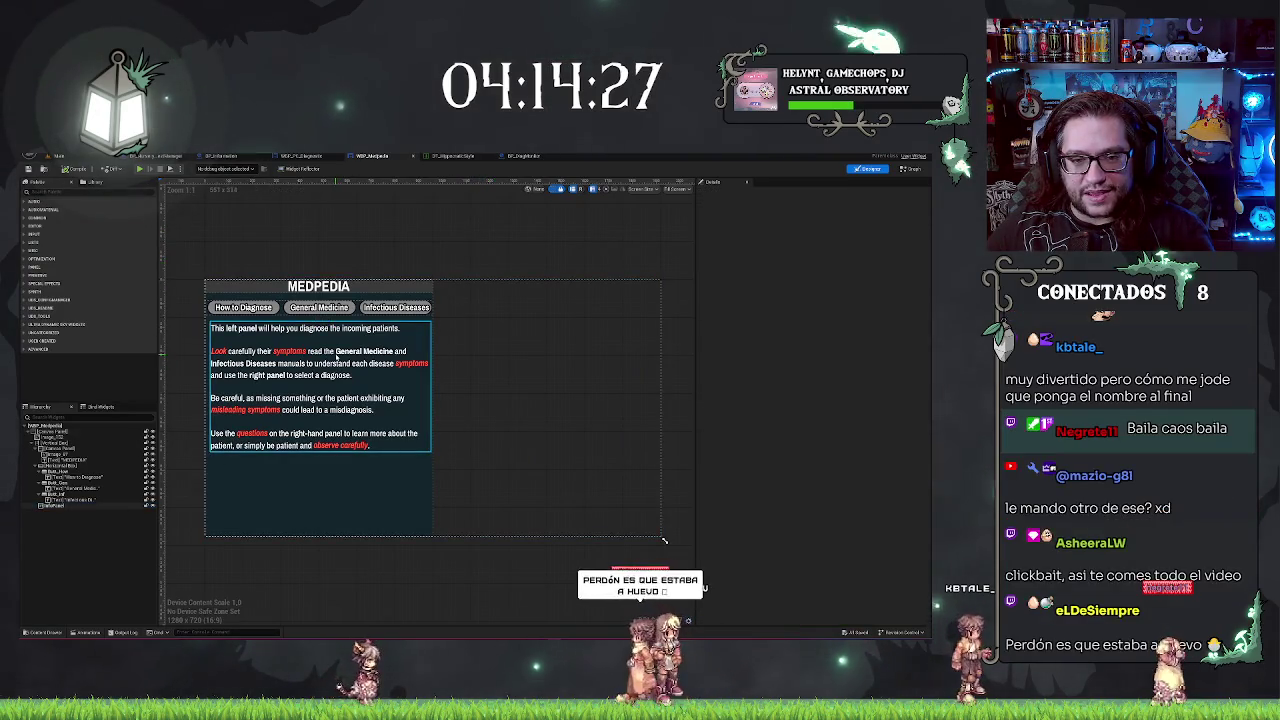
{"action": "left_click", "coordinate": [338, 360]}
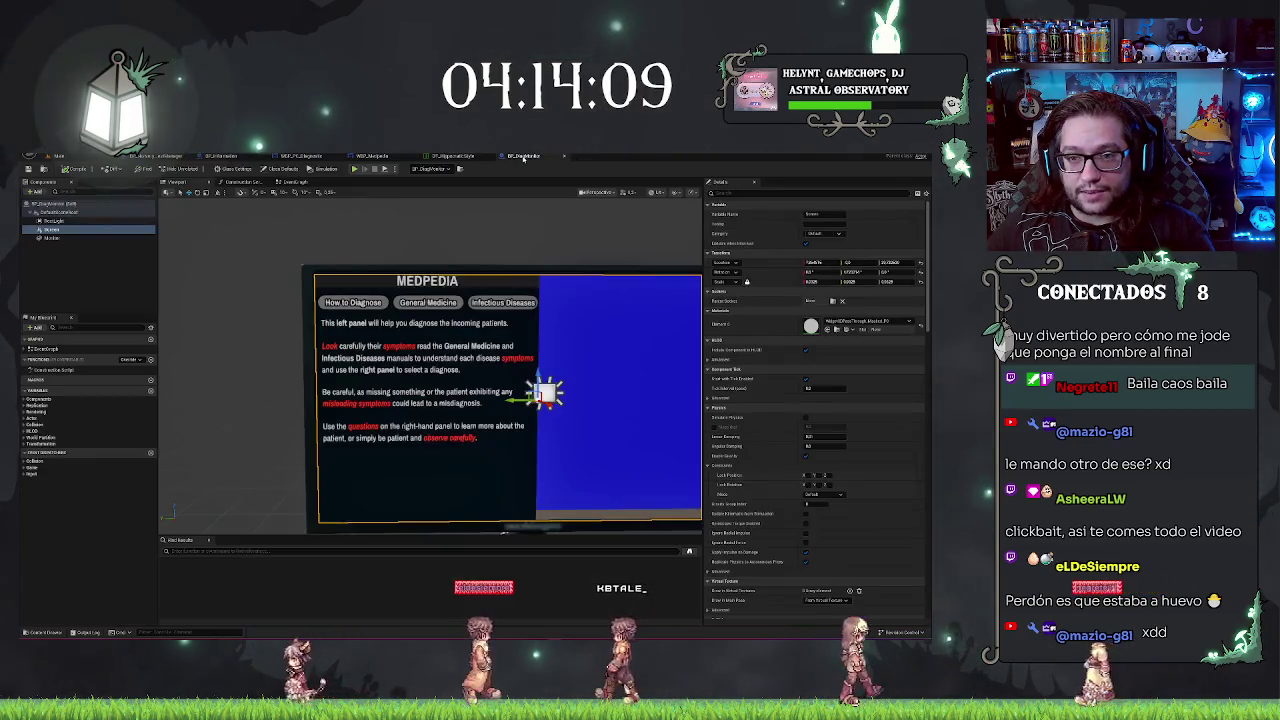
Step: Review BP_Diagnostic, WBP_PE_Diagnostic, BP_Information and BP_DiagMonitor, then show WBP_Medpedia's event graph
{"action": "left_click", "coordinate": [525, 156]}
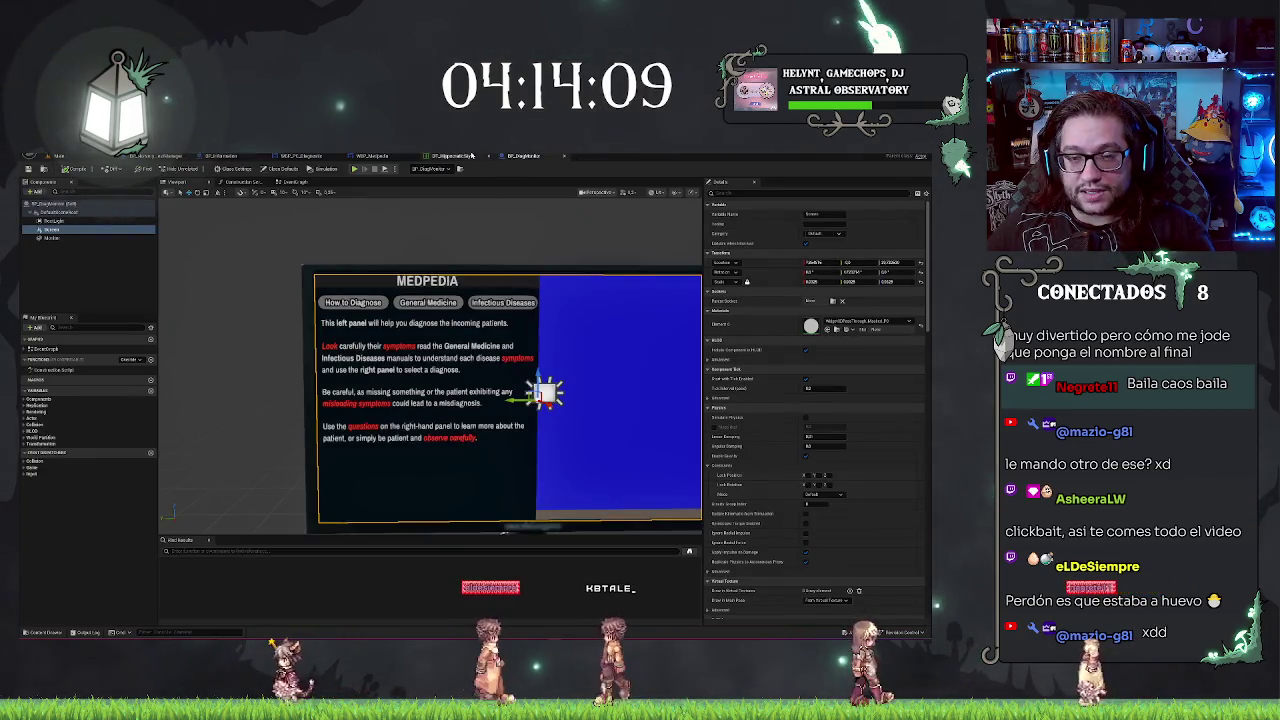
{"action": "left_click", "coordinate": [462, 156]}
{"action": "left_click", "coordinate": [285, 156]}
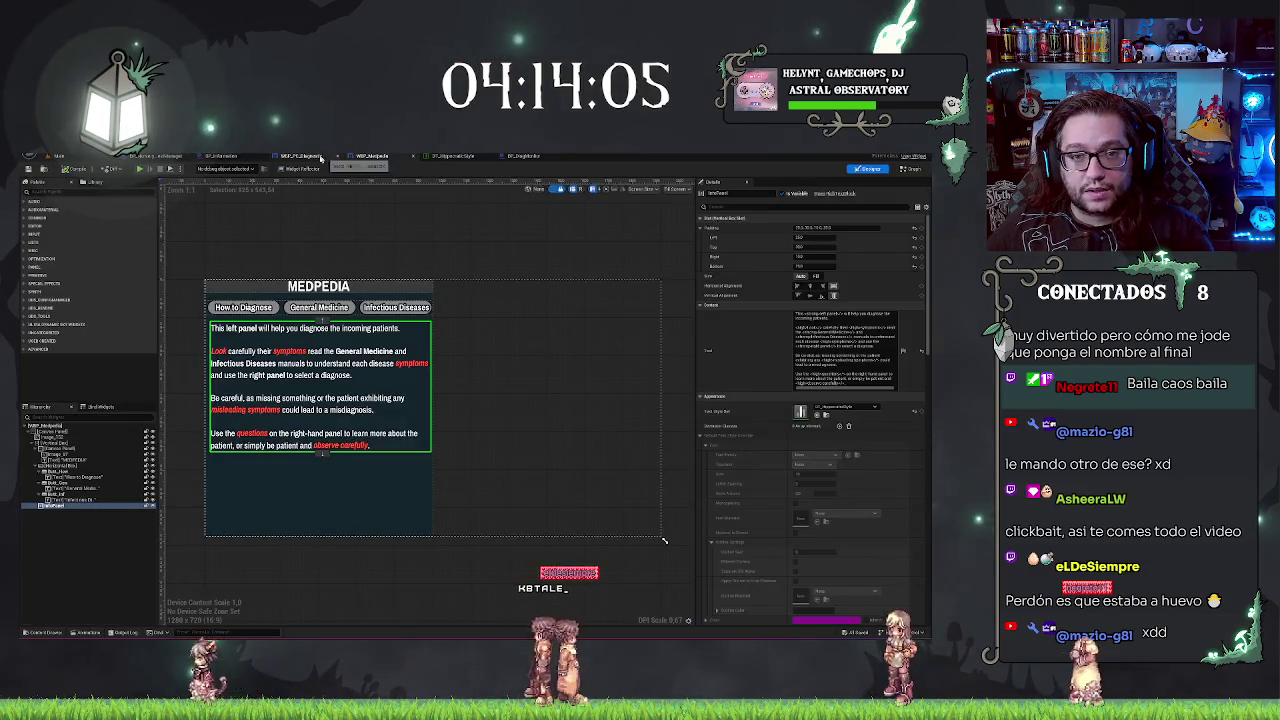
{"action": "left_click", "coordinate": [237, 156]}
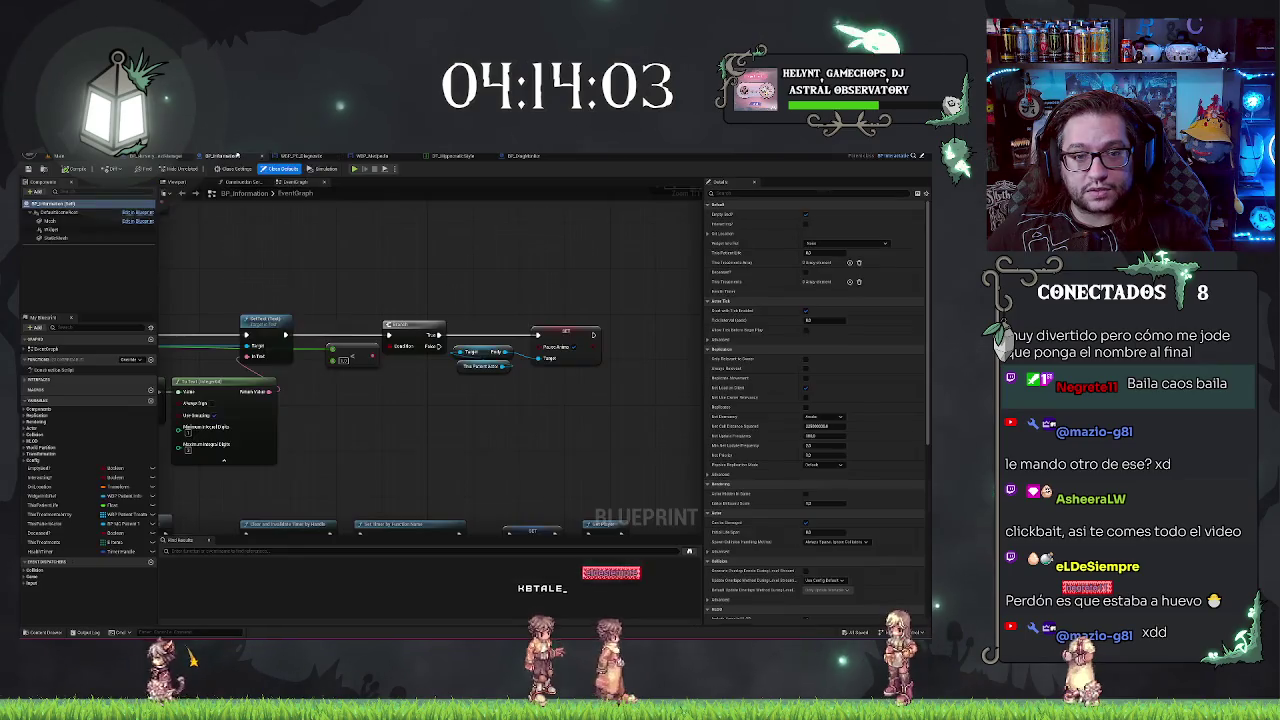
{"action": "left_click", "coordinate": [523, 156]}
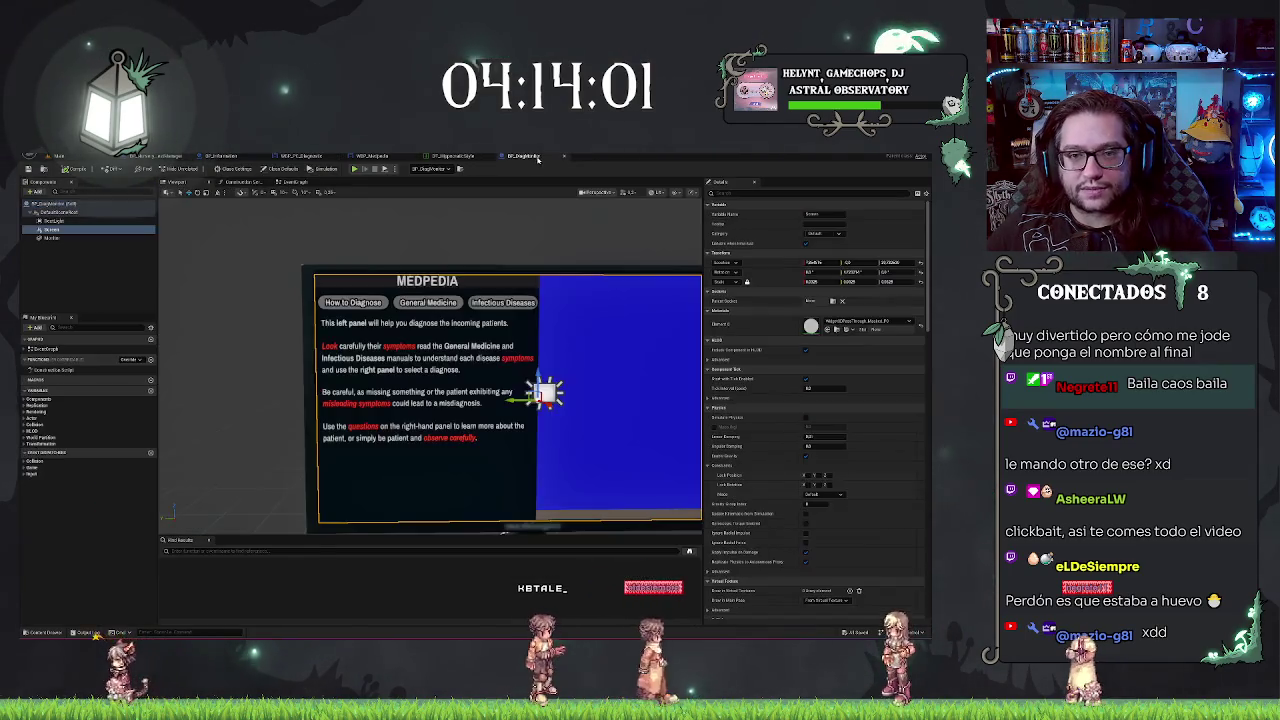
{"action": "left_click_drag", "start_coordinate": [614, 243], "coordinate": [505, 248]}
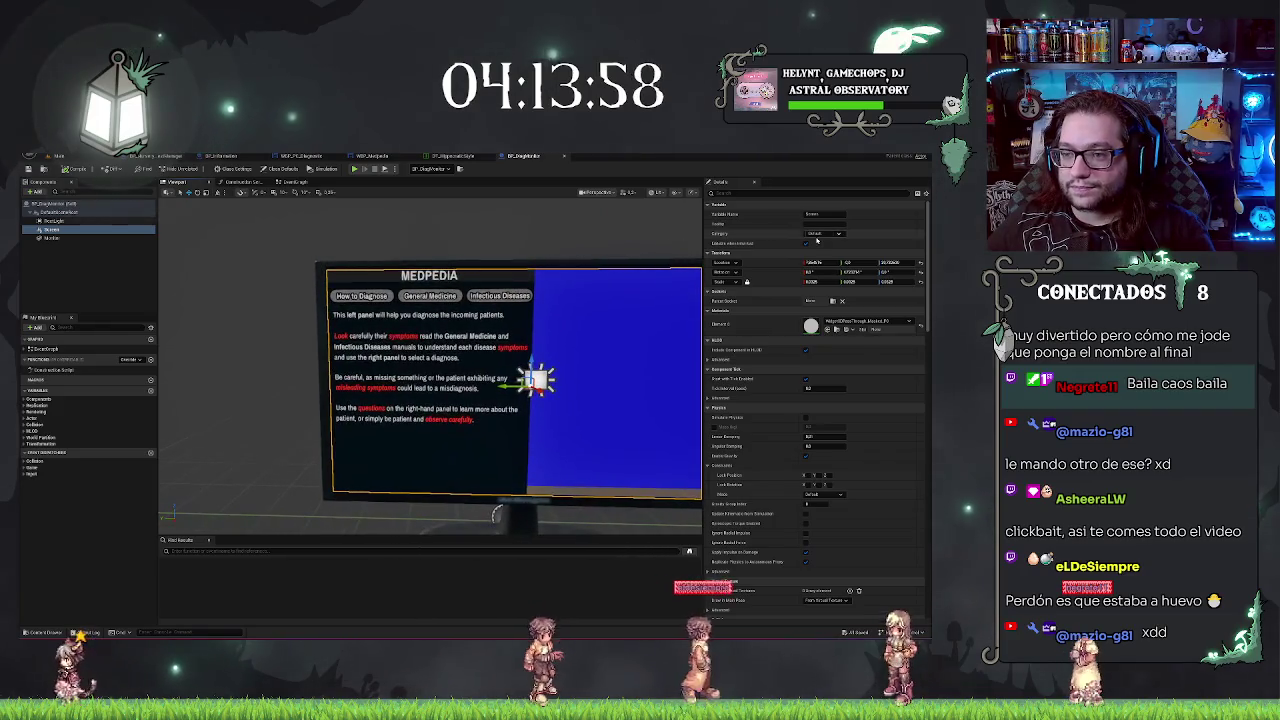
{"action": "left_click", "coordinate": [378, 157]}
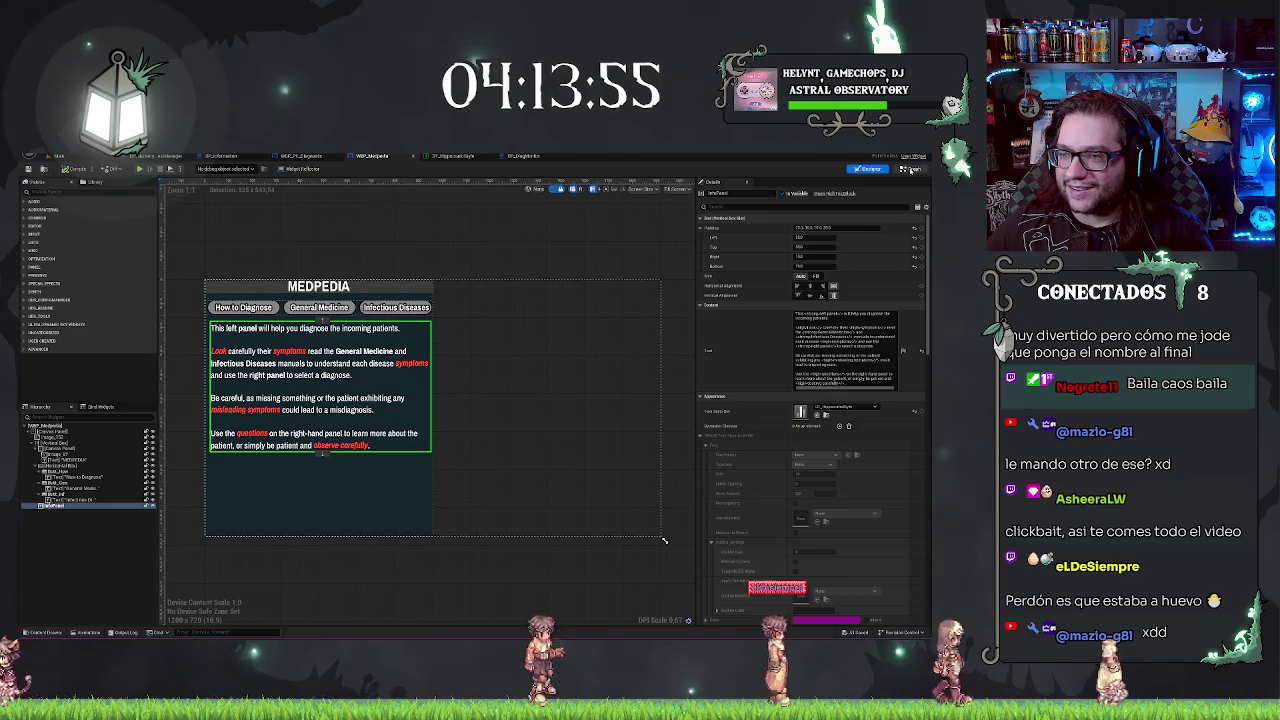
{"action": "left_click", "coordinate": [912, 170]}
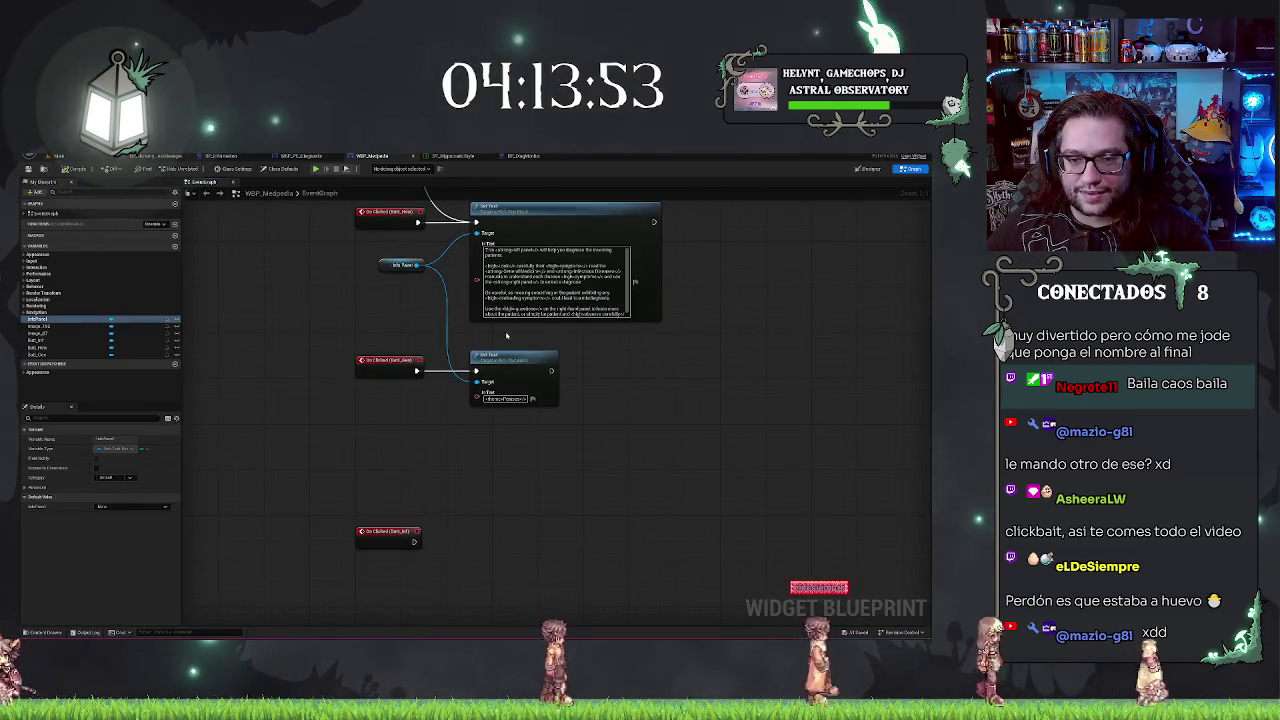
Step: Paste a Set Text node beside the third On Clicked event and wire Info Panel into its Target
{"action": "key", "text": "ctrl+v"}
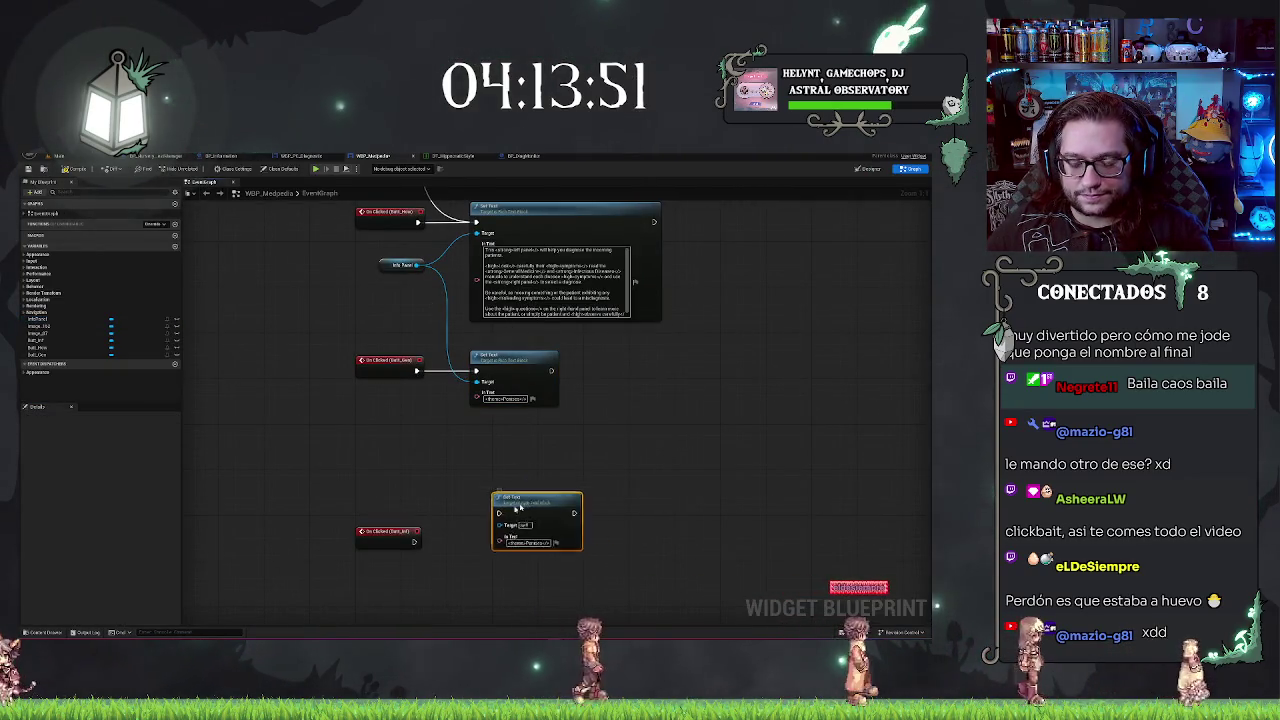
{"action": "left_click_drag", "start_coordinate": [526, 505], "coordinate": [492, 534]}
{"action": "left_click_drag", "start_coordinate": [416, 265], "coordinate": [471, 553]}
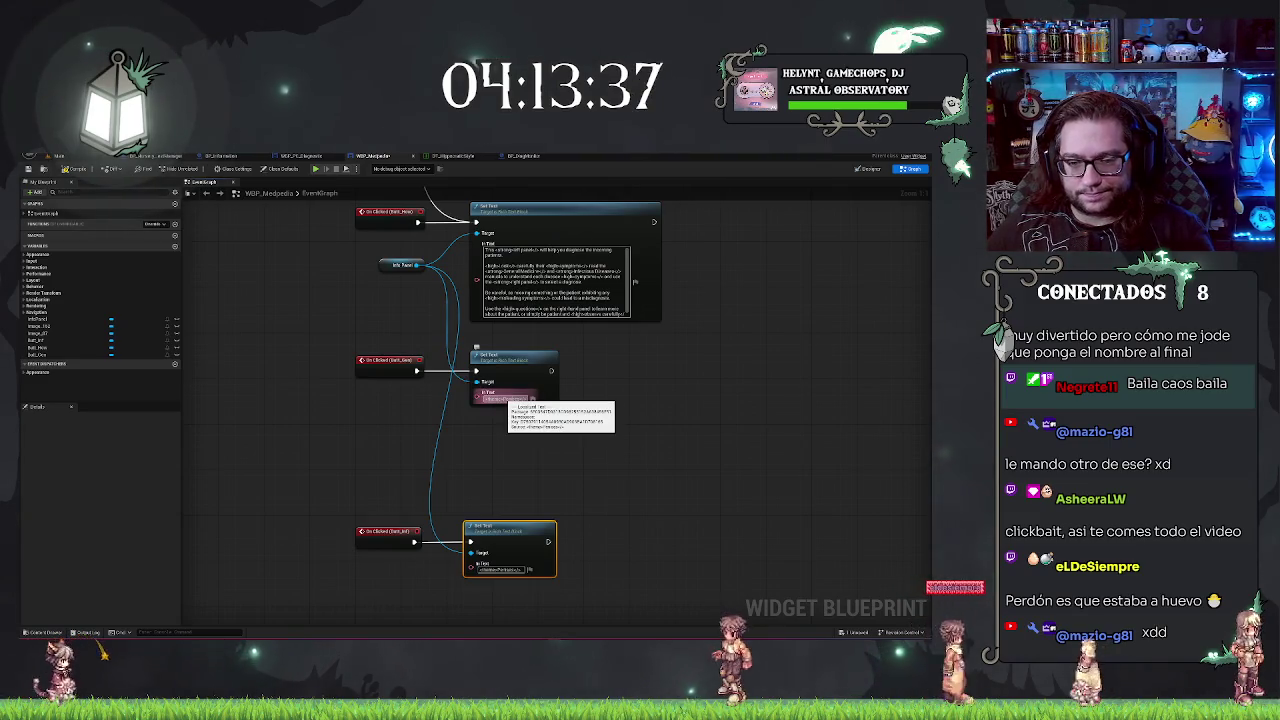
{"action": "double_click", "coordinate": [507, 399]}
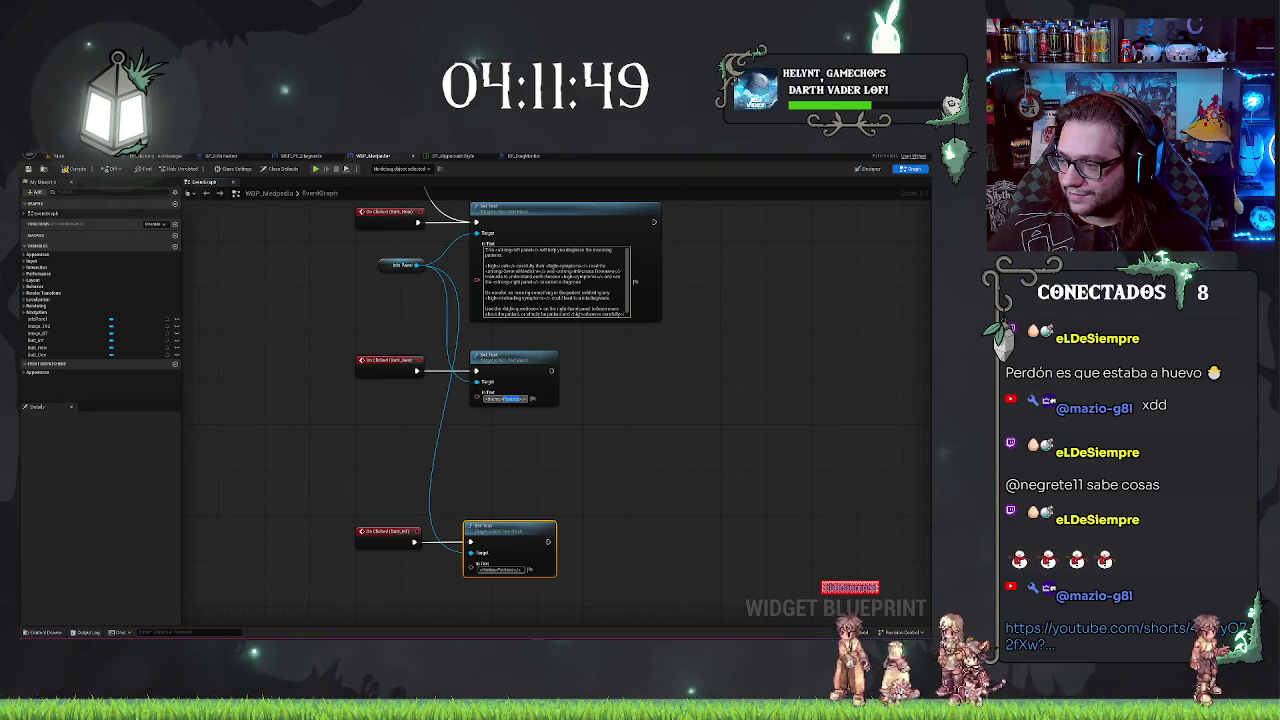
{"action": "mouse_move", "coordinate": [770, 256]}
{"action": "left_mouse_down"}
{"action": "mouse_move", "coordinate": [170, 251]}
{"action": "mouse_move", "coordinate": [257, 214]}
{"action": "mouse_move", "coordinate": [387, 206]}
{"action": "left_mouse_up"}
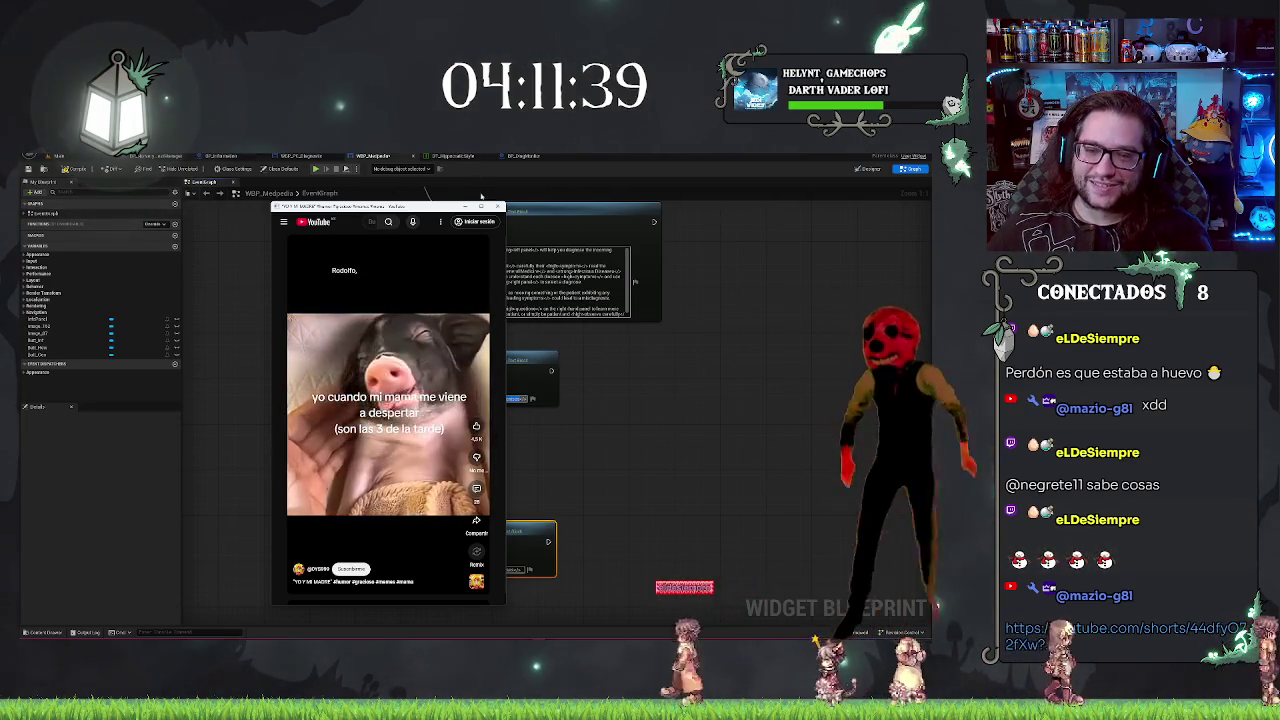
Step: Dismiss the floating YouTube Shorts window to reveal the Medpedia graph
{"action": "left_click", "coordinate": [226, 291]}
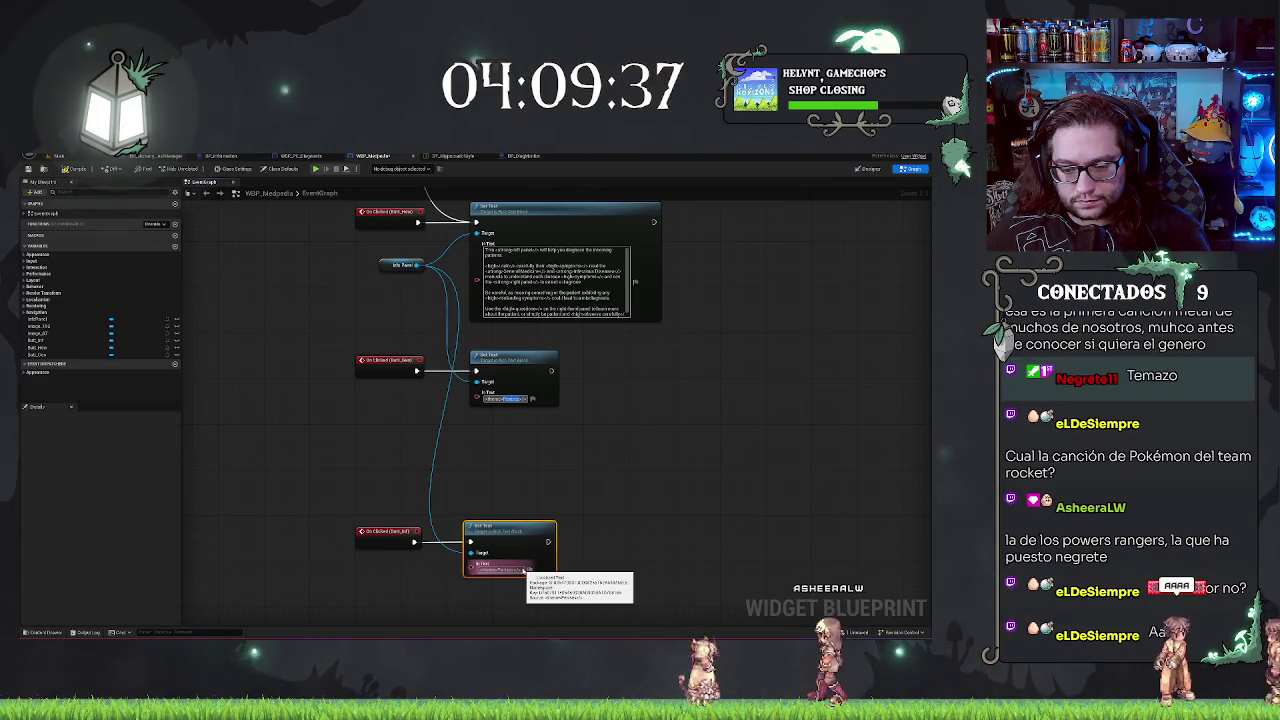
Step: Paste the multi-line description into the bottom Set Text node's In Text and revise its wording
{"action": "key", "text": "ctrl+v"}
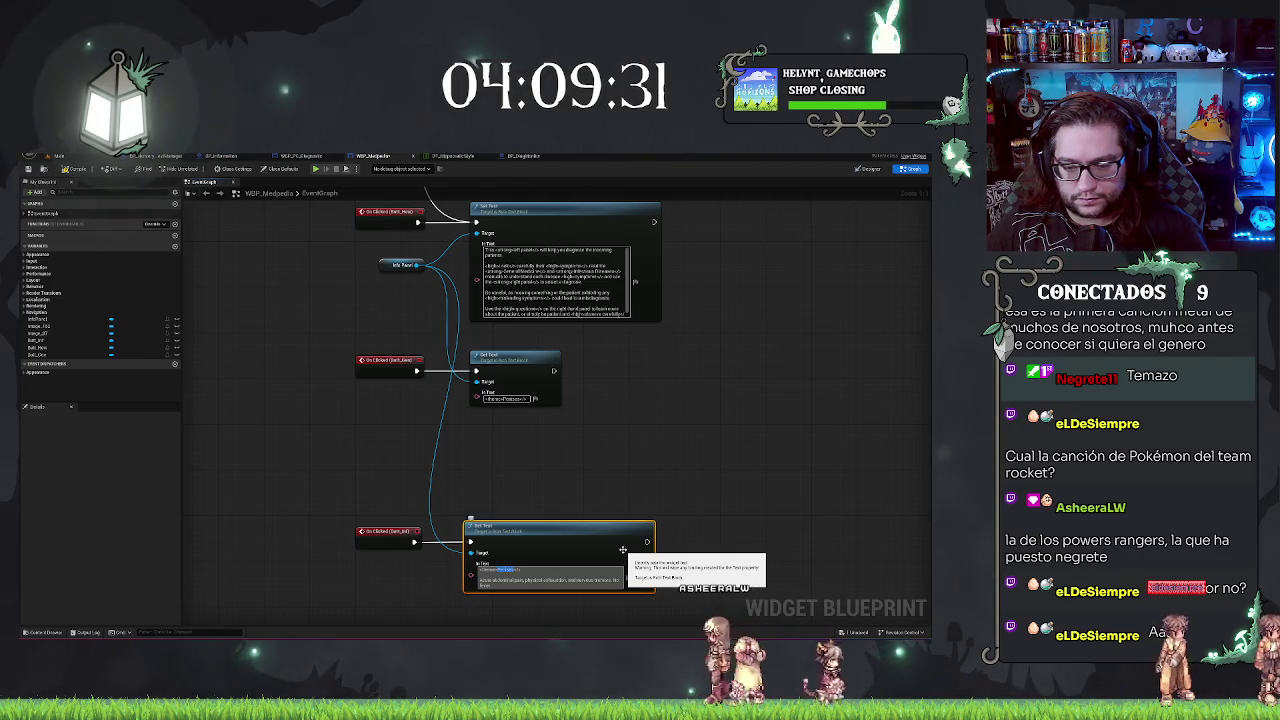
{"action": "key", "text": "ctrl+v"}
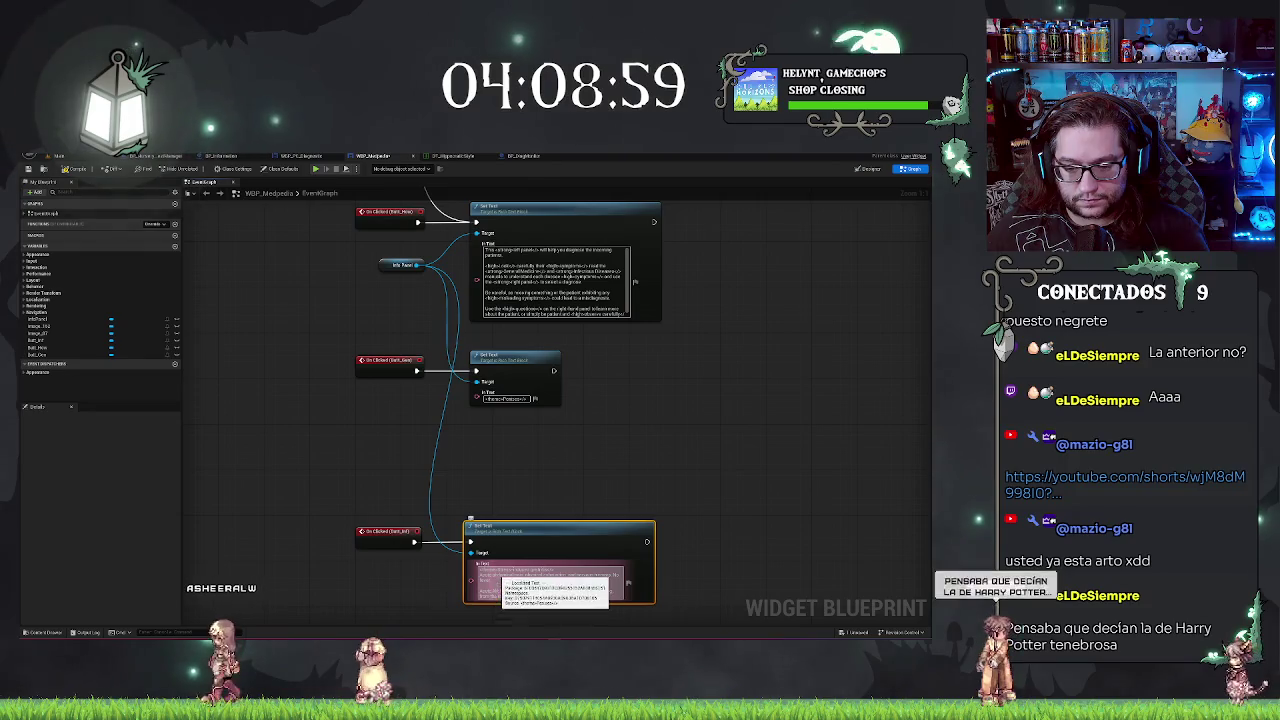
{"action": "double_click", "coordinate": [497, 577]}
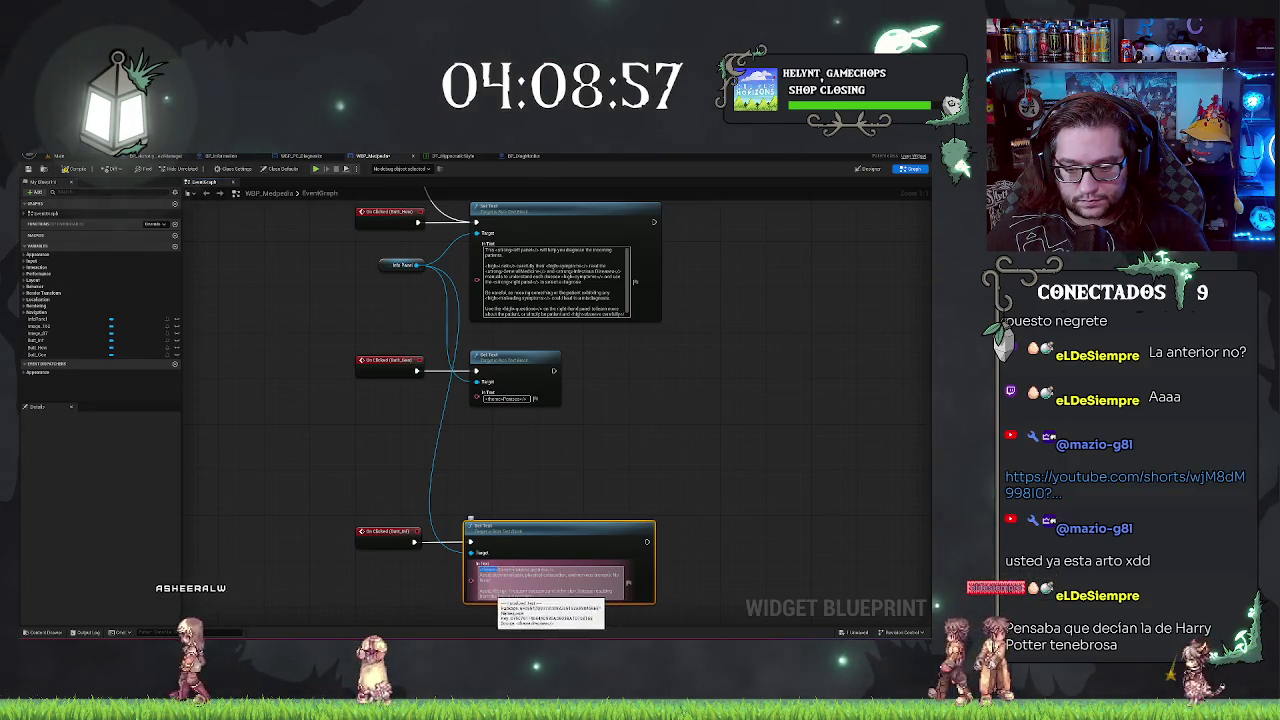
{"action": "left_click", "coordinate": [503, 589]}
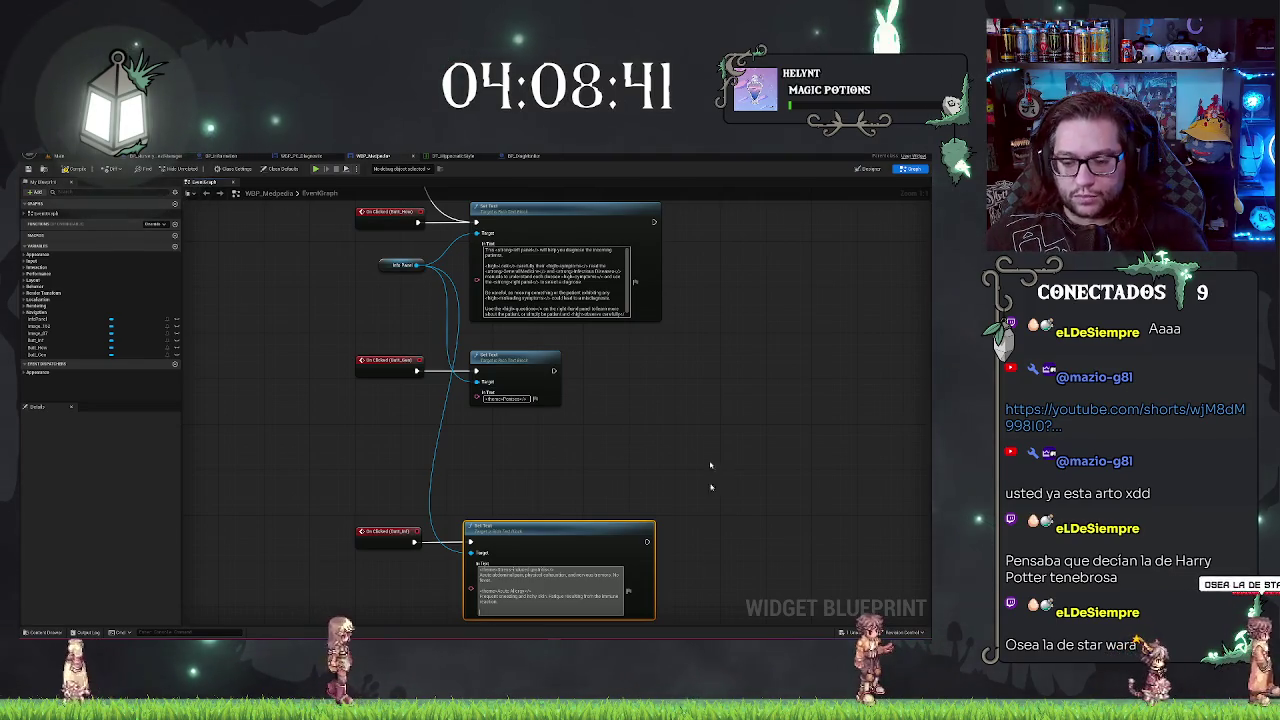
Step: Connect the third Set Text node to On Clicked (Batt_Inf), tidy its placement, and return to the level
{"action": "left_click_drag", "start_coordinate": [509, 535], "coordinate": [521, 438]}
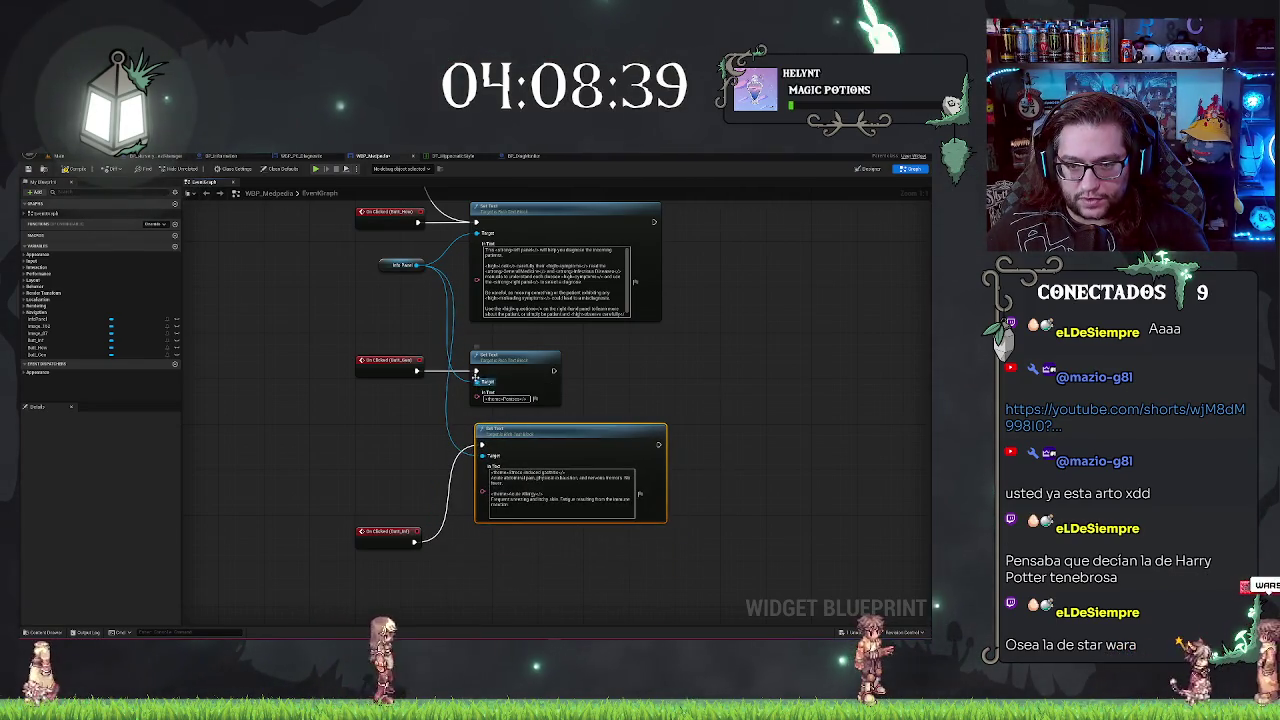
{"action": "mouse_move", "coordinate": [505, 356]}
{"action": "left_mouse_down"}
{"action": "mouse_move", "coordinate": [510, 544]}
{"action": "mouse_move", "coordinate": [415, 543]}
{"action": "left_mouse_up"}
{"action": "mouse_move", "coordinate": [500, 430]}
{"action": "left_mouse_down"}
{"action": "mouse_move", "coordinate": [500, 357]}
{"action": "mouse_move", "coordinate": [462, 375]}
{"action": "mouse_move", "coordinate": [416, 370]}
{"action": "left_mouse_up"}
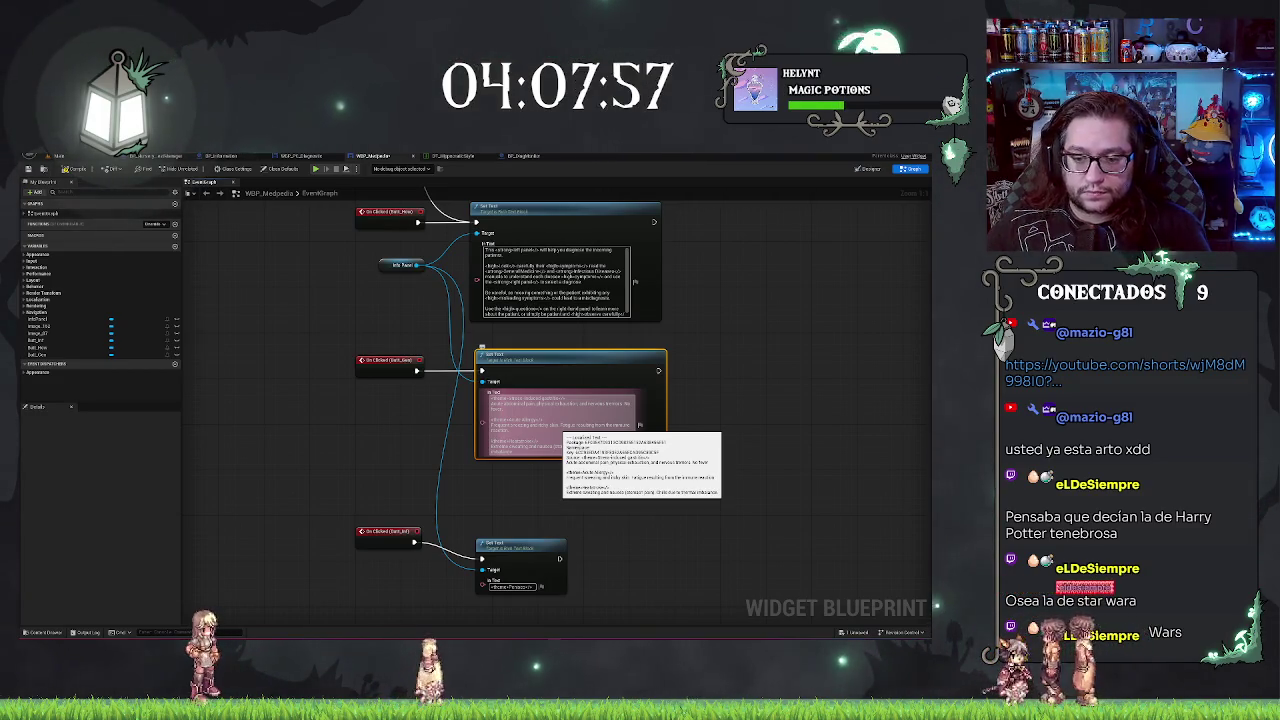
{"action": "left_click", "coordinate": [800, 466]}
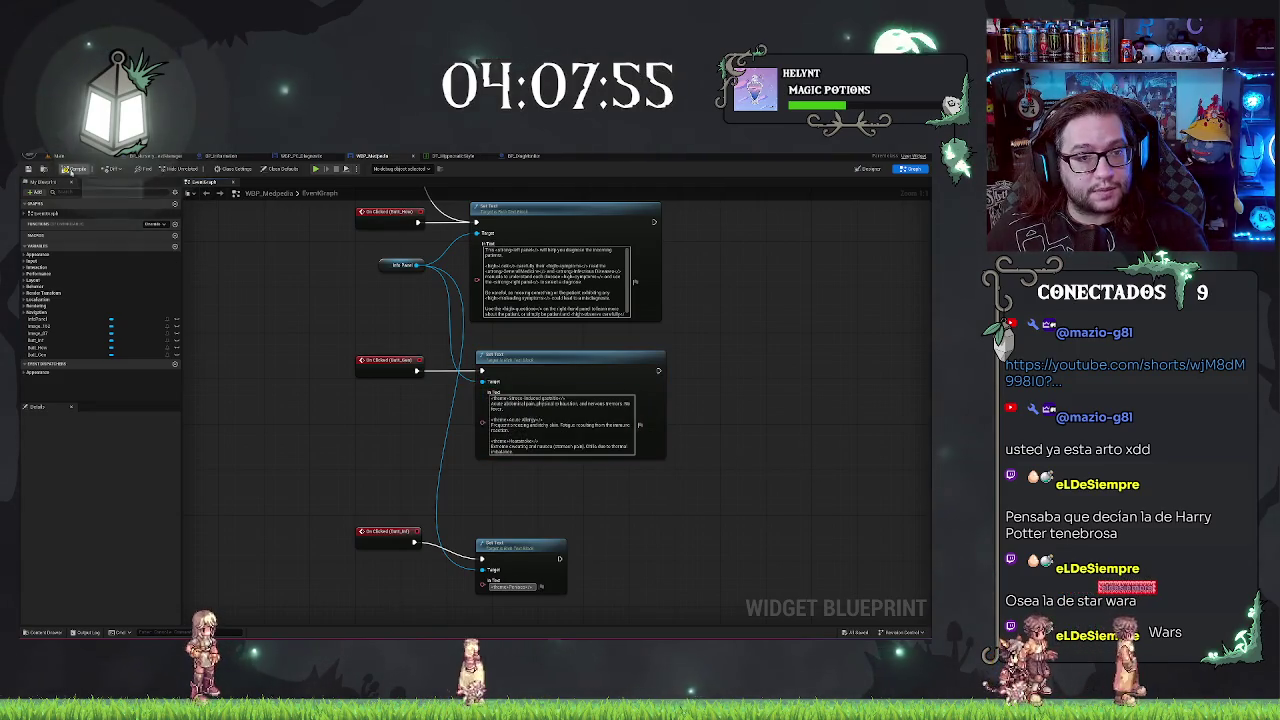
{"action": "left_click", "coordinate": [57, 156]}
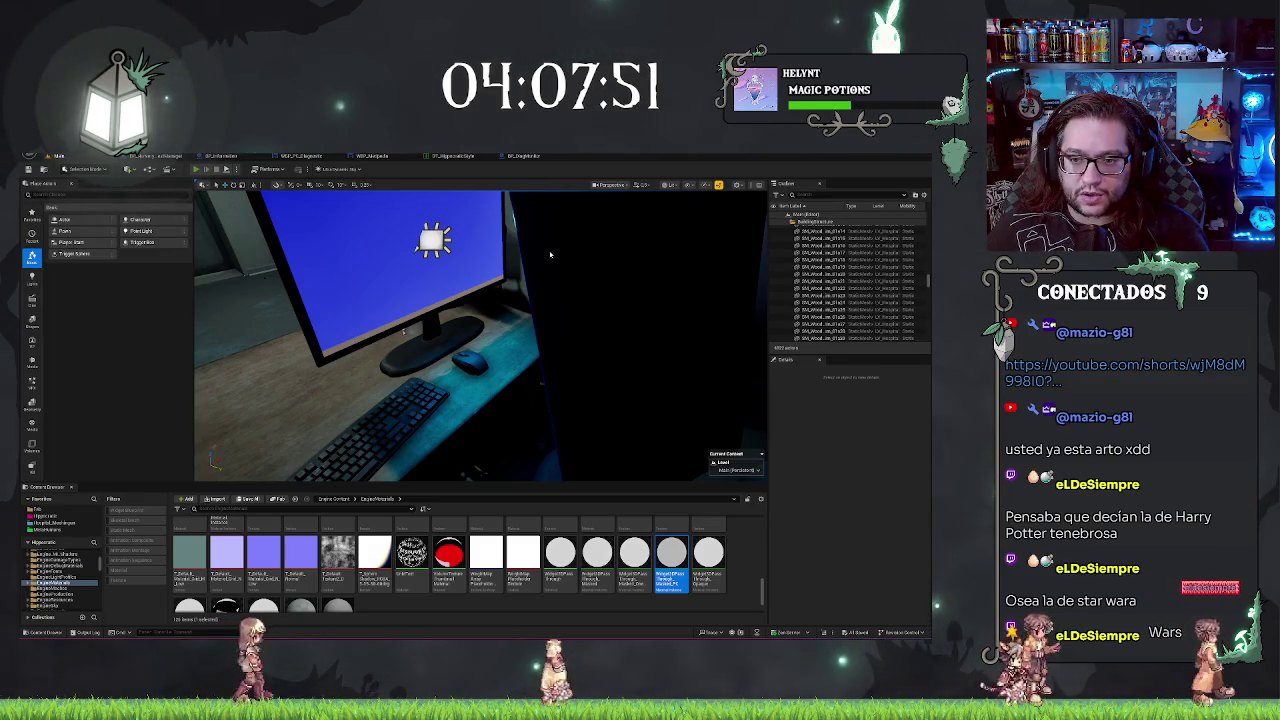
Step: Run Play-in-Editor and cycle the Medpedia tabs between General Medicine, disease list and How to Diagnose text
{"action": "key", "text": "alt+p"}
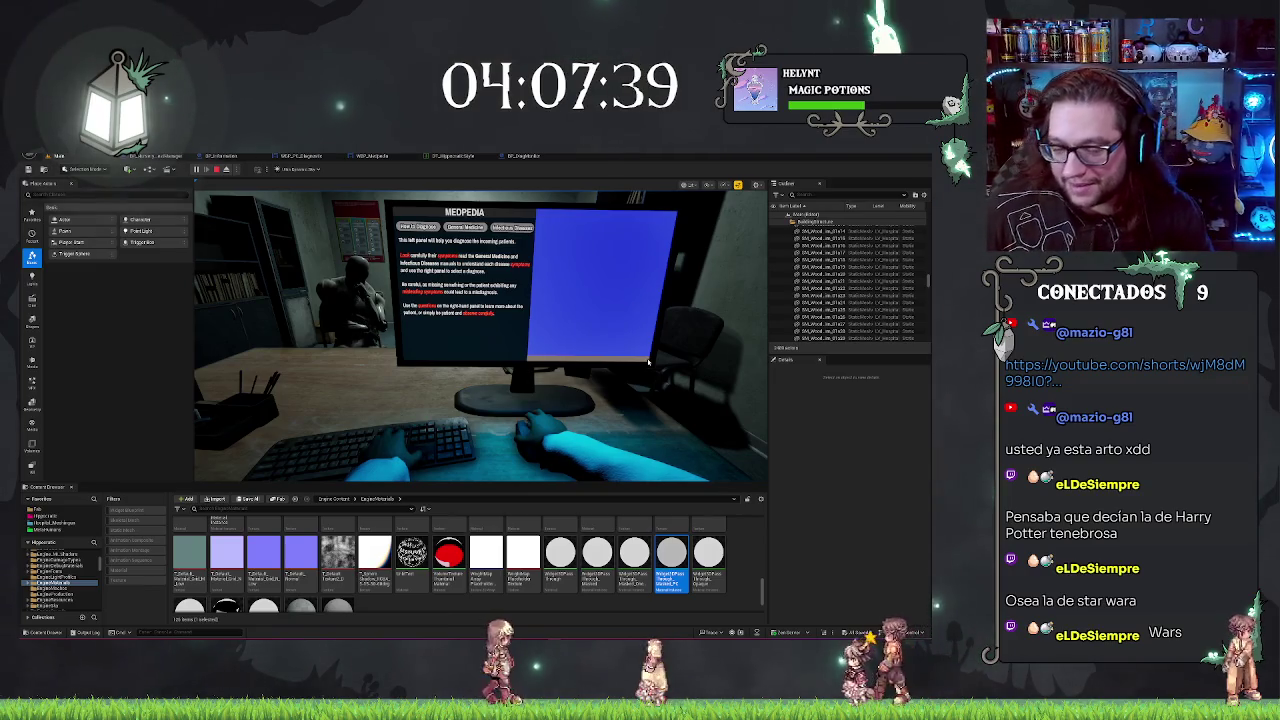
{"action": "left_click", "coordinate": [466, 228]}
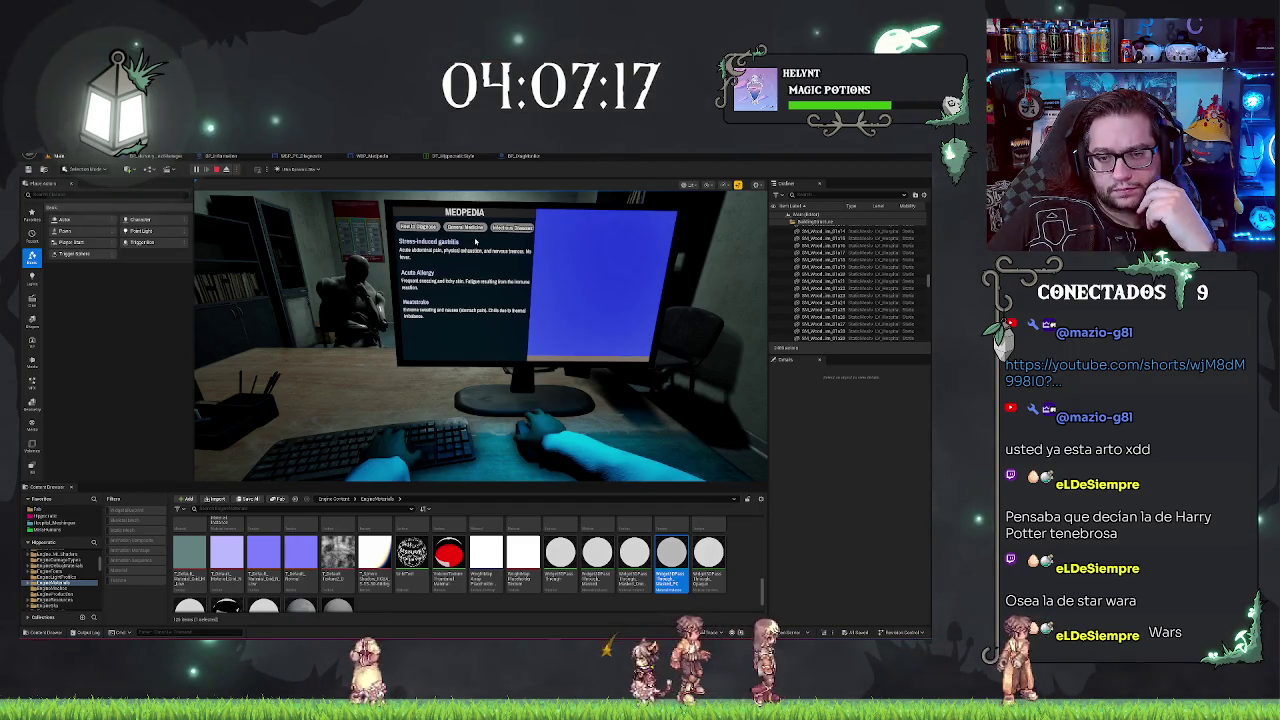
{"action": "left_click", "coordinate": [462, 228]}
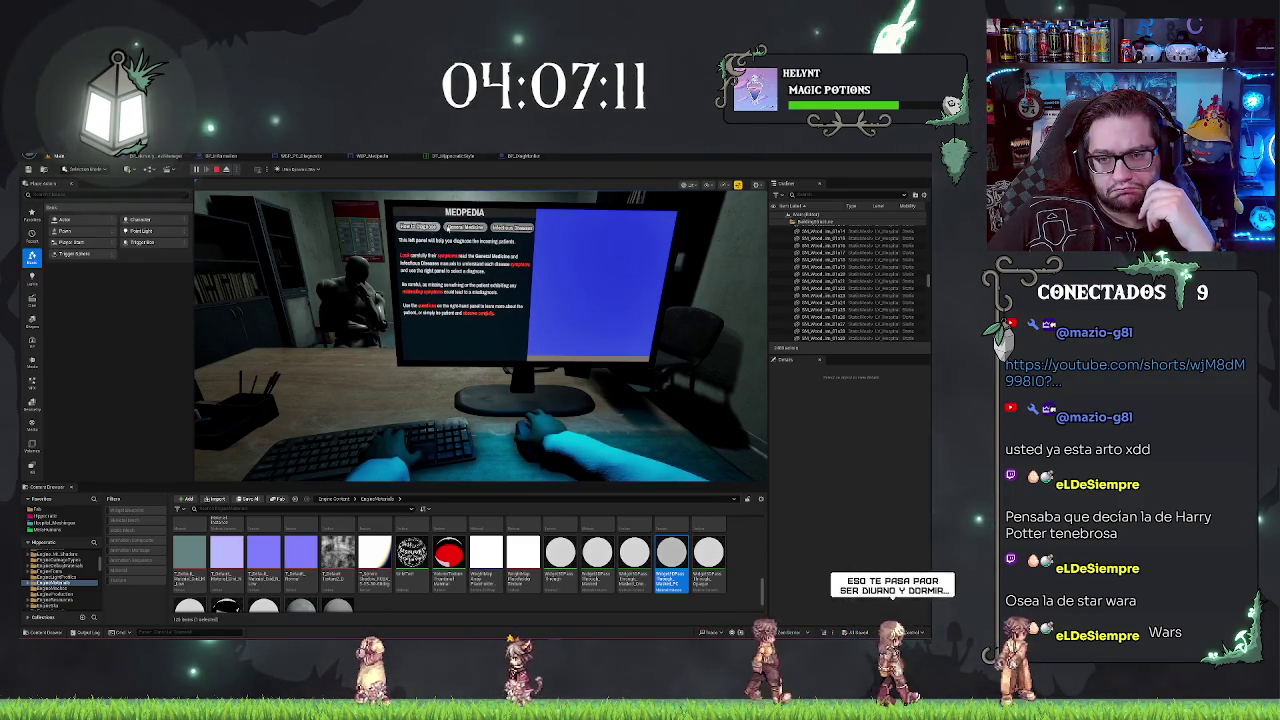
{"action": "left_click", "coordinate": [420, 227]}
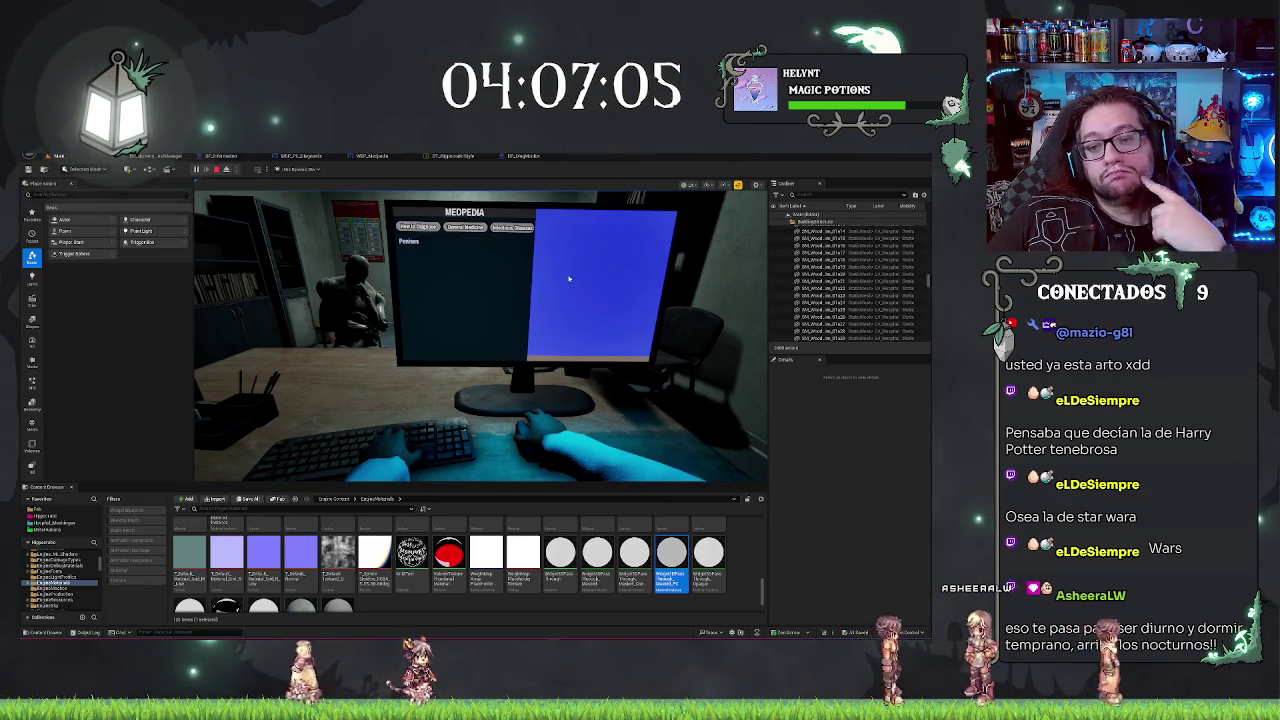
{"action": "left_click", "coordinate": [407, 228]}
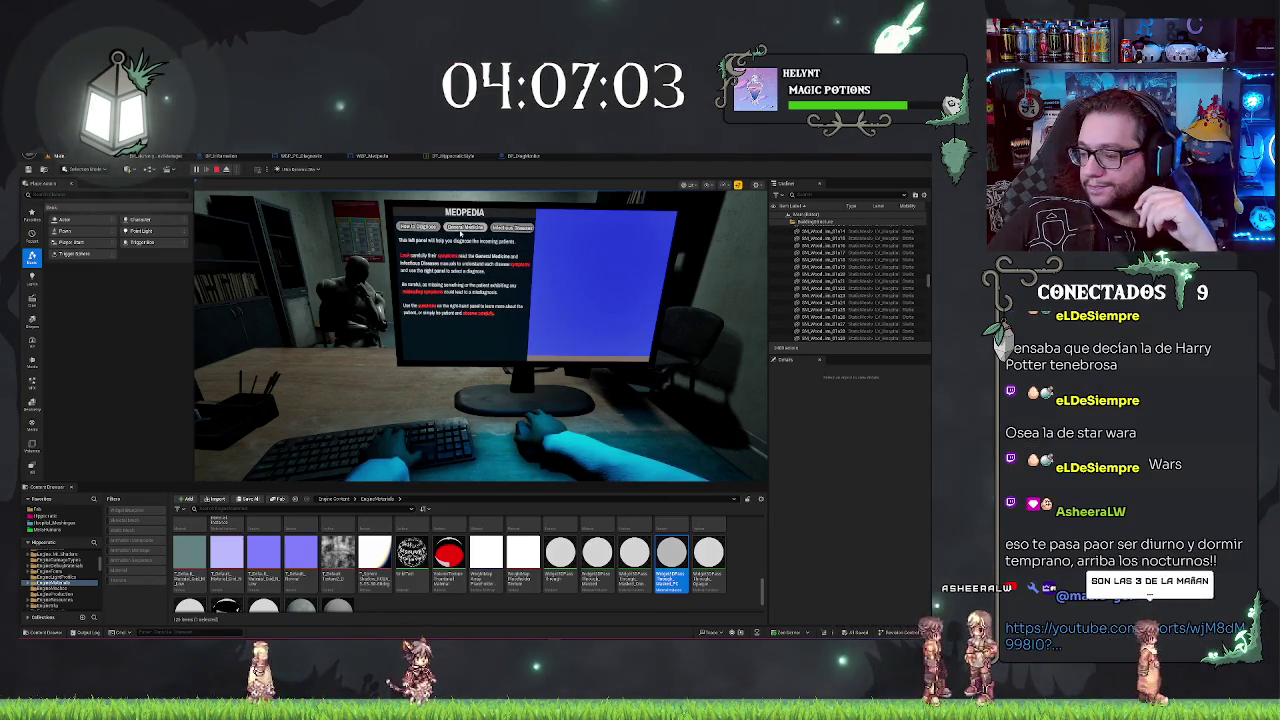
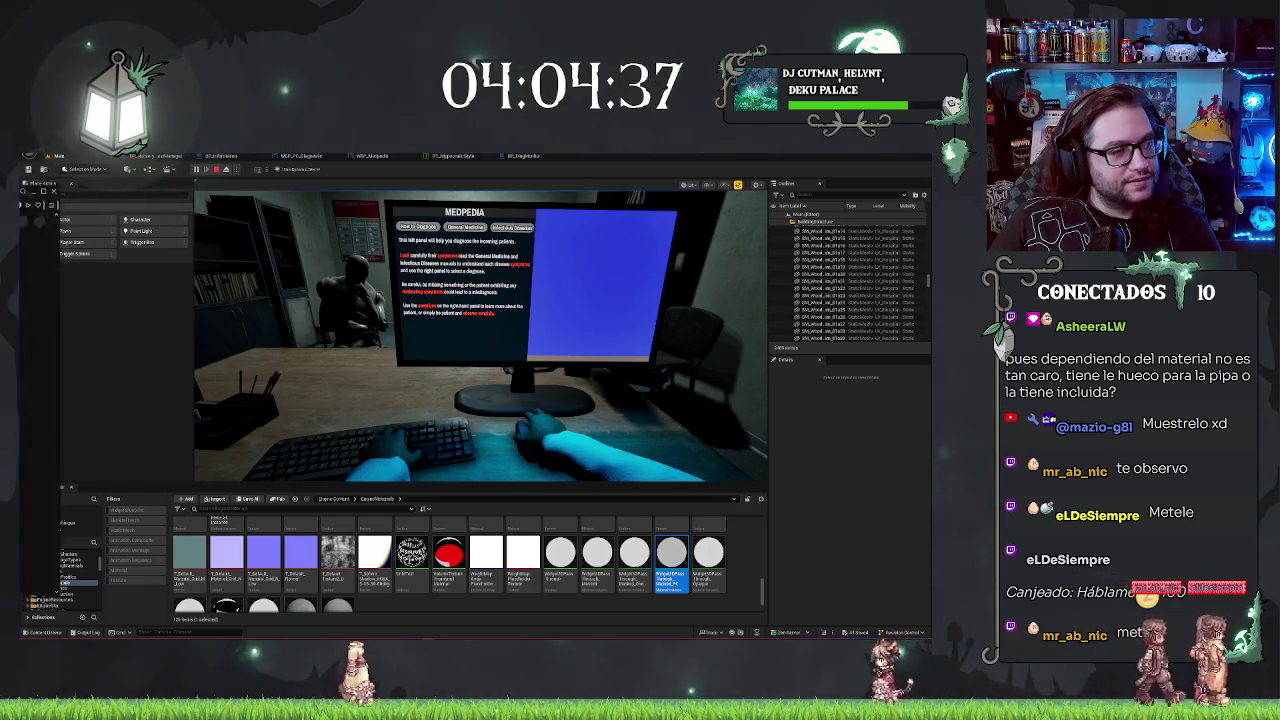
Step: Switch with Alt+Tab to the browser window playing the YouTube Short
{"action": "key", "text": "alt+Tab"}
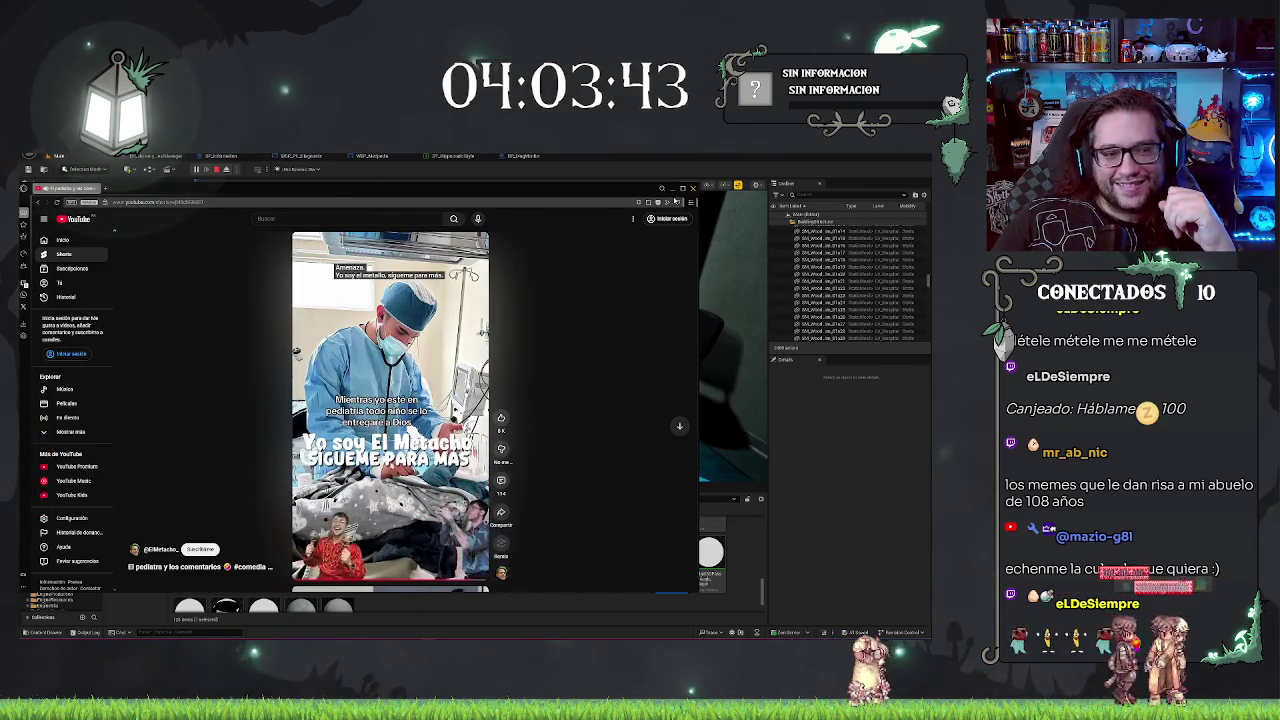
Step: Dismiss the YouTube Short window to reveal the editor's MEDPEDIA monitor view
{"action": "left_click", "coordinate": [661, 187]}
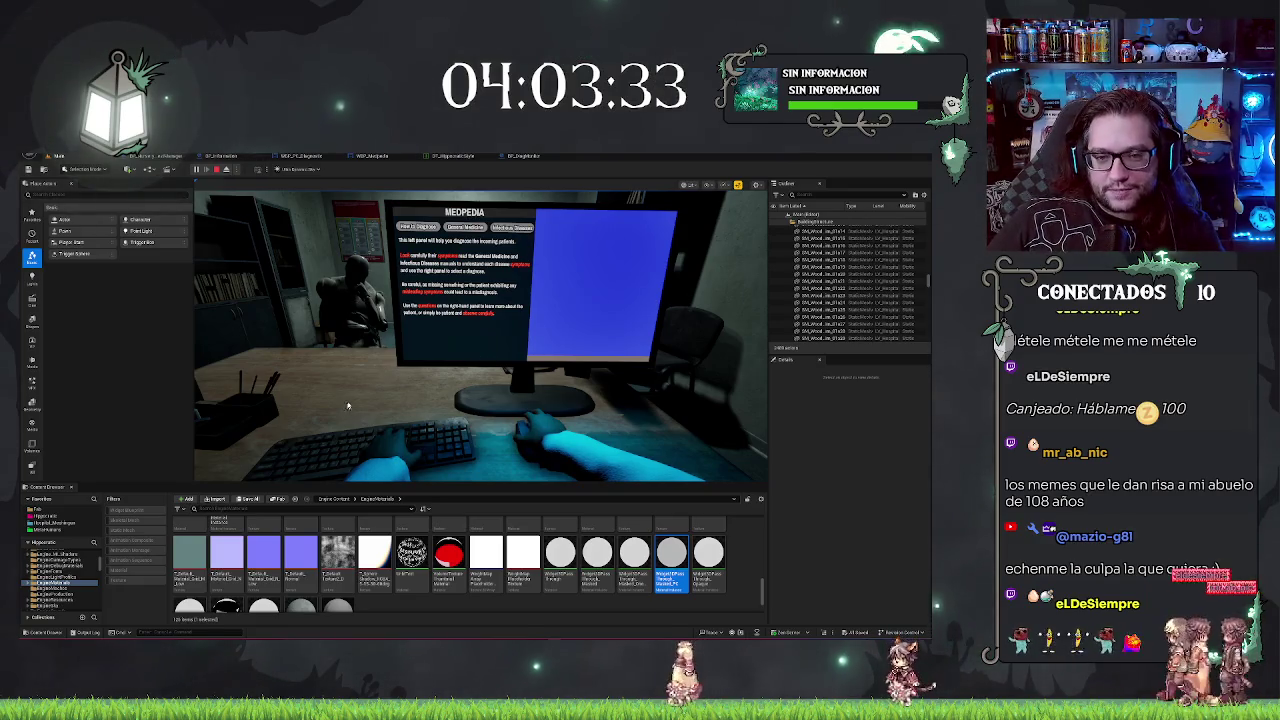
Step: Open a MEDPEDIA disease list in play, stop the session, and open the WBP_Medpedia graph
{"action": "left_click", "coordinate": [522, 228]}
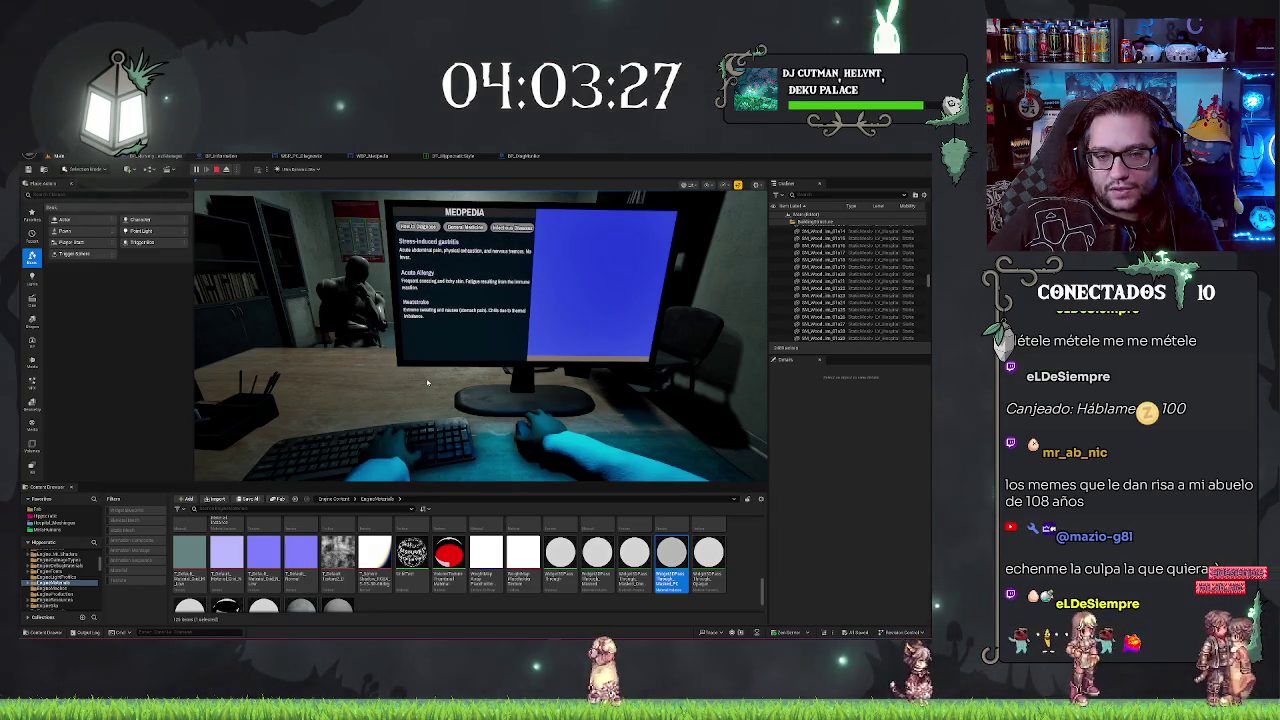
{"action": "key", "text": "Escape"}
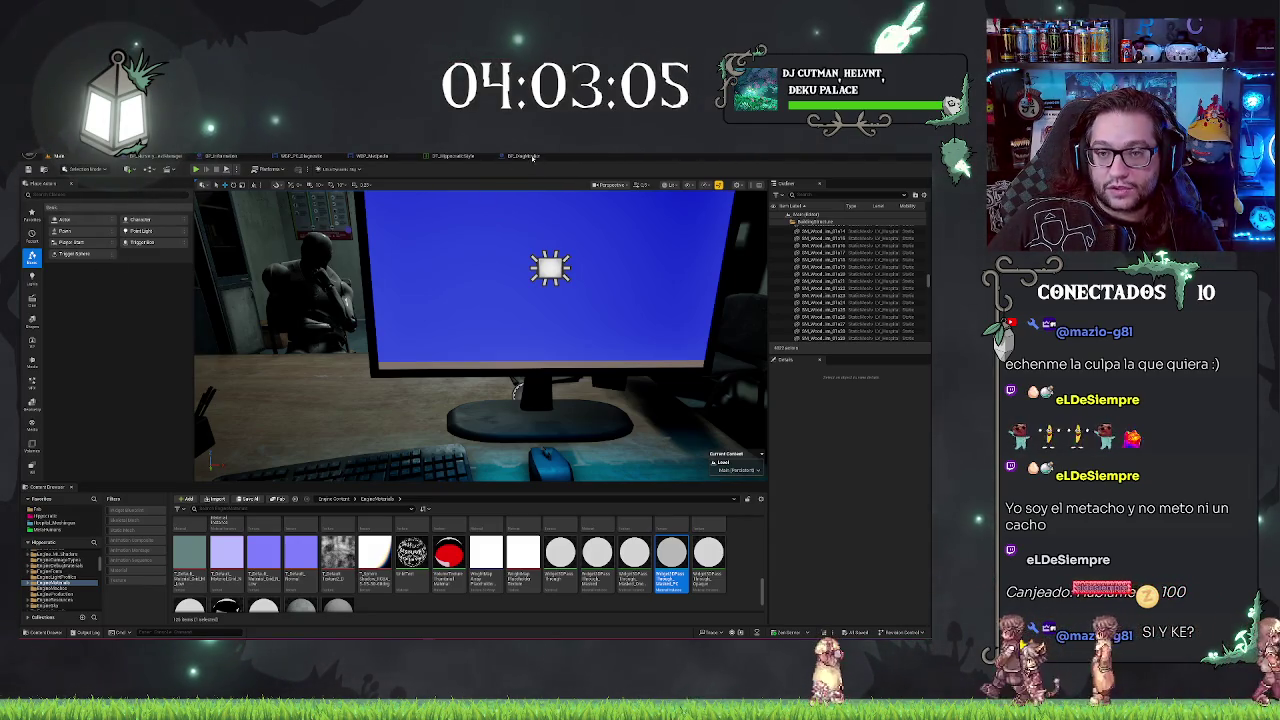
{"action": "left_click", "coordinate": [374, 157]}
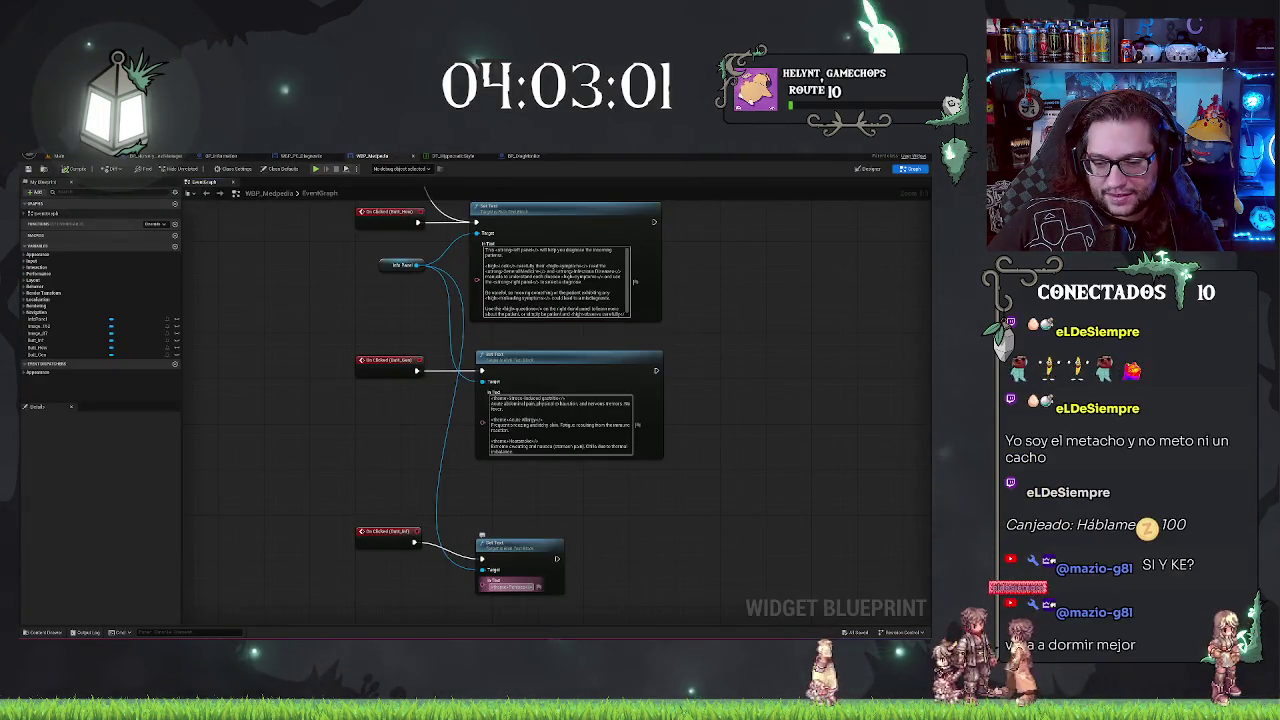
Step: Paste the infectious disease descriptions into the third Set Text node's In Text field
{"action": "key", "text": "ctrl+v"}
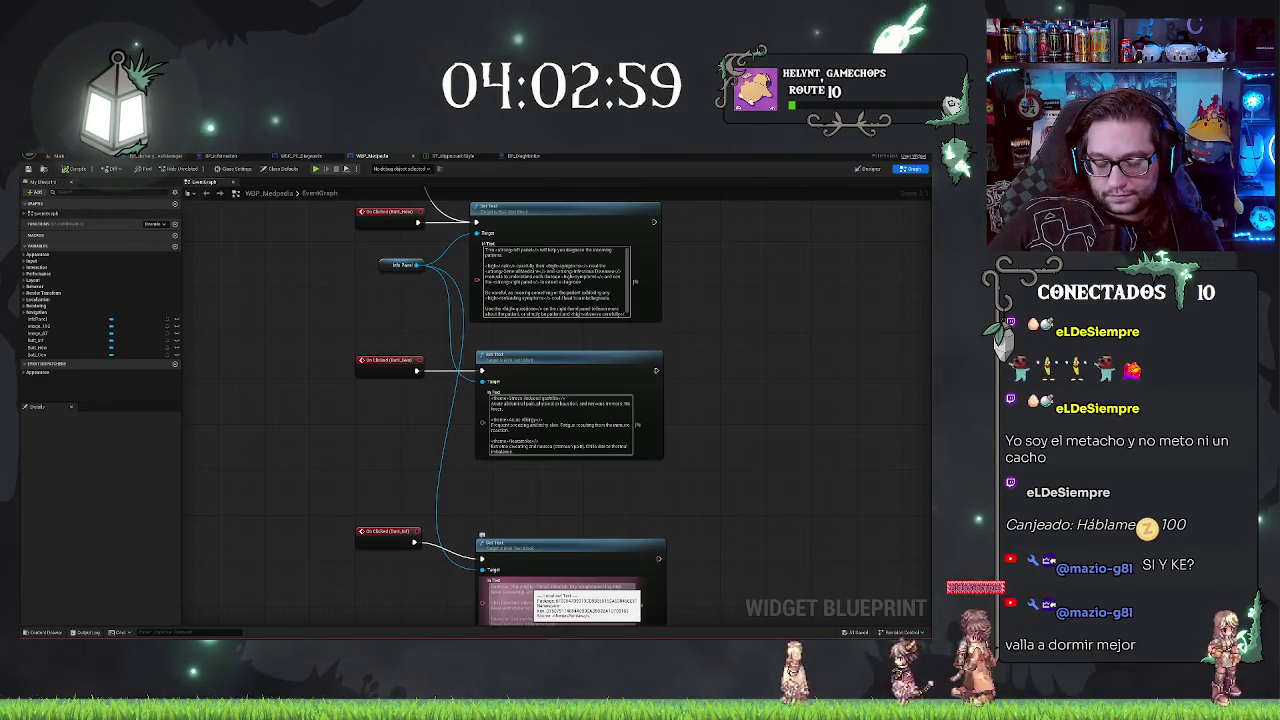
{"action": "left_click", "coordinate": [482, 537]}
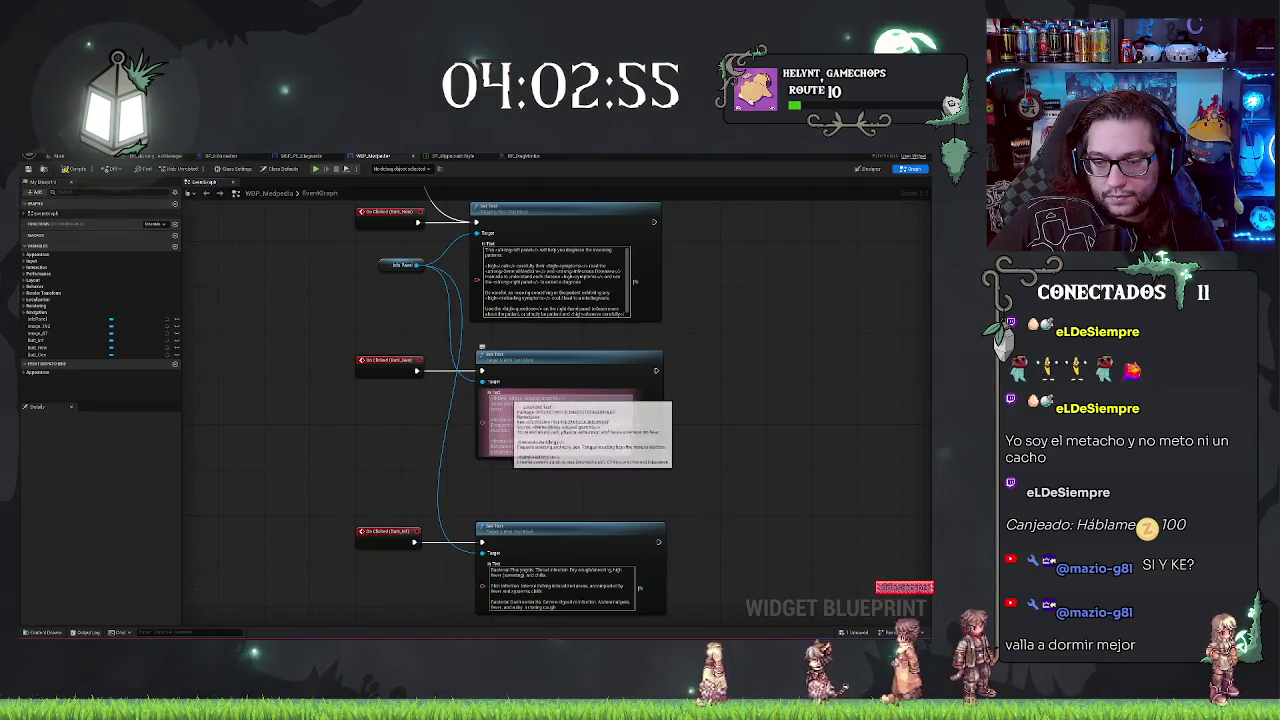
{"action": "double_click", "coordinate": [497, 398]}
{"action": "left_click", "coordinate": [530, 580]}
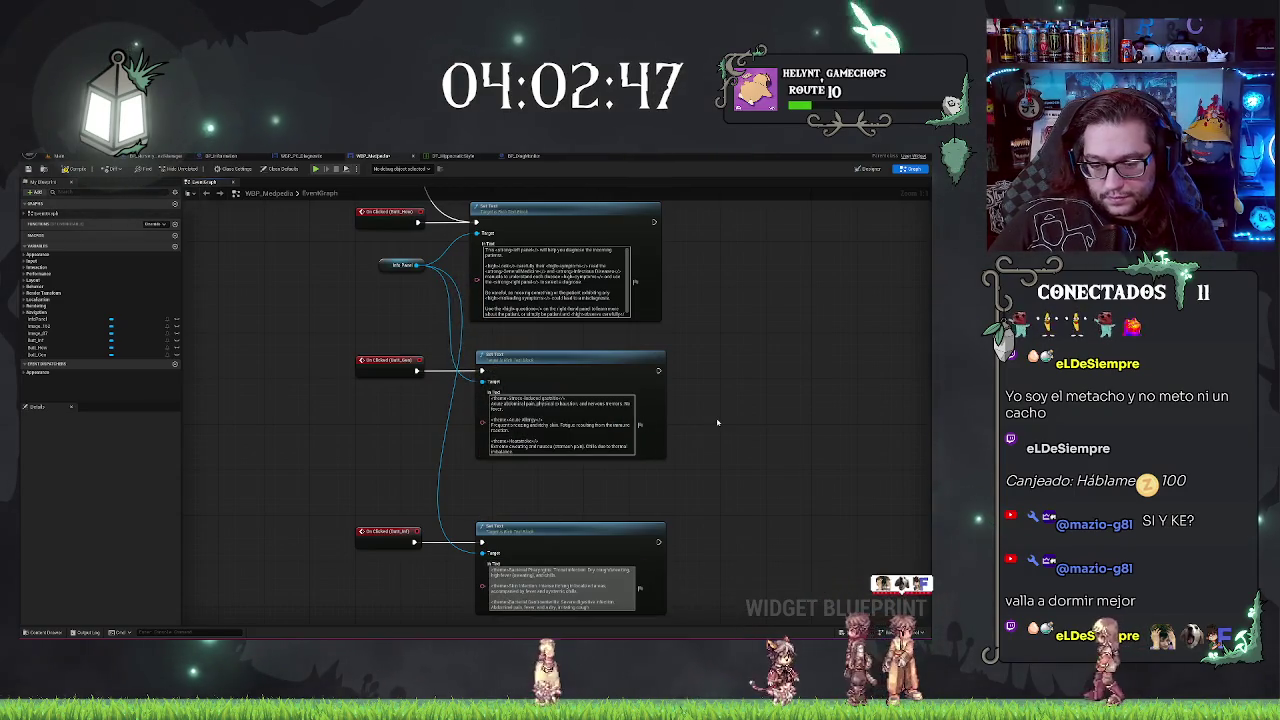
{"action": "scroll", "coordinate": [717, 422], "scroll_direction": "up", "scroll_amount": 1}
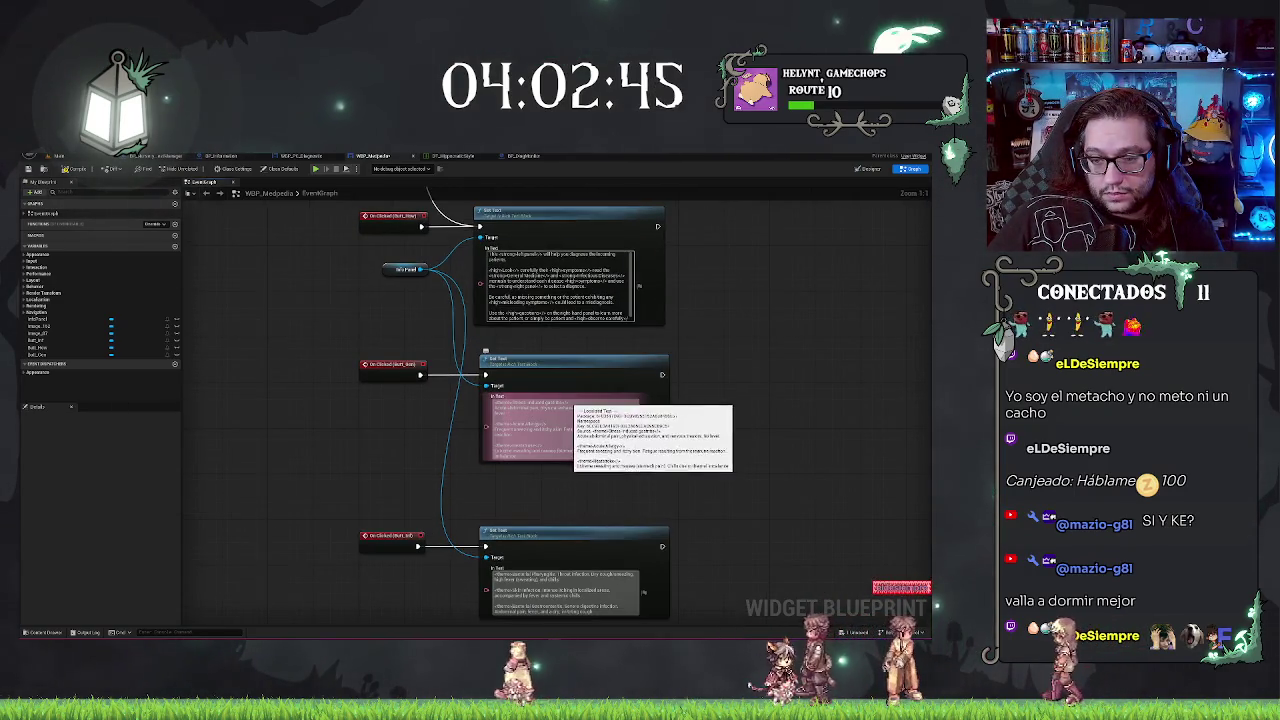
{"action": "double_click", "coordinate": [562, 402]}
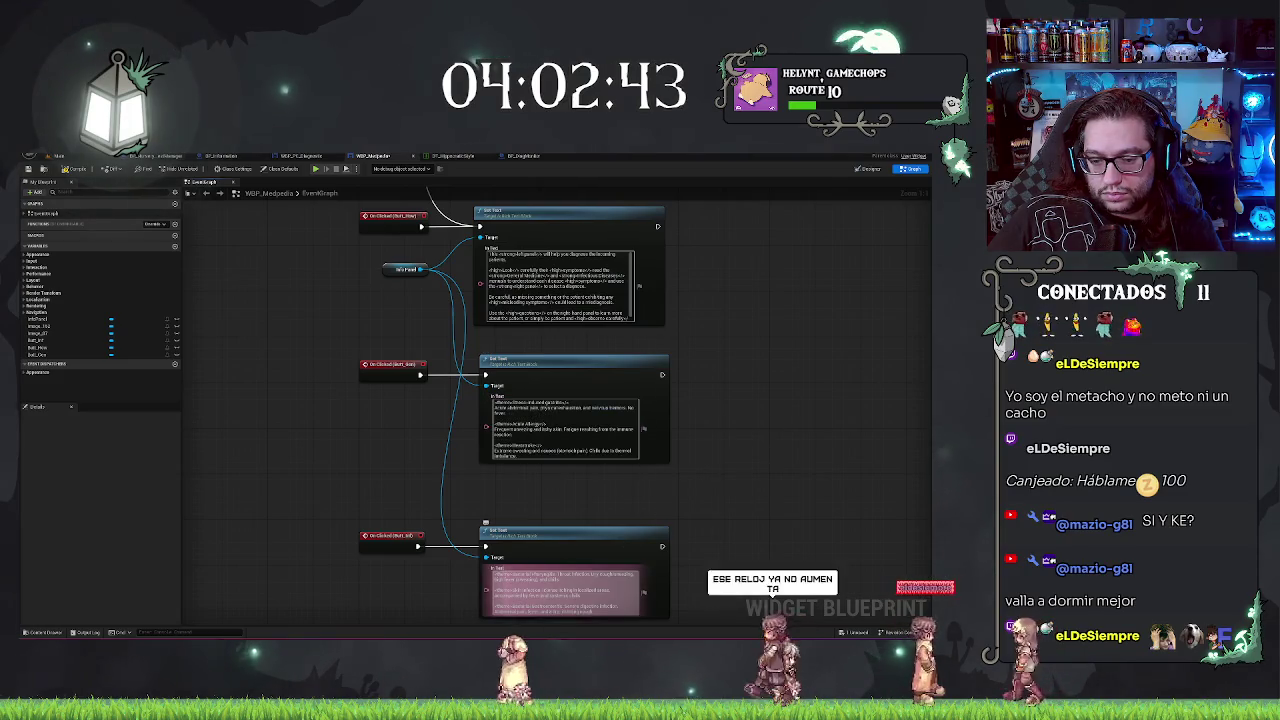
{"action": "left_click", "coordinate": [600, 590]}
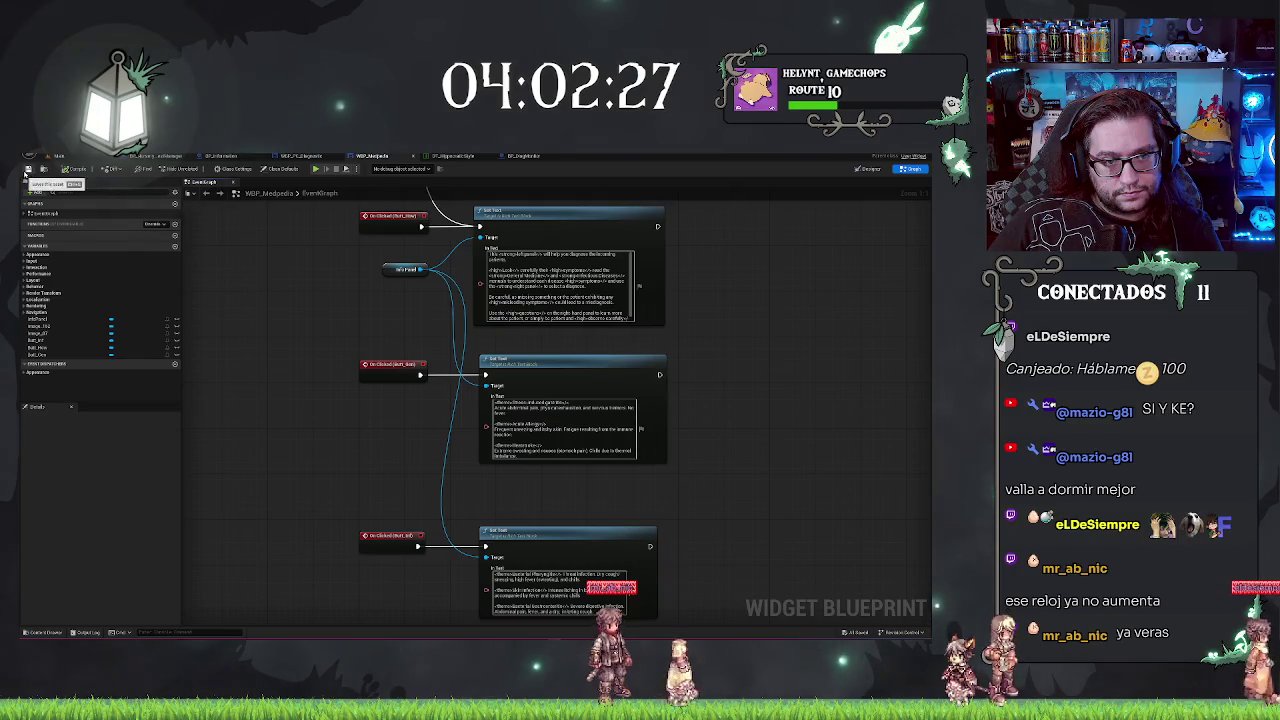
Step: Inspect the middle Set Text node in the graph, then go back to the level editor
{"action": "left_click_drag", "start_coordinate": [782, 359], "coordinate": [744, 334]}
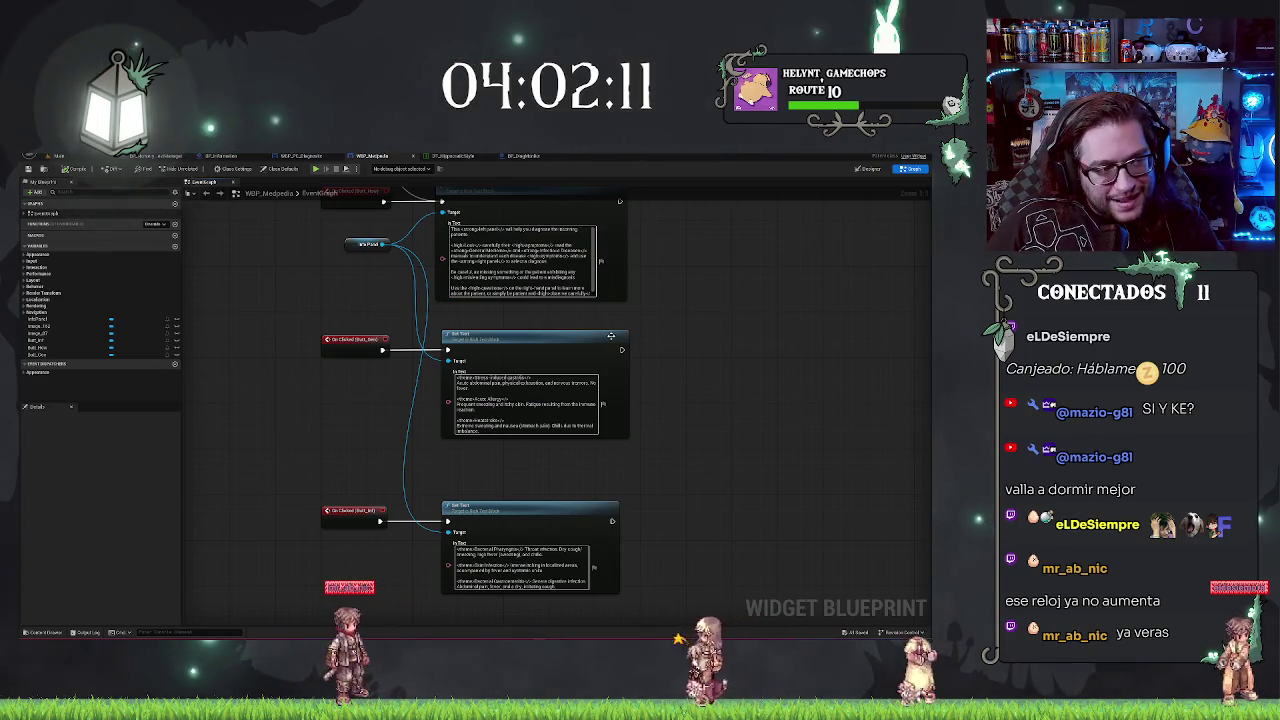
{"action": "left_click", "coordinate": [600, 390]}
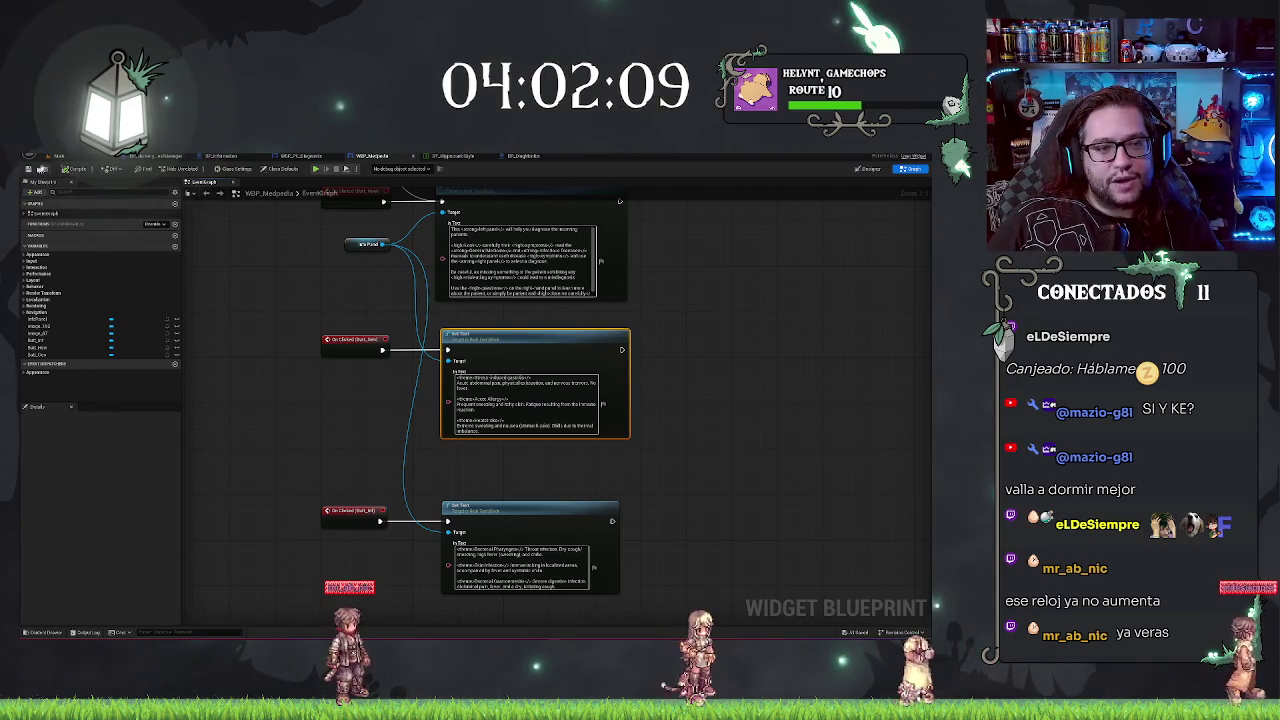
{"action": "left_click_drag", "start_coordinate": [706, 306], "coordinate": [662, 284]}
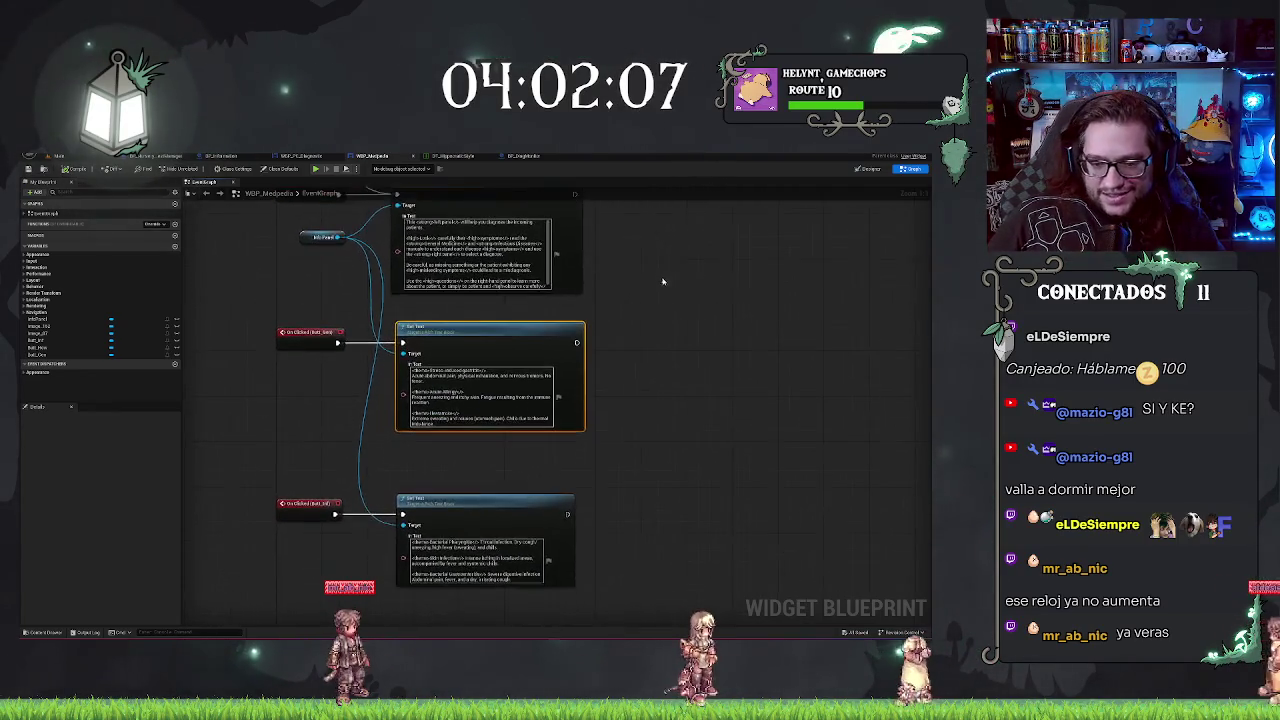
{"action": "mouse_move", "coordinate": [665, 237]}
{"action": "left_mouse_down"}
{"action": "mouse_move", "coordinate": [674, 277]}
{"action": "mouse_move", "coordinate": [658, 184]}
{"action": "left_mouse_up"}
{"action": "left_click", "coordinate": [58, 155]}
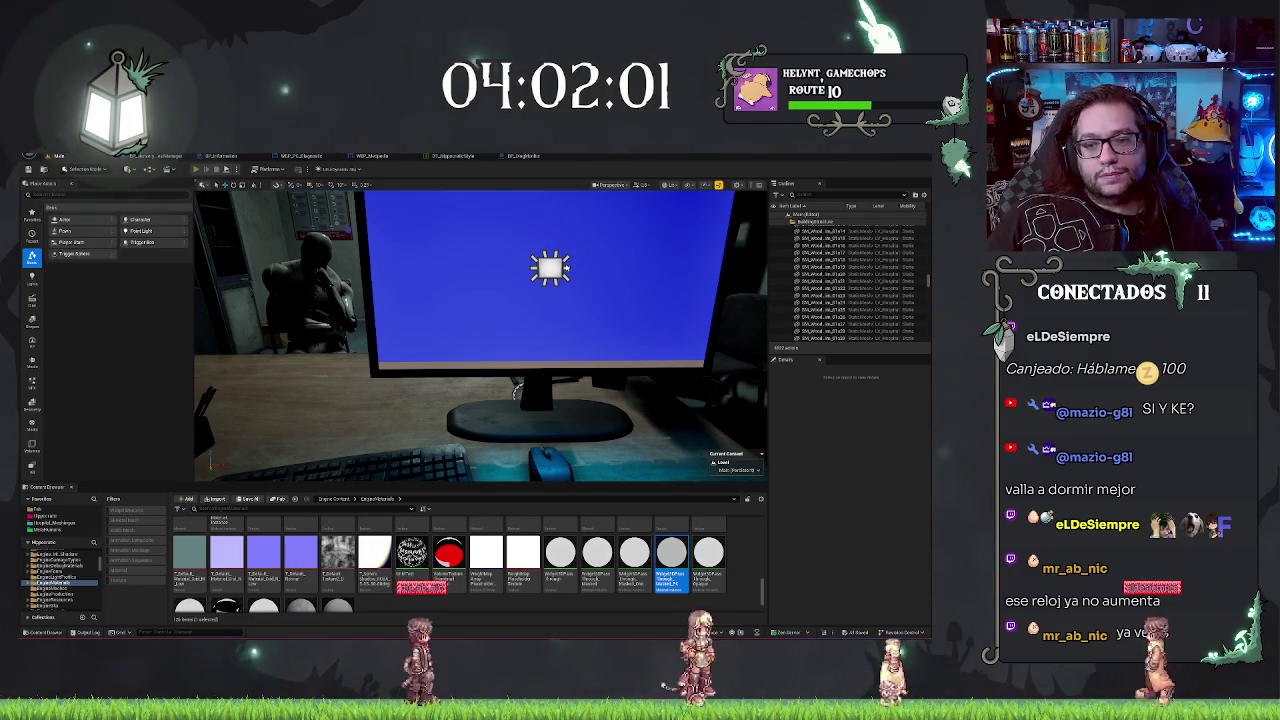
Step: Play the level, approach the monitor, and try the infectious, intro and General Medicine tabs
{"action": "key", "text": "alt+p"}
{"action": "key", "text": "w"}
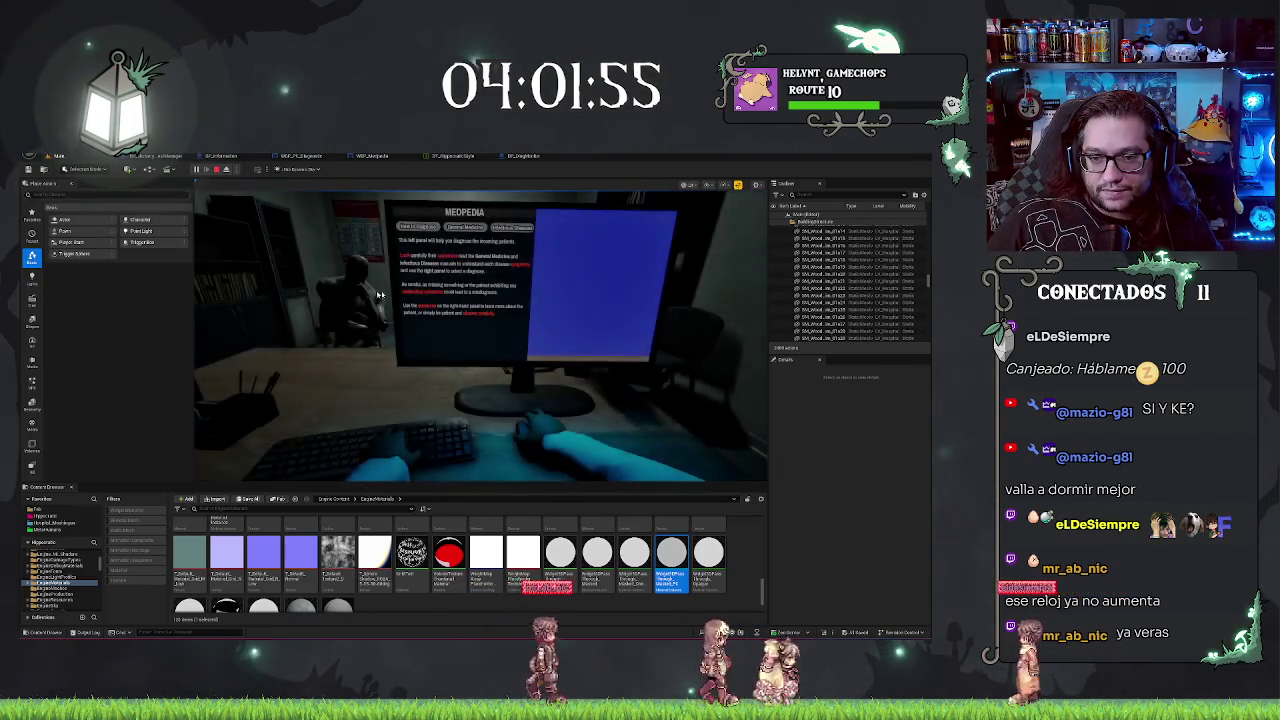
{"action": "left_click", "coordinate": [466, 228]}
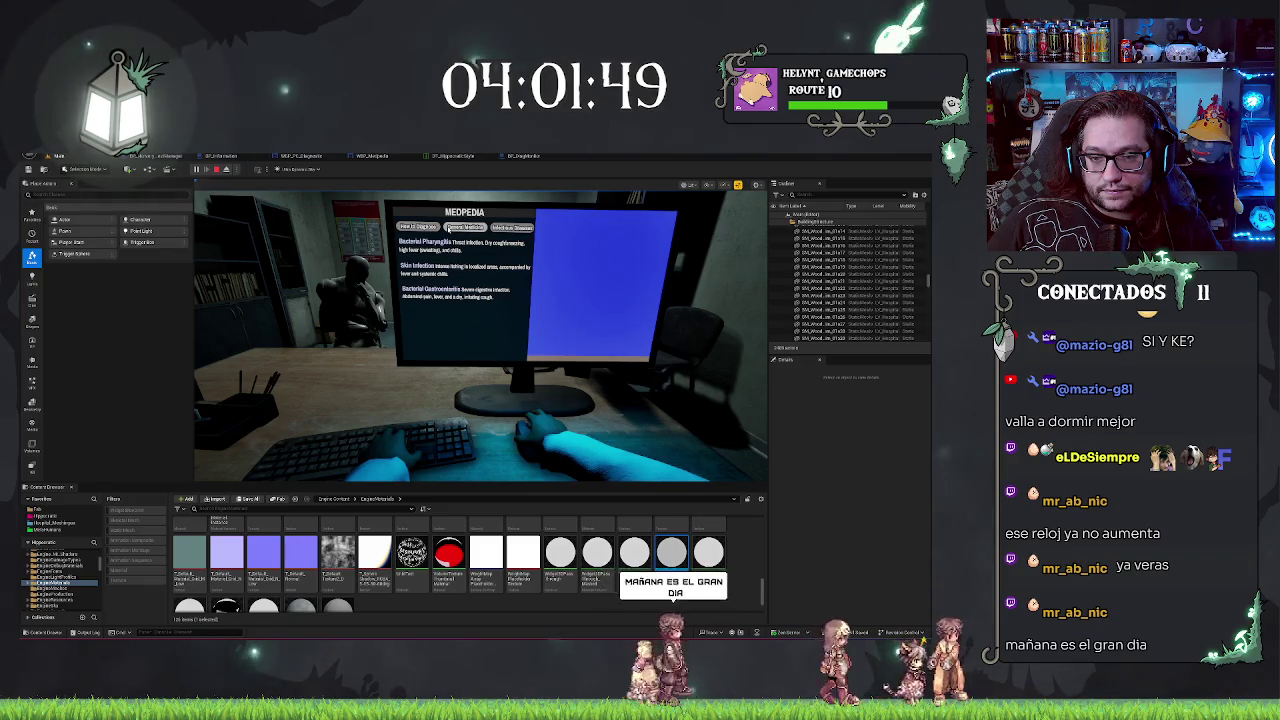
{"action": "left_click", "coordinate": [420, 227]}
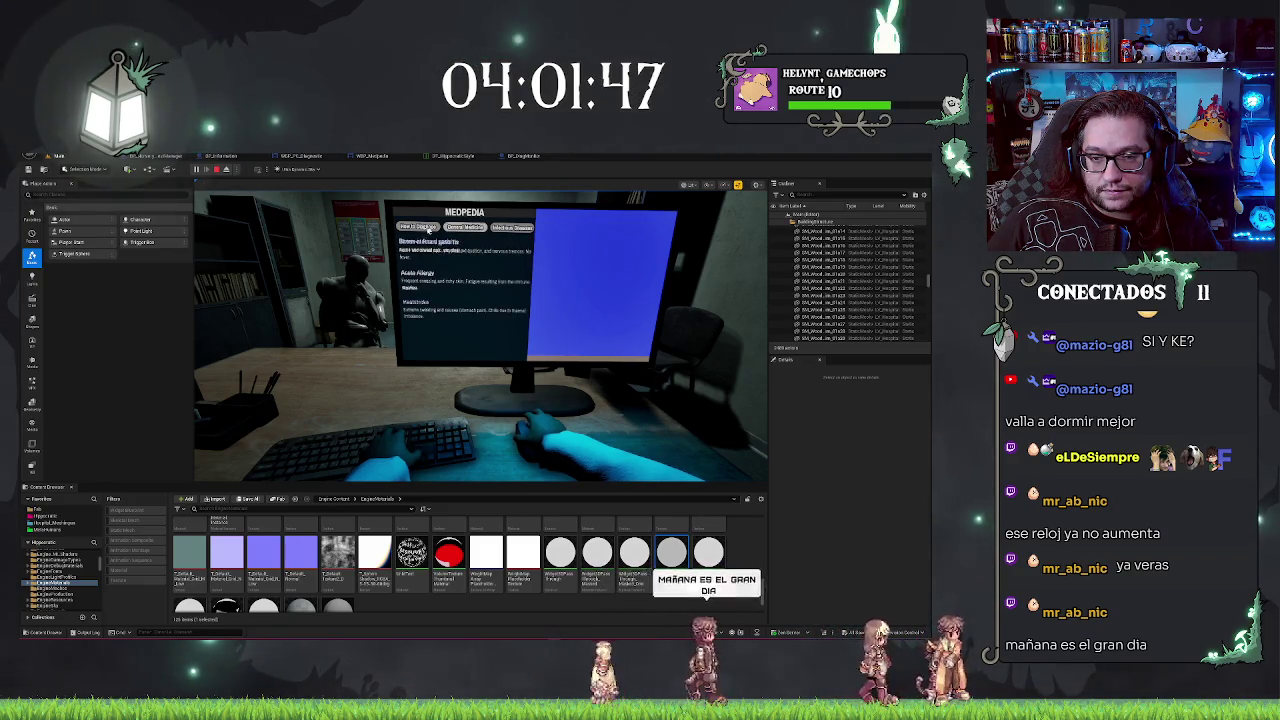
{"action": "left_click", "coordinate": [474, 229]}
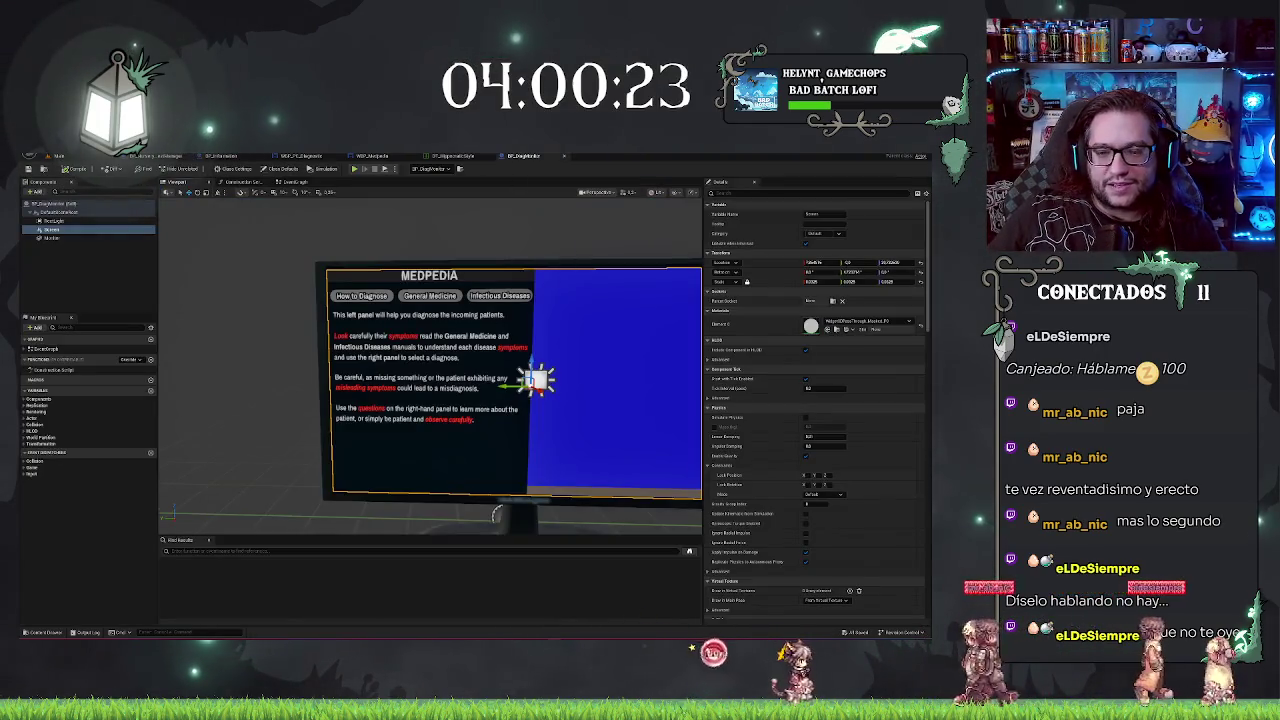
Step: Orbit around the desk monitor to view the MEDPEDIA screen from another angle
{"action": "left_click_drag", "start_coordinate": [496, 514], "coordinate": [600, 476]}
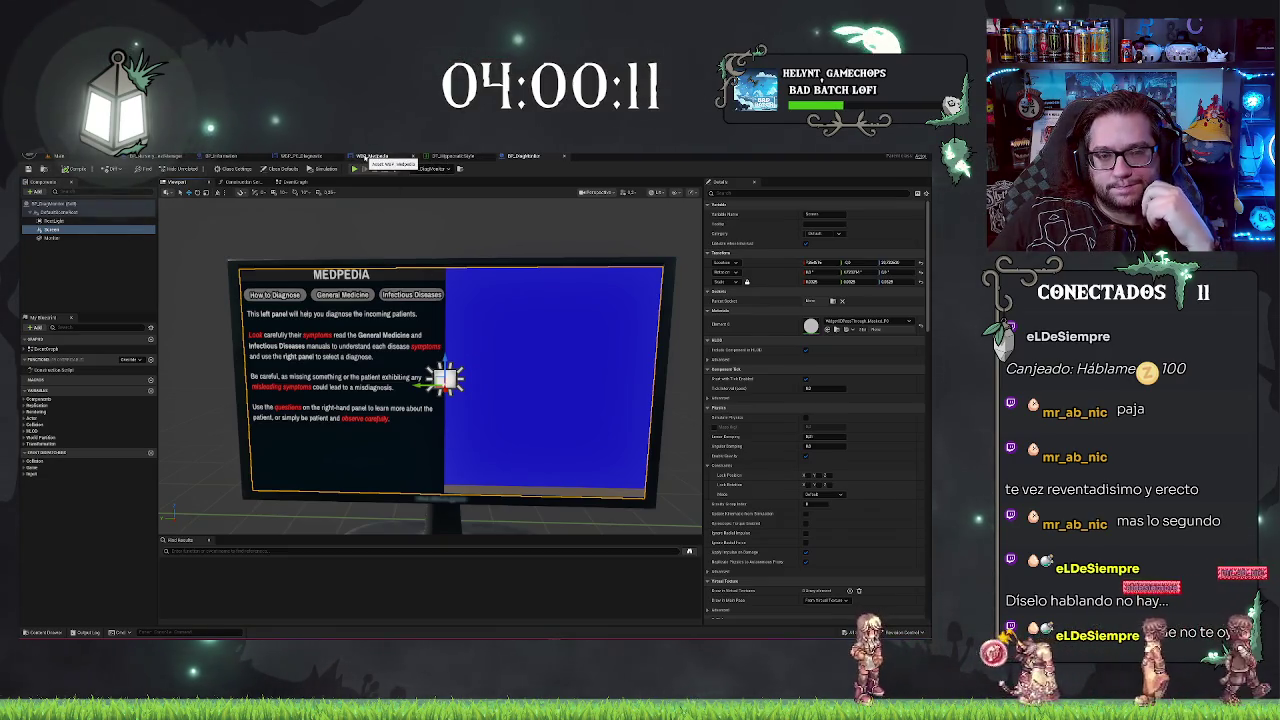
Step: In the WBP_Medpedia designer, slightly widen the MEDPEDIA panel and its background image
{"action": "left_click", "coordinate": [369, 157]}
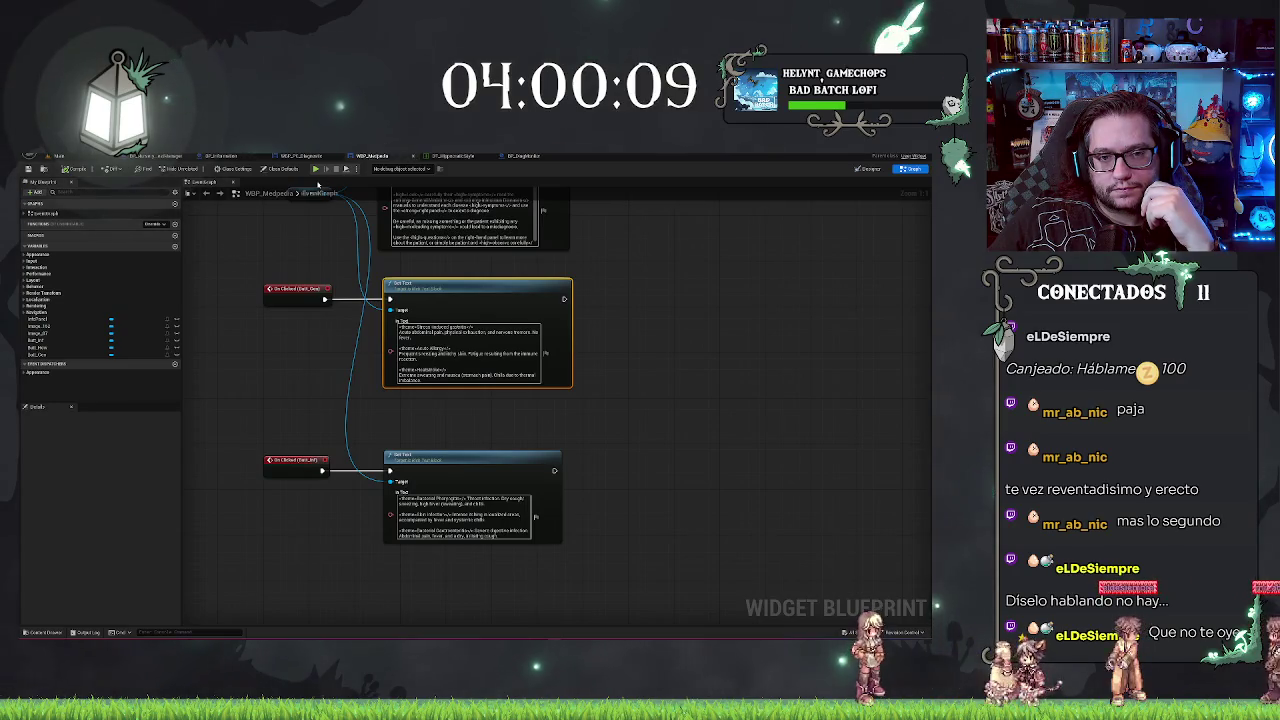
{"action": "left_click", "coordinate": [870, 169]}
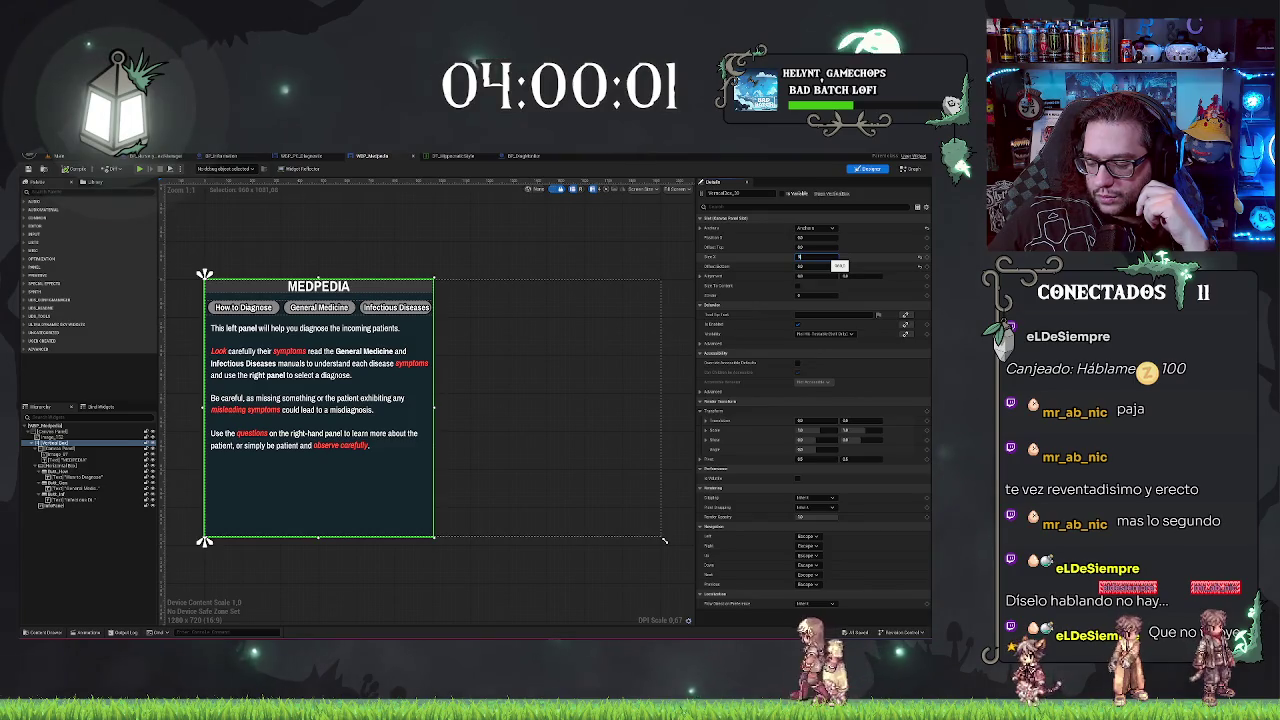
{"action": "left_click_drag", "start_coordinate": [812, 257], "coordinate": [818, 257]}
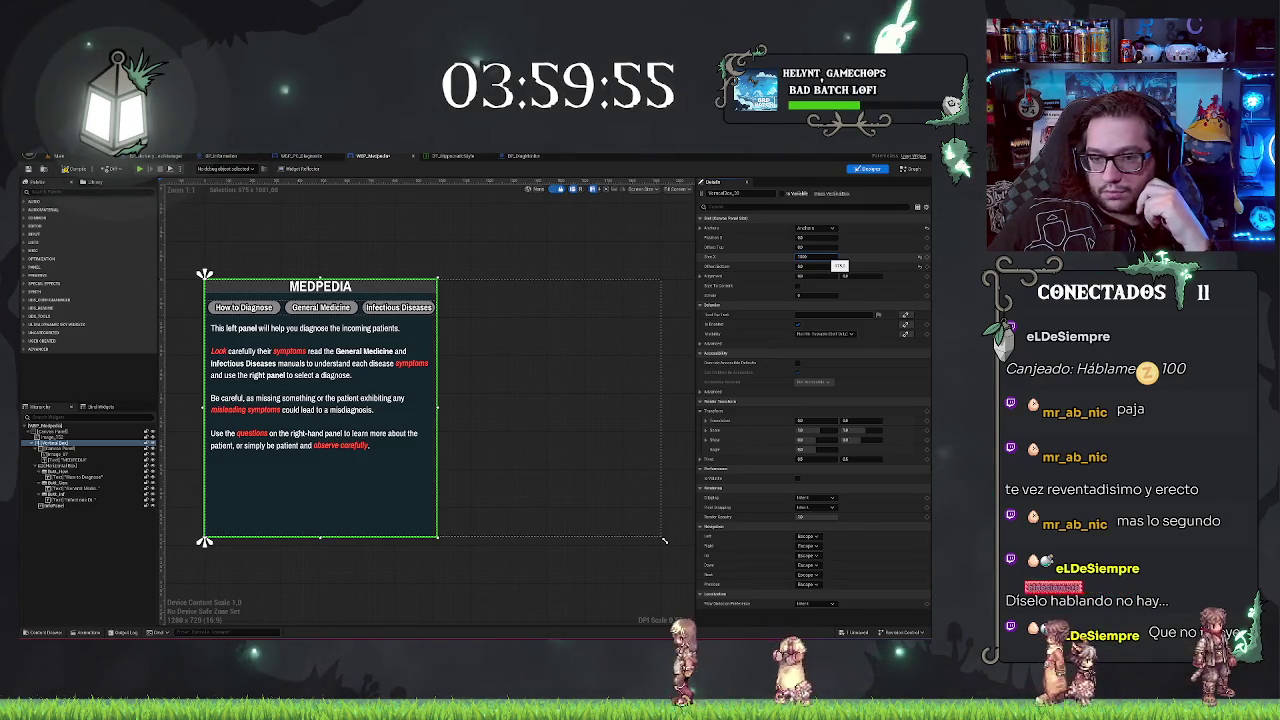
{"action": "left_click_drag", "start_coordinate": [834, 259], "coordinate": [837, 259]}
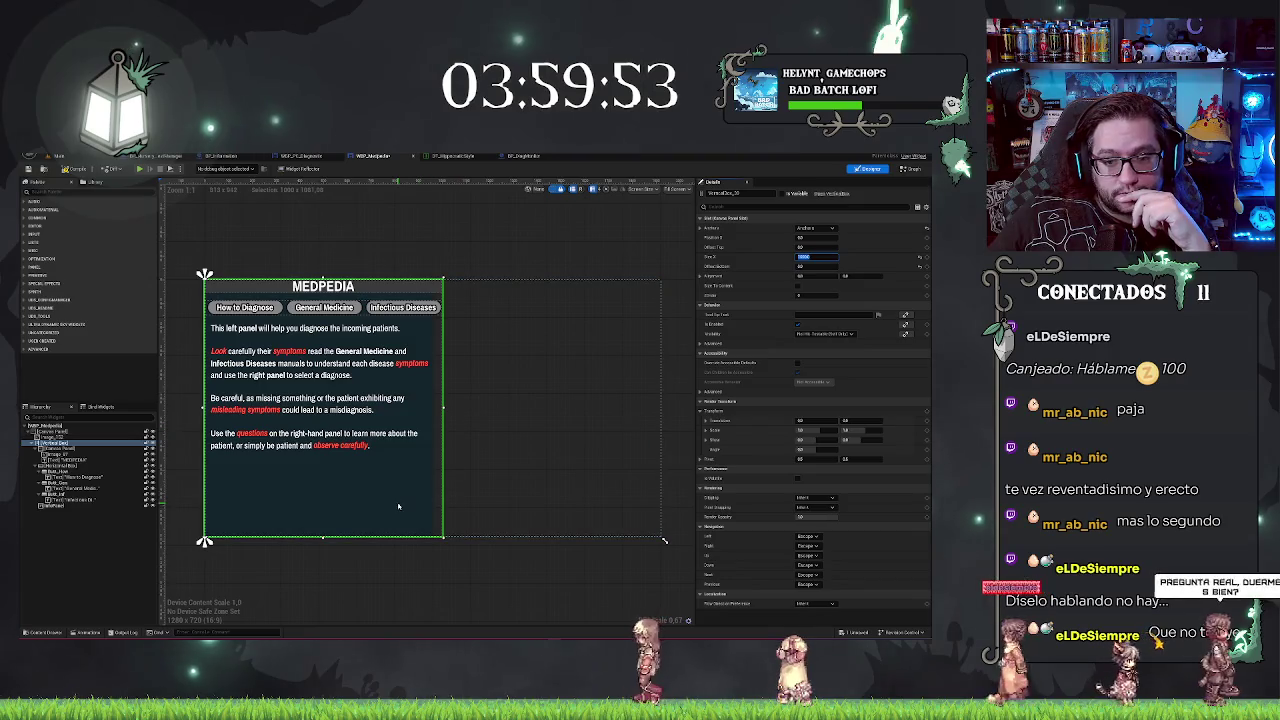
{"action": "left_click", "coordinate": [77, 439]}
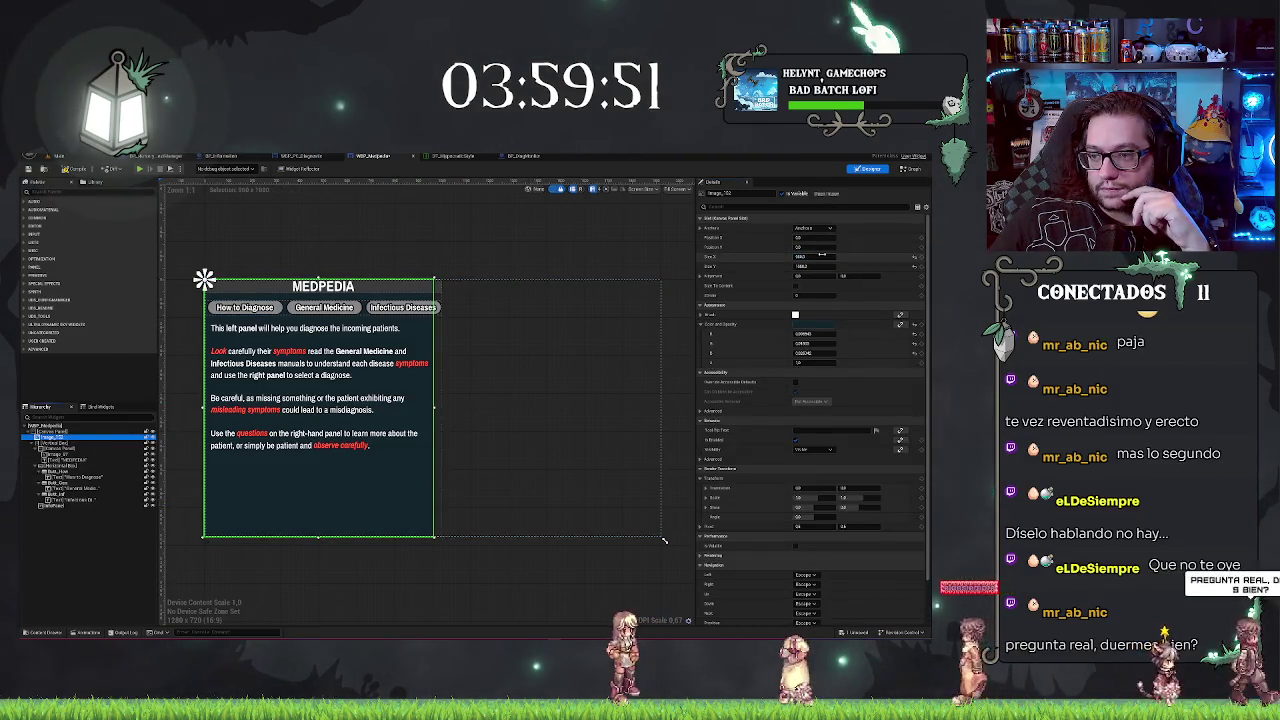
{"action": "left_click_drag", "start_coordinate": [821, 256], "coordinate": [826, 256]}
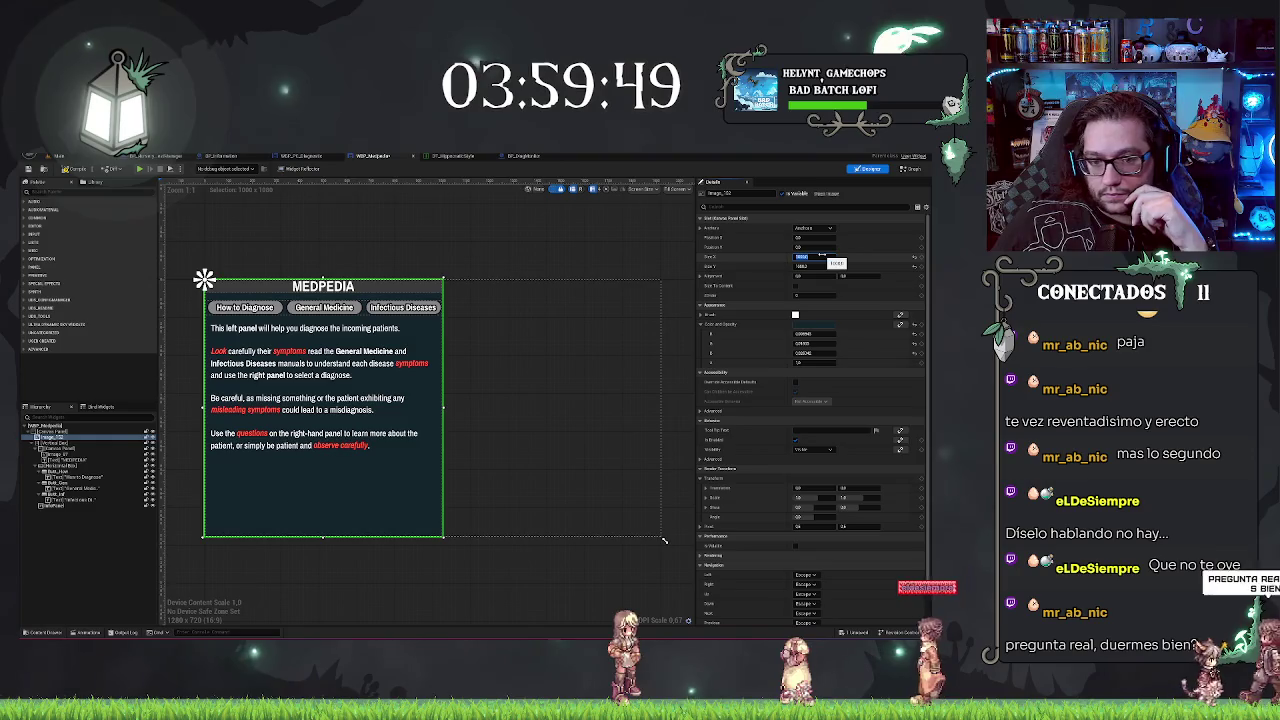
{"action": "left_click", "coordinate": [560, 250]}
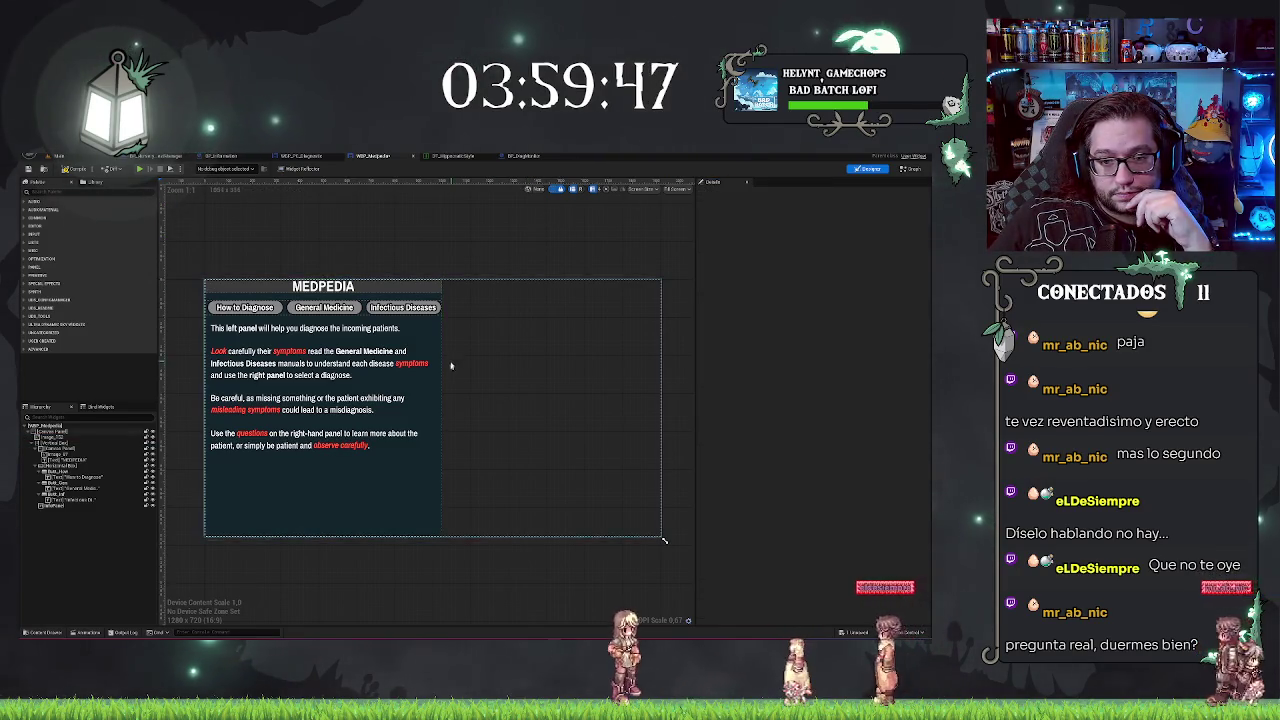
{"action": "left_click", "coordinate": [432, 491]}
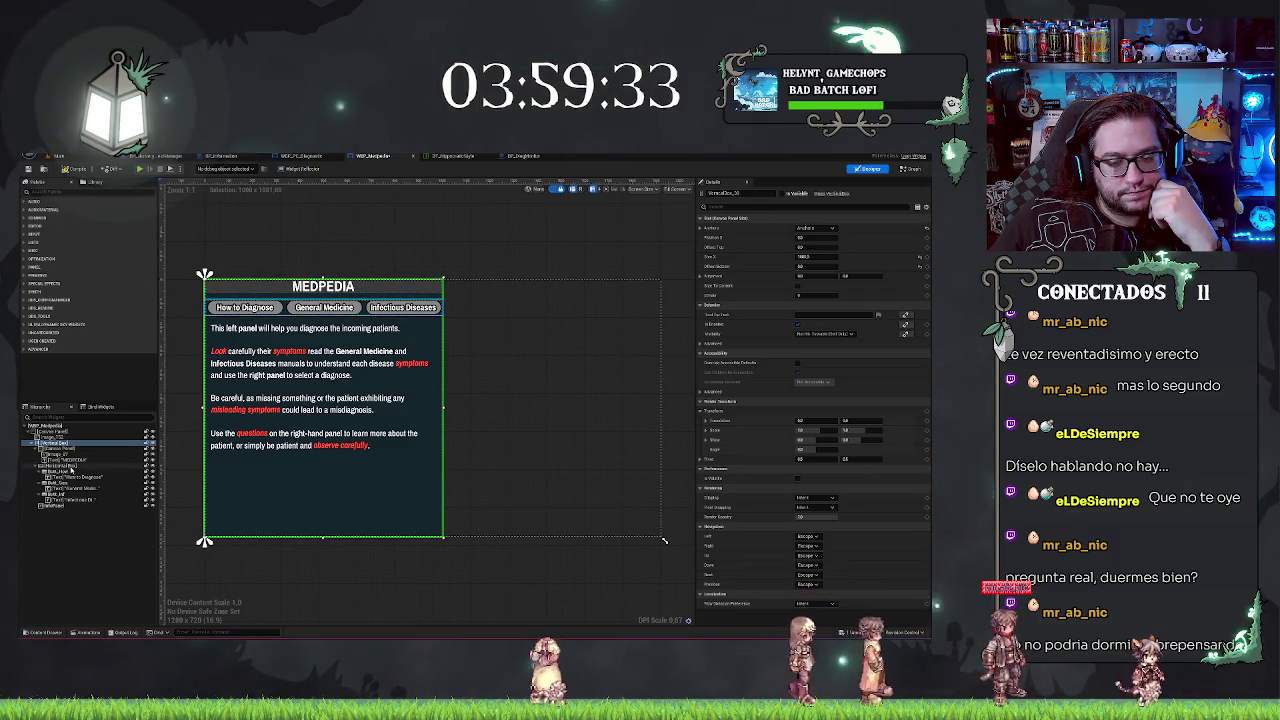
Step: Set the tab button row's padding to left 32 and right 72
{"action": "left_click", "coordinate": [66, 466]}
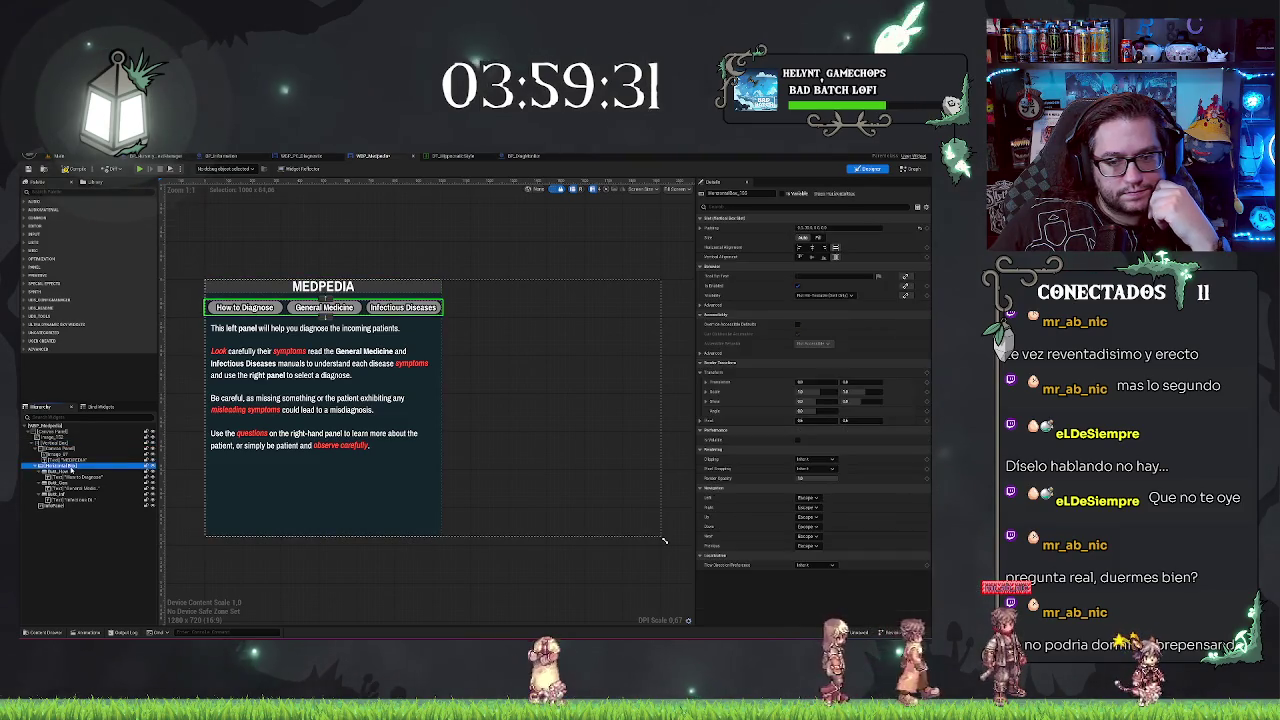
{"action": "left_click", "coordinate": [699, 227]}
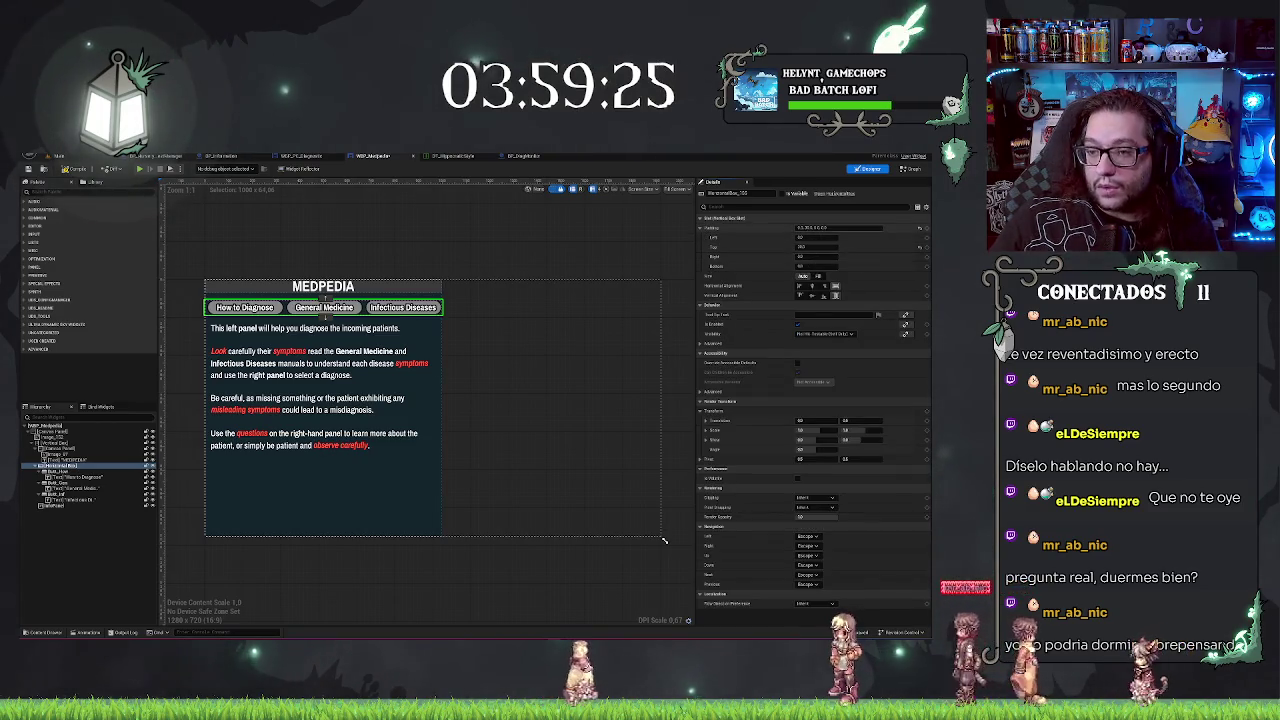
{"action": "left_click", "coordinate": [805, 237]}
{"action": "left_click", "coordinate": [815, 256]}
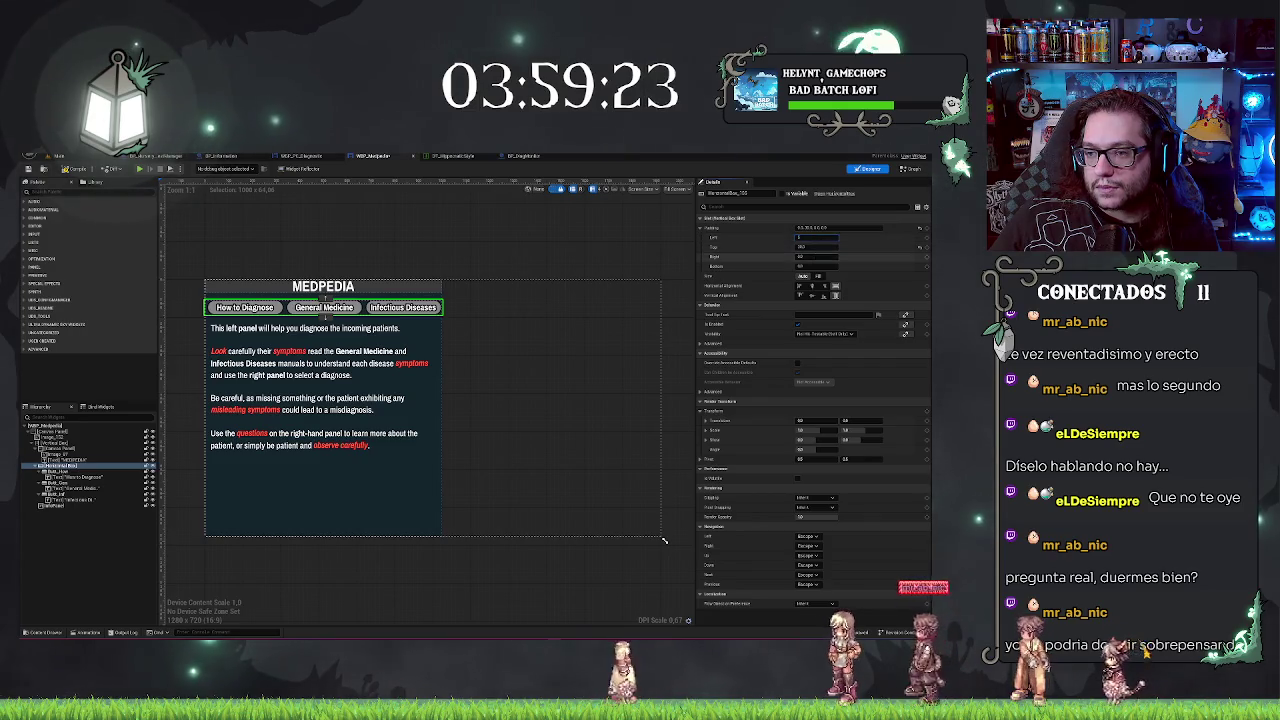
{"action": "key", "text": "ctrl+a"}
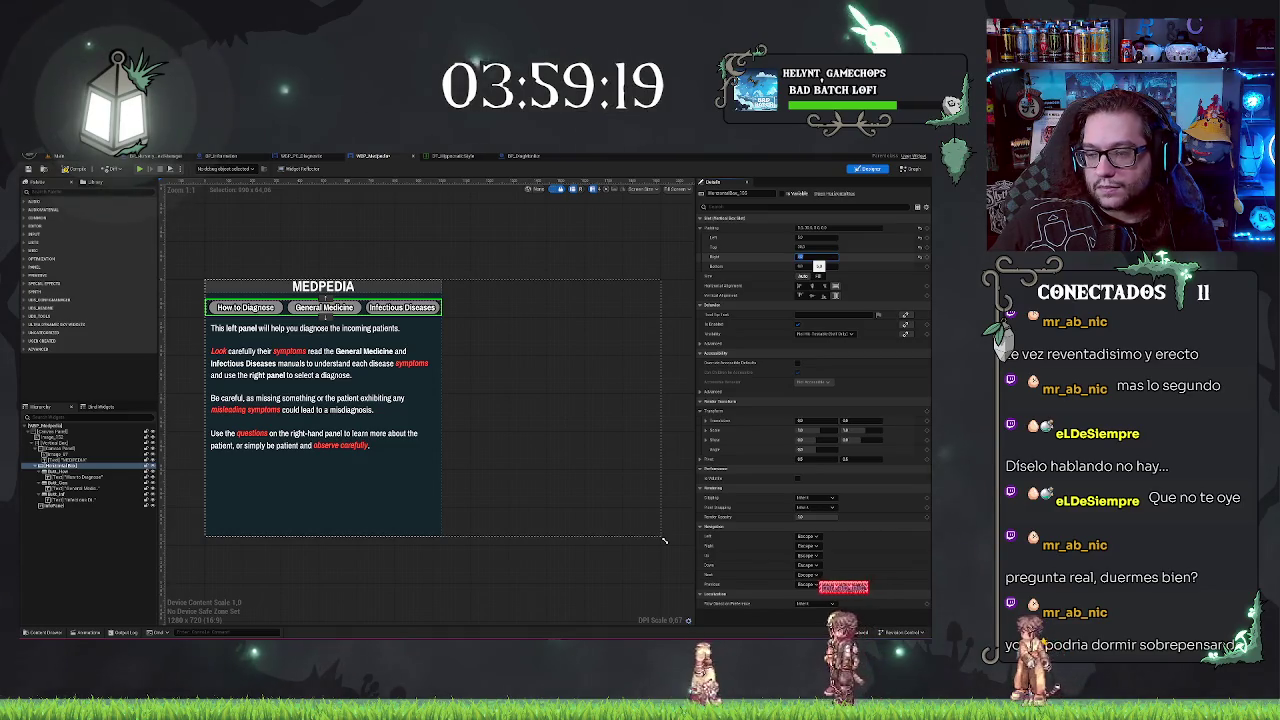
{"action": "type", "text": "72"}
{"action": "key", "text": "Return"}
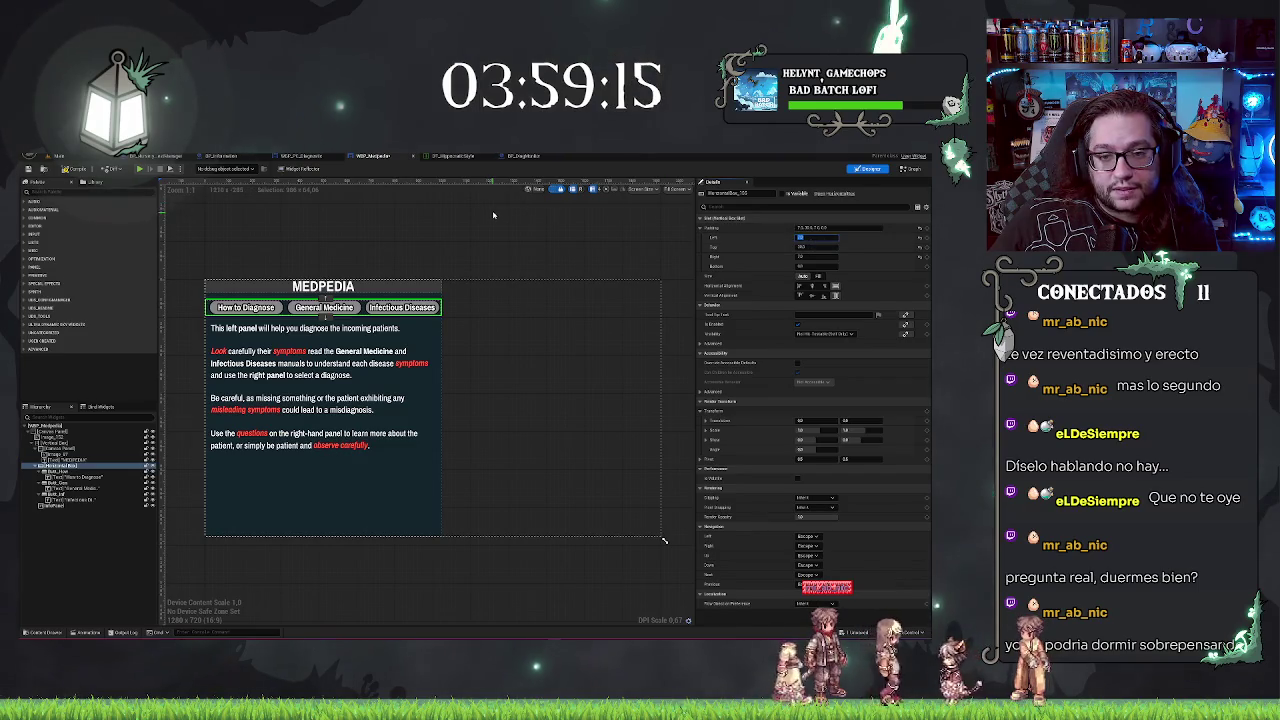
{"action": "left_click", "coordinate": [555, 243]}
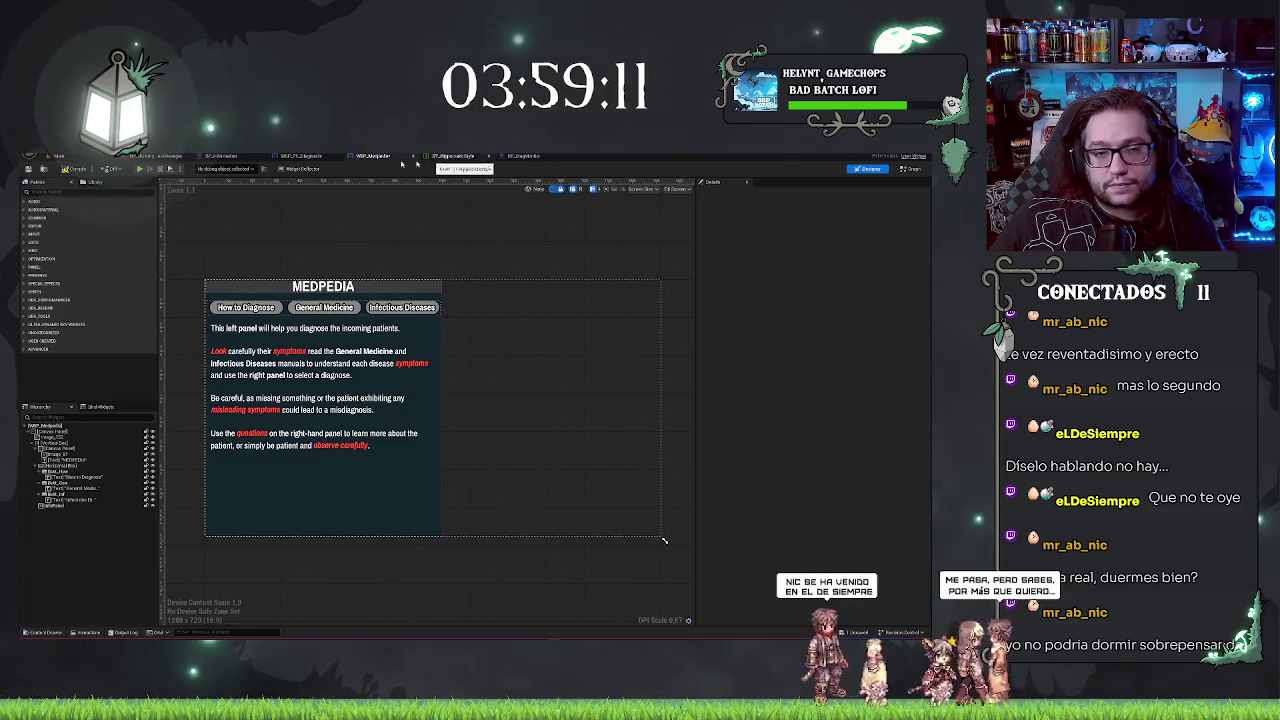
Step: Compile the BP_DiagMonitor blueprint and orbit to check the widened MEDPEDIA panel on screen
{"action": "left_click", "coordinate": [523, 156]}
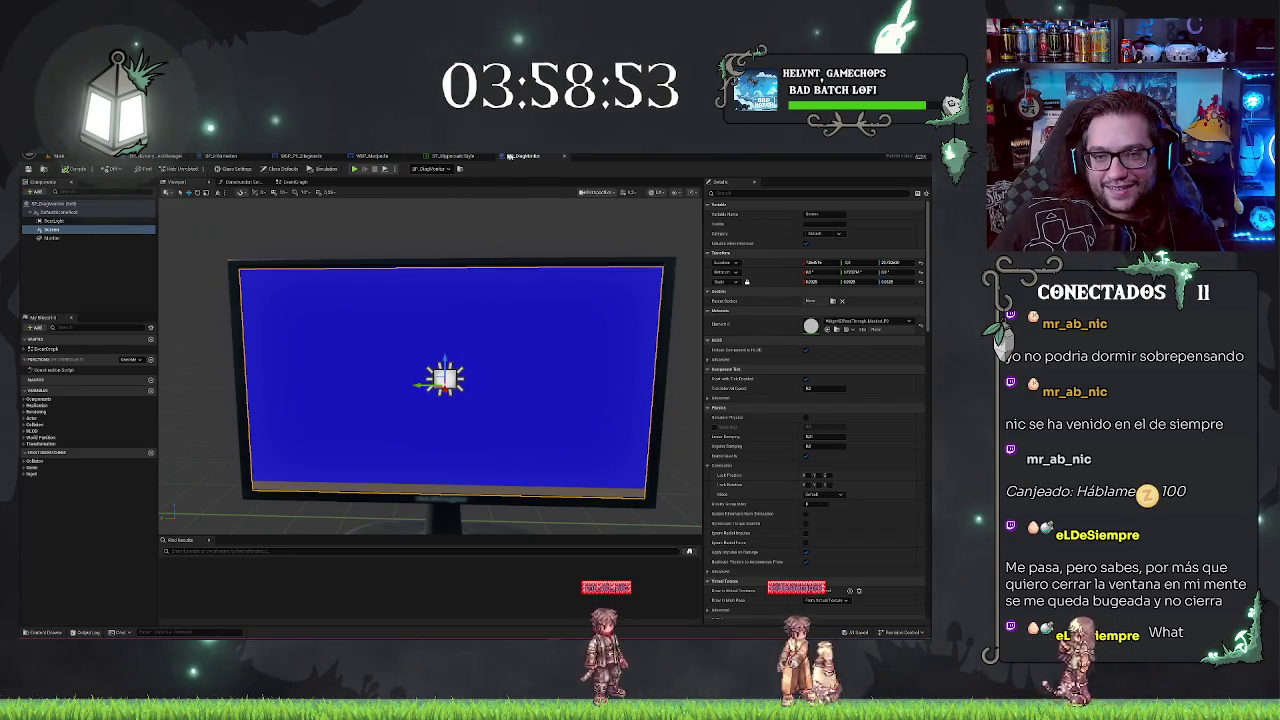
{"action": "left_click", "coordinate": [444, 157]}
{"action": "left_click", "coordinate": [524, 157]}
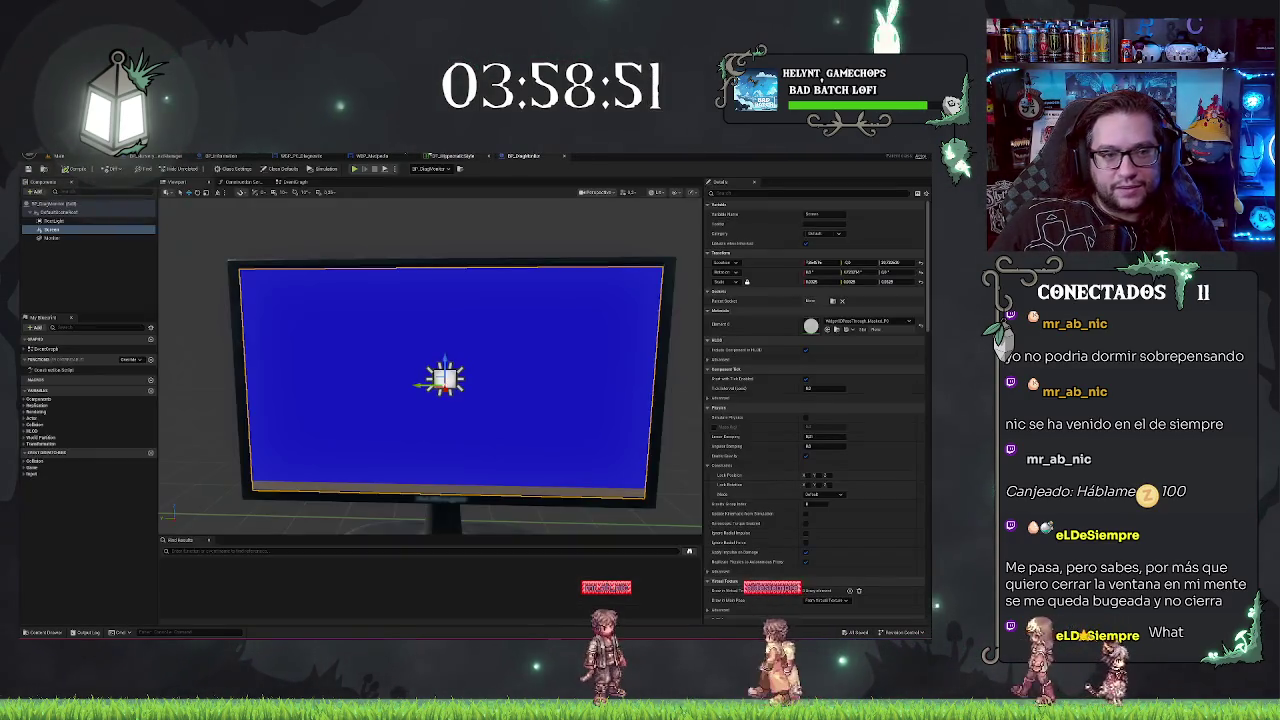
{"action": "left_click", "coordinate": [76, 168]}
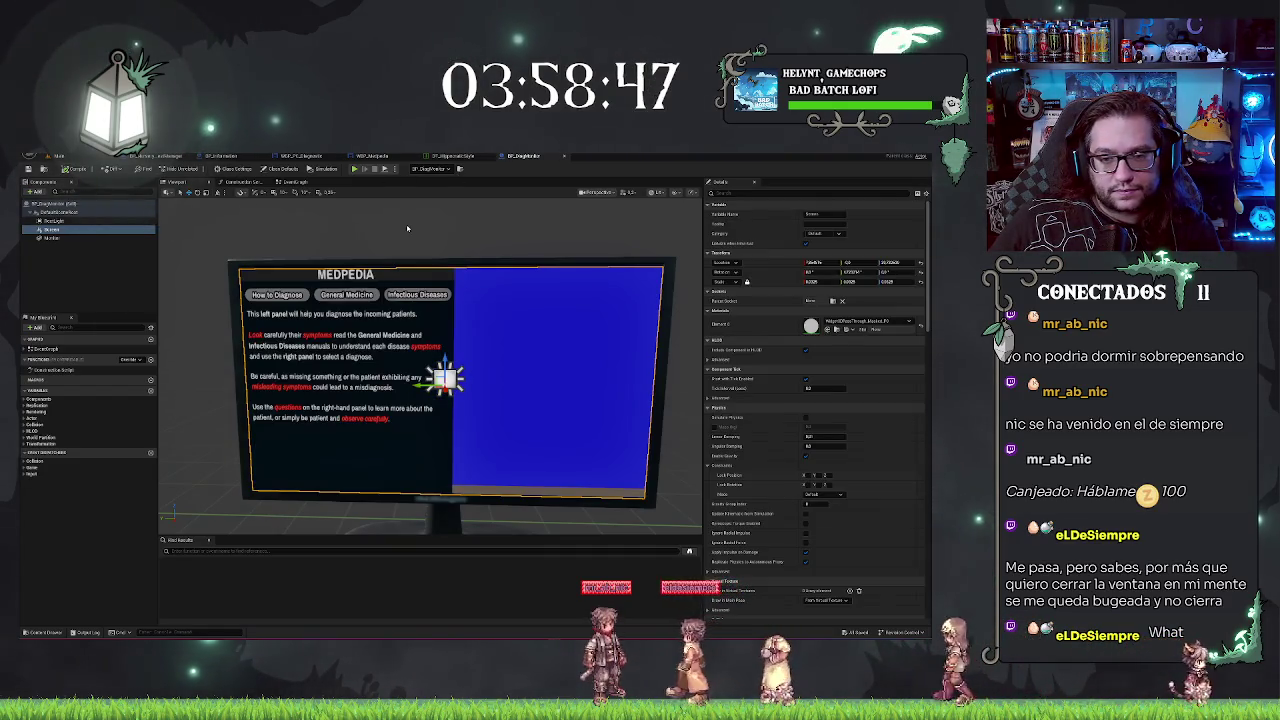
{"action": "mouse_move", "coordinate": [410, 228]}
{"action": "left_mouse_down"}
{"action": "mouse_move", "coordinate": [460, 228]}
{"action": "mouse_move", "coordinate": [424, 228]}
{"action": "left_mouse_up"}
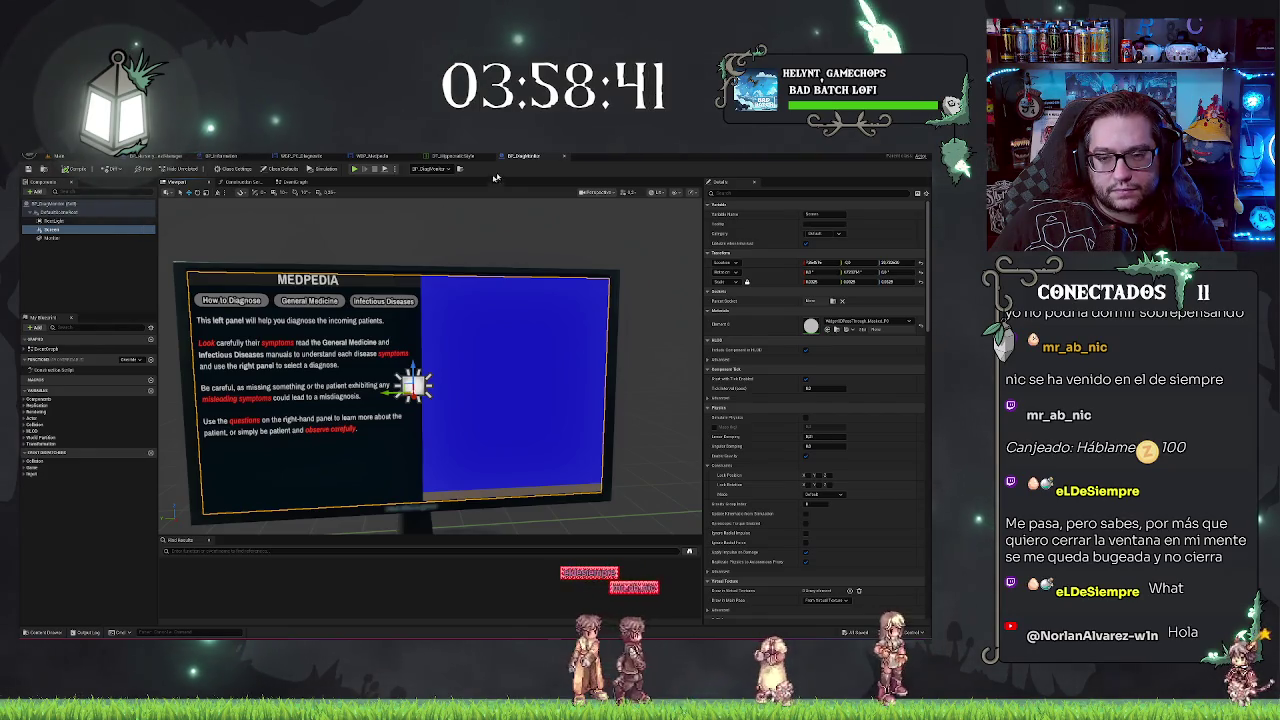
{"action": "left_click", "coordinate": [455, 156]}
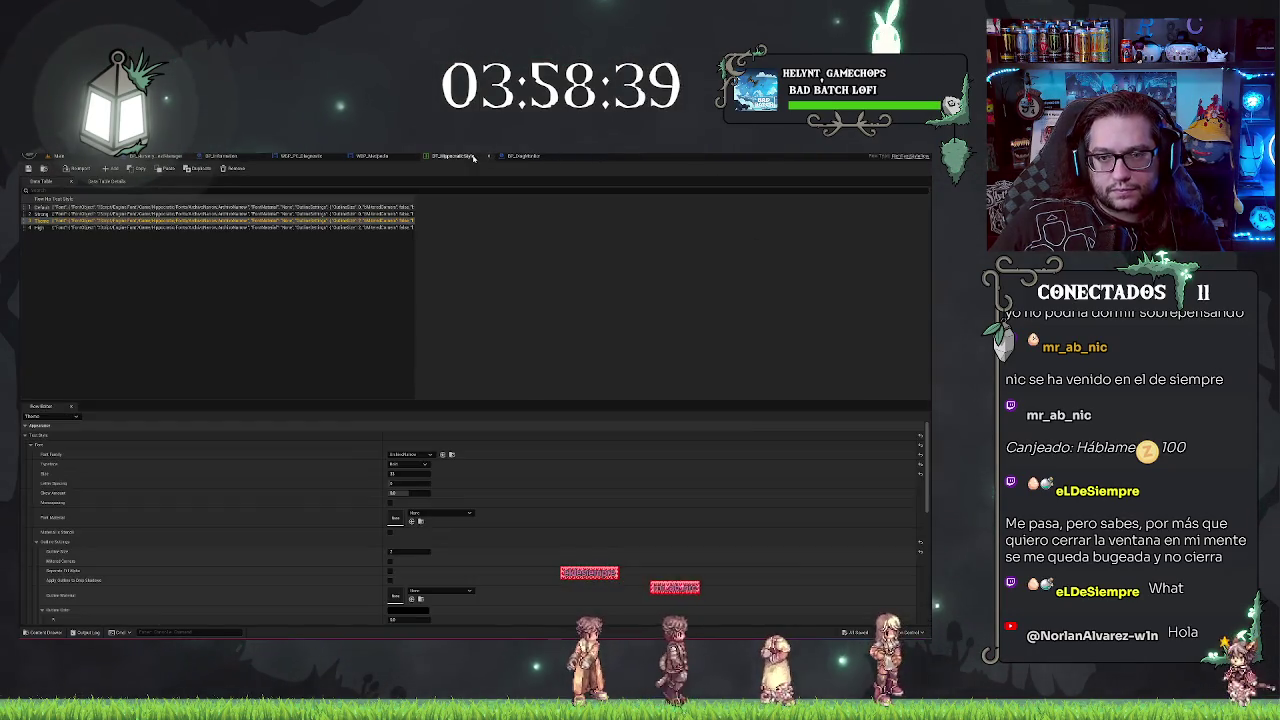
Step: Glance at the WBP_Medpedia designer, then switch back to the level editor with Ctrl+Tab
{"action": "left_click", "coordinate": [500, 156]}
{"action": "left_click", "coordinate": [384, 157]}
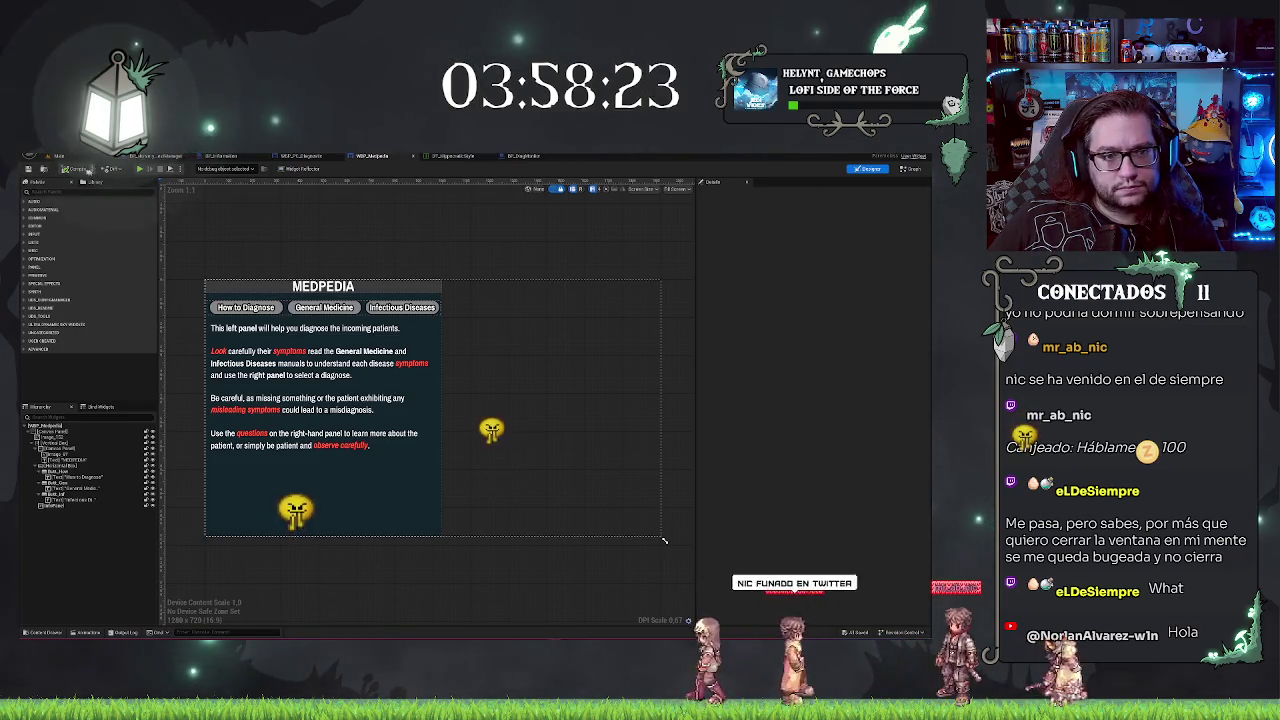
{"action": "key", "text": "ctrl+Tab"}
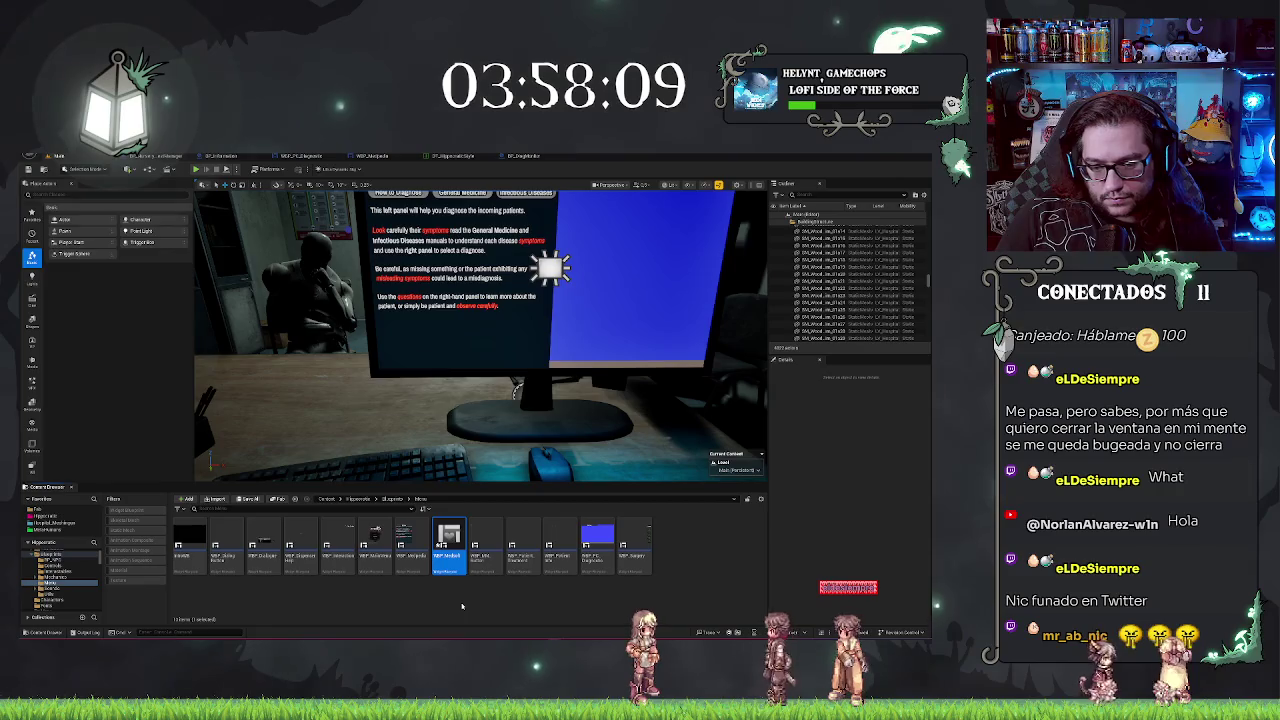
Step: Try a Size X of 920 on the Image_152 background image, then undo it
{"action": "scroll", "coordinate": [560, 350], "scroll_direction": "up", "scroll_amount": 1}
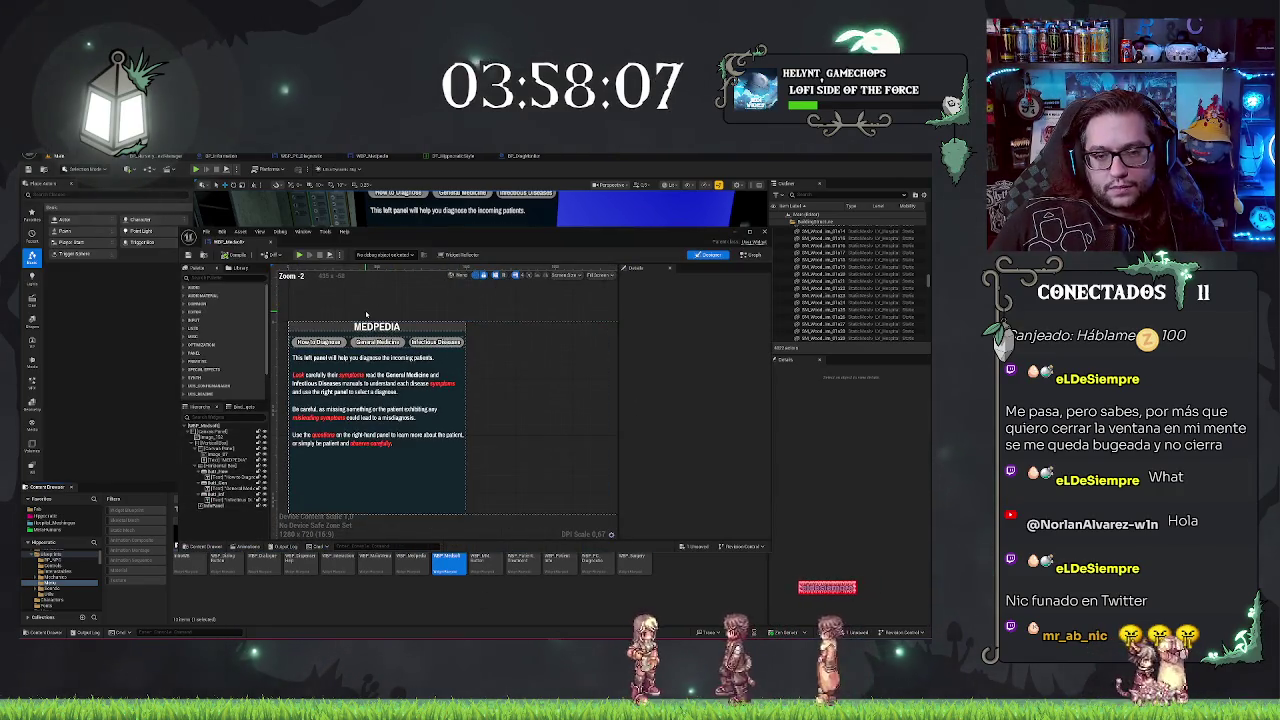
{"action": "scroll", "coordinate": [481, 295], "scroll_direction": "up", "scroll_amount": 3}
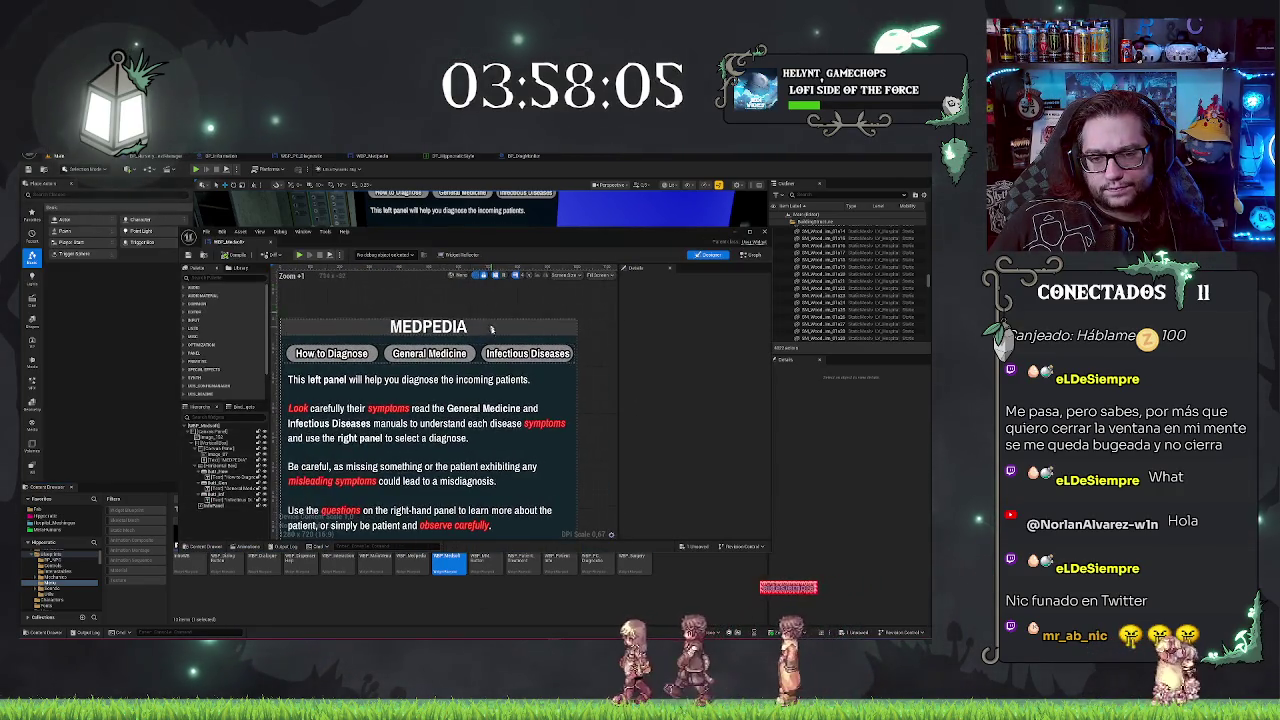
{"action": "left_click", "coordinate": [215, 431]}
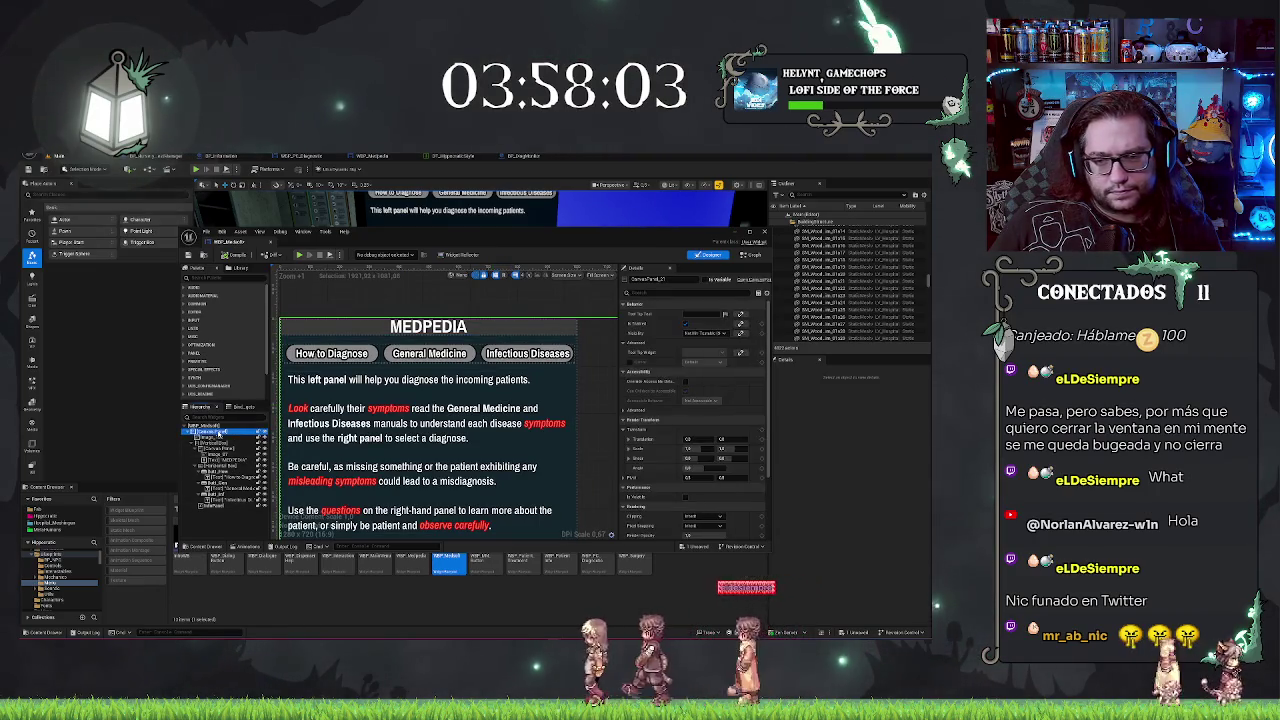
{"action": "left_click", "coordinate": [216, 437]}
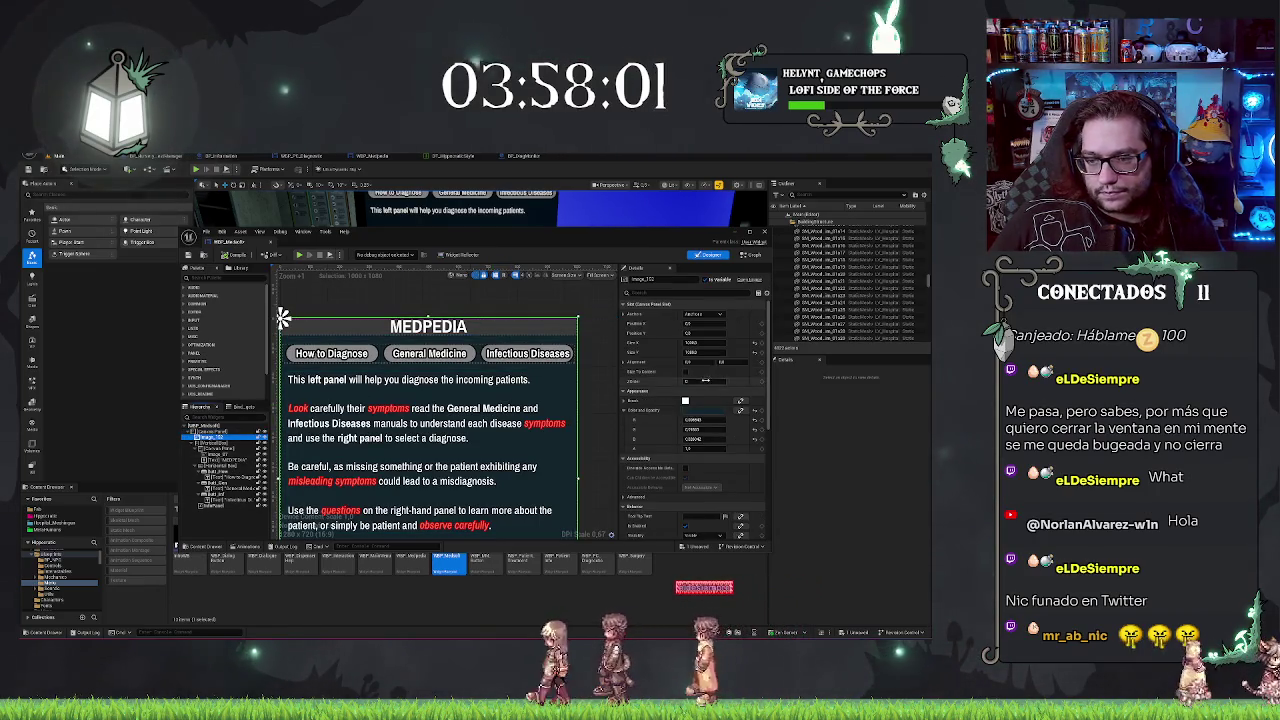
{"action": "left_click", "coordinate": [716, 342]}
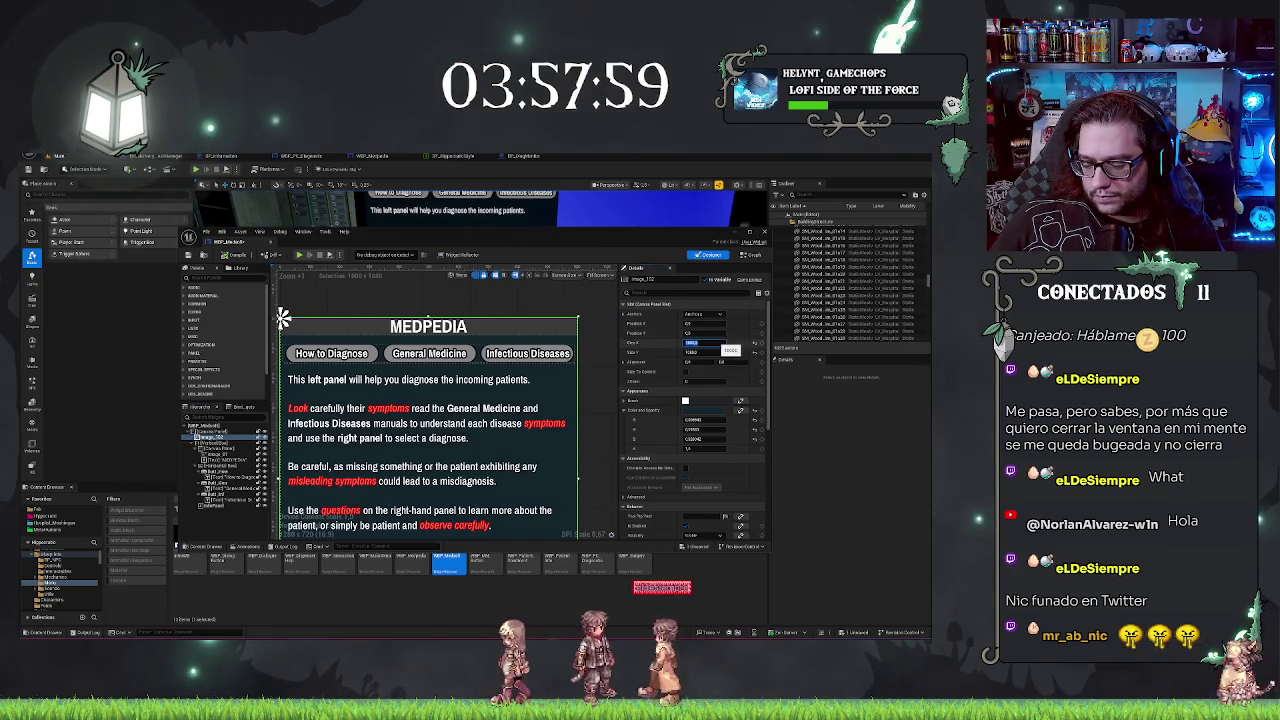
{"action": "type", "text": "920"}
{"action": "key", "text": "Return"}
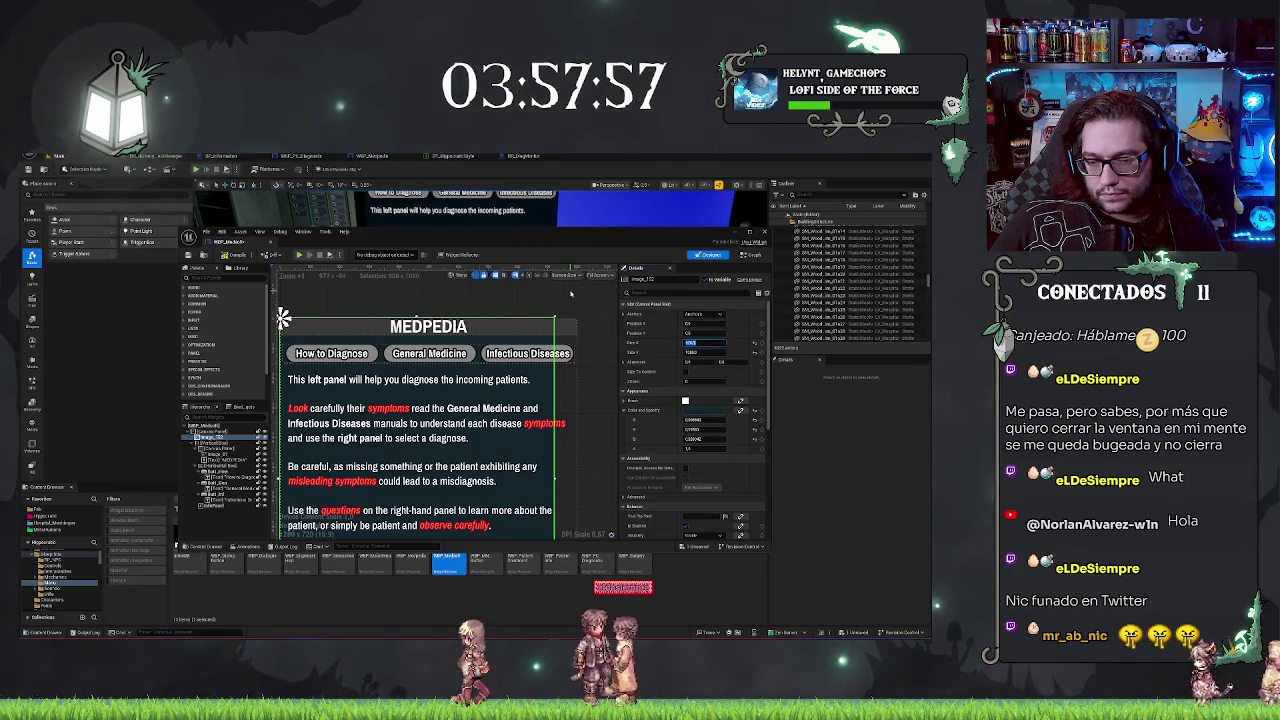
{"action": "scroll", "coordinate": [571, 293], "scroll_direction": "down", "scroll_amount": 3}
{"action": "key", "text": "ctrl+z"}
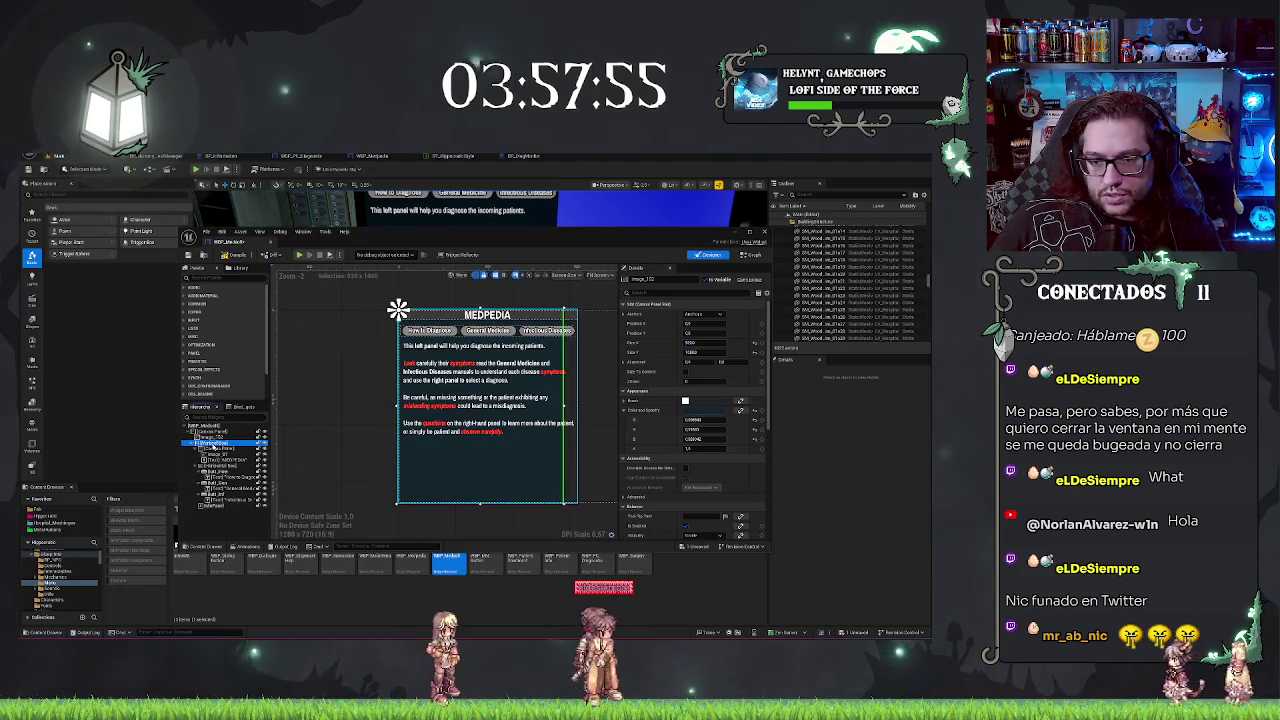
Step: Apply the 920 width to the whole Medpedia panel and select the MEDPEDIA heading text
{"action": "left_click", "coordinate": [213, 442]}
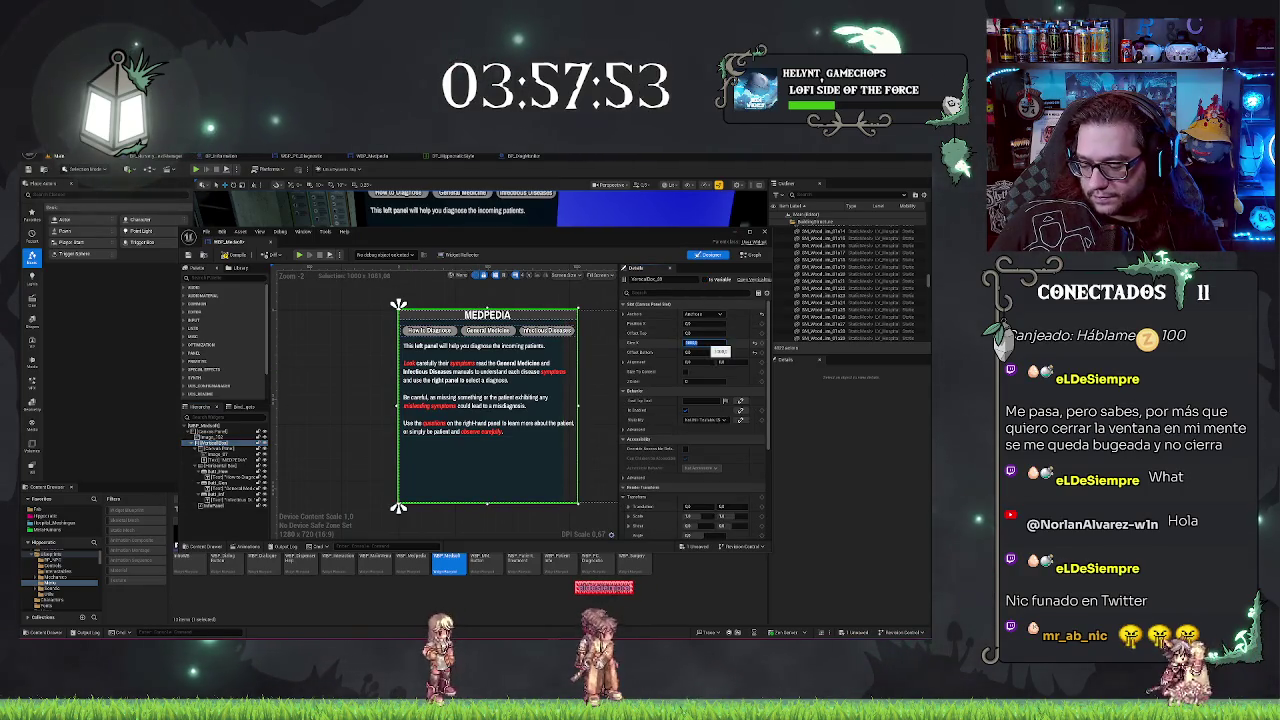
{"action": "key", "text": "Return"}
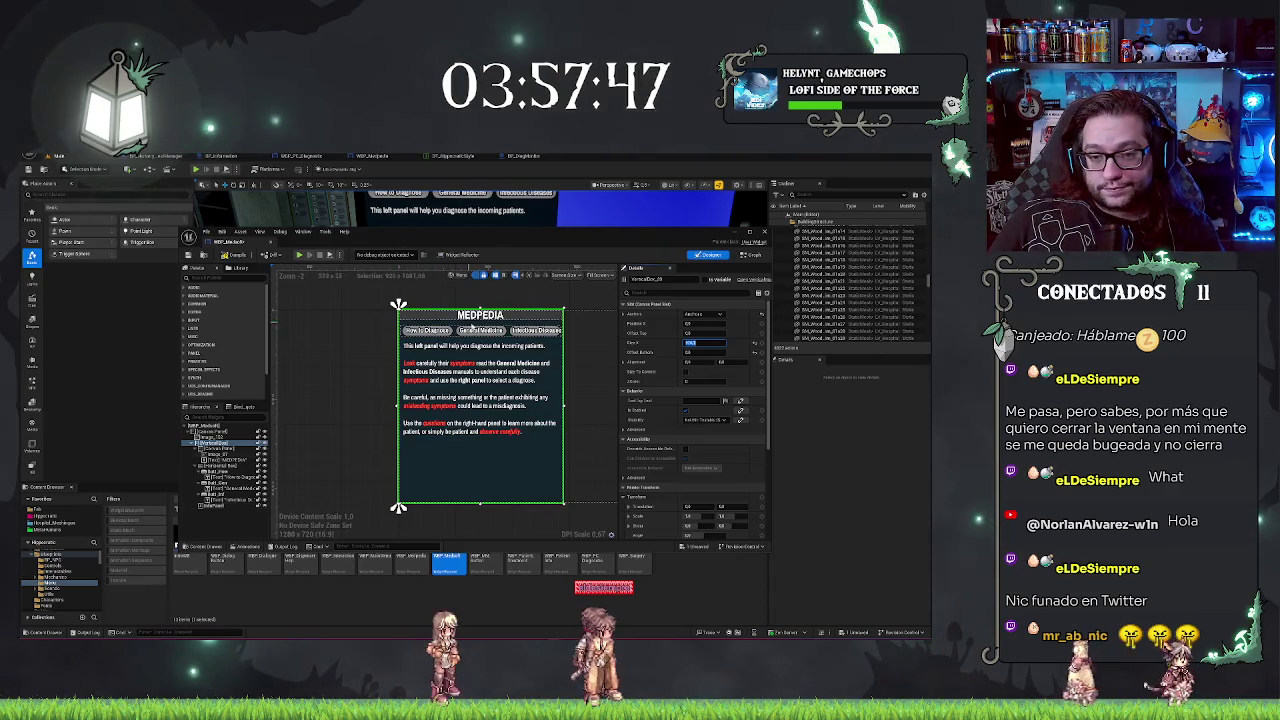
{"action": "left_click", "coordinate": [215, 455]}
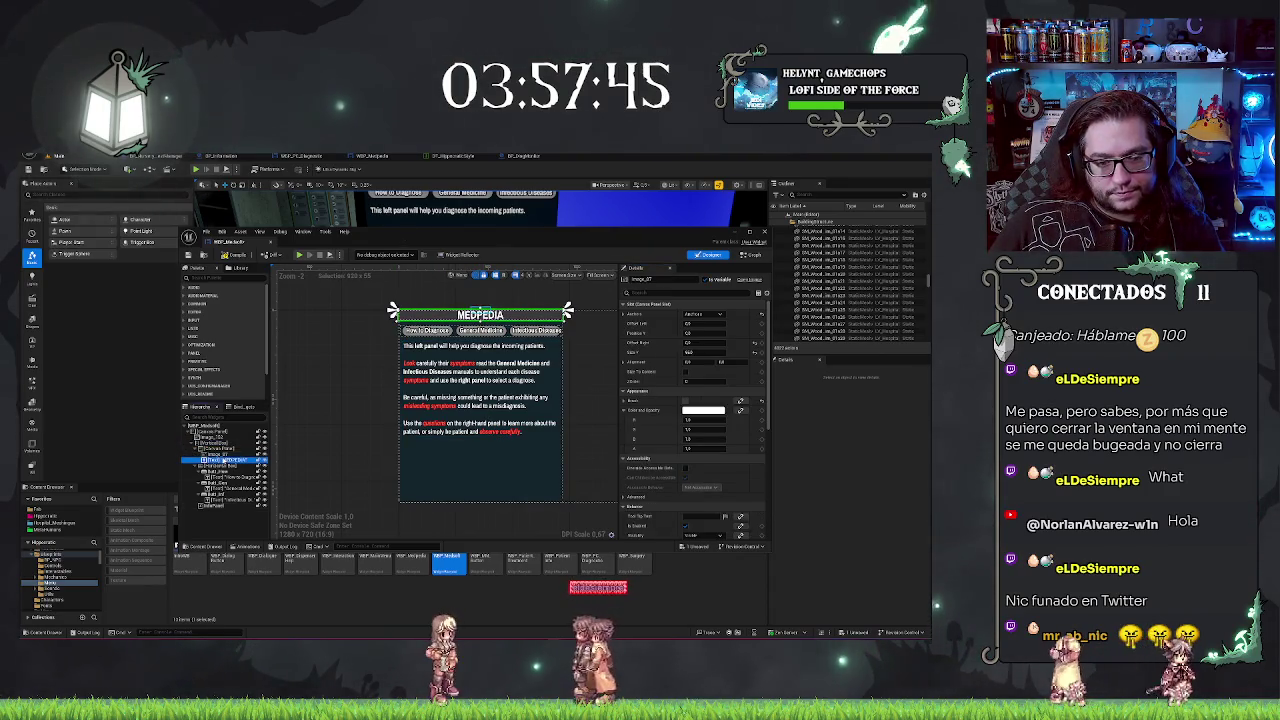
{"action": "left_click", "coordinate": [480, 314]}
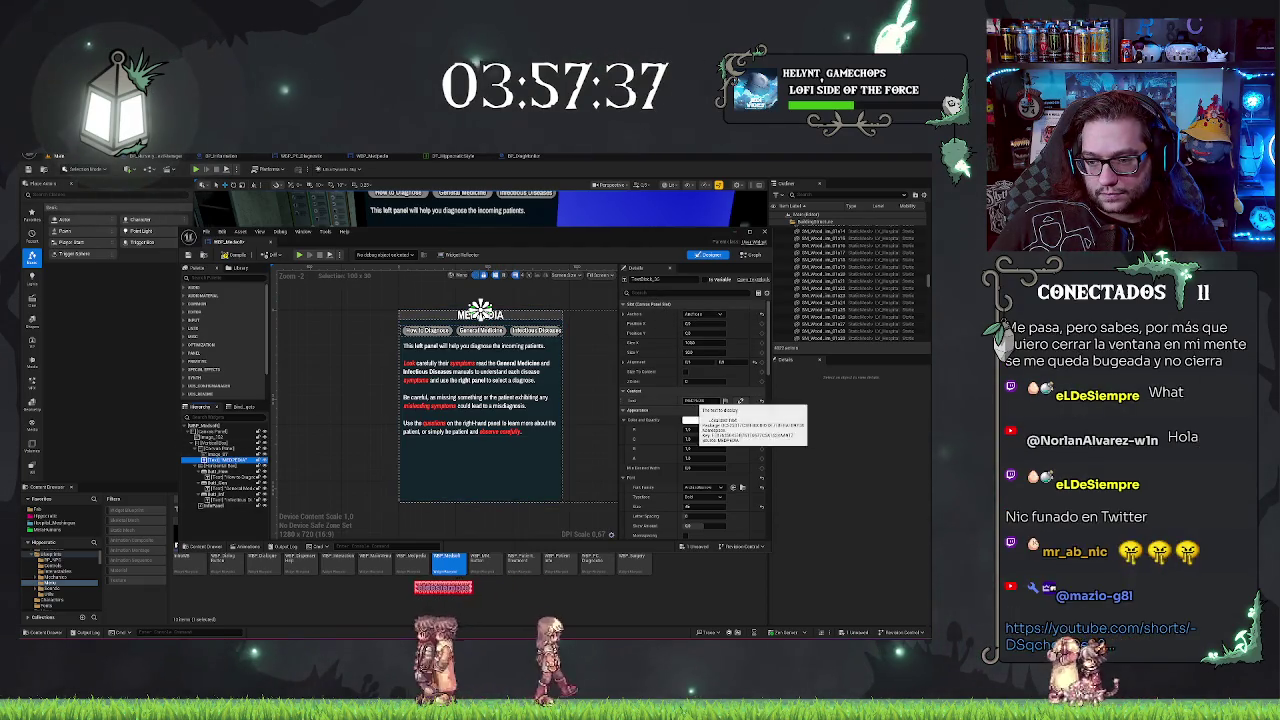
Step: Rename the panel heading text to MEDSOFT
{"action": "left_click", "coordinate": [702, 400]}
{"action": "type", "text": "MEDSOFT"}
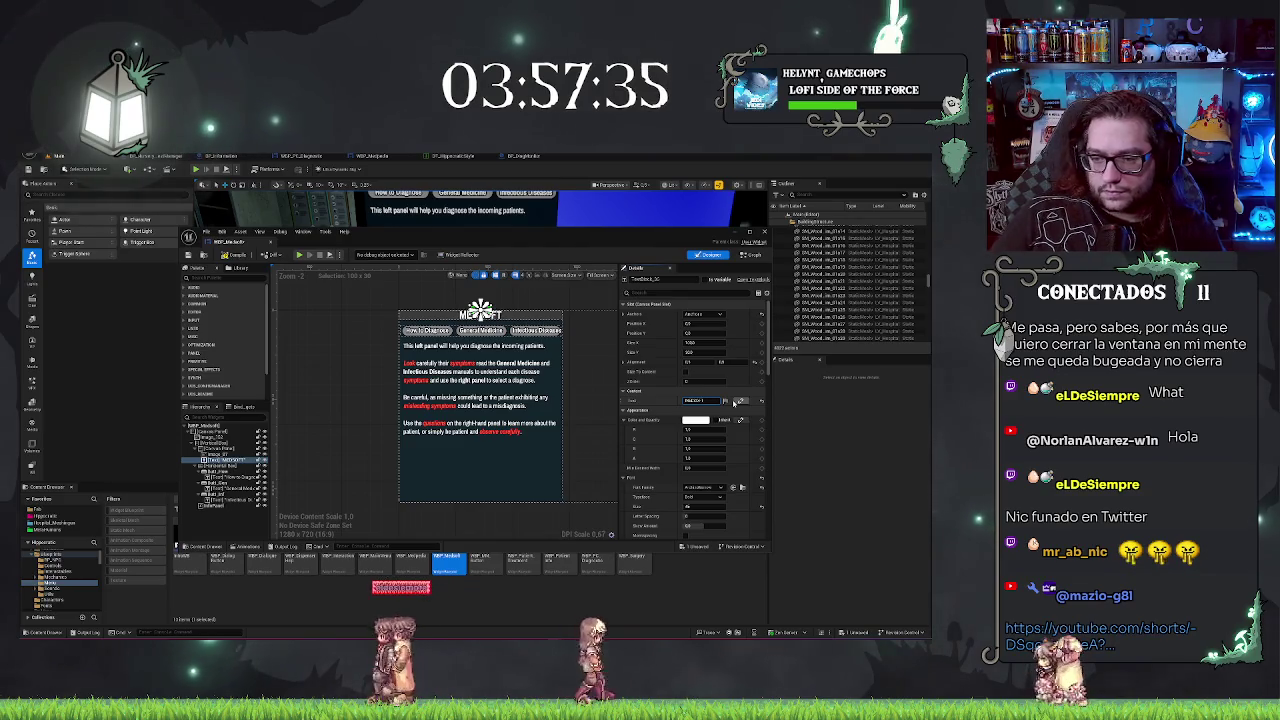
{"action": "key", "text": "Return"}
{"action": "scroll", "coordinate": [333, 313], "scroll_direction": "up", "scroll_amount": 2}
{"action": "left_click", "coordinate": [333, 313]}
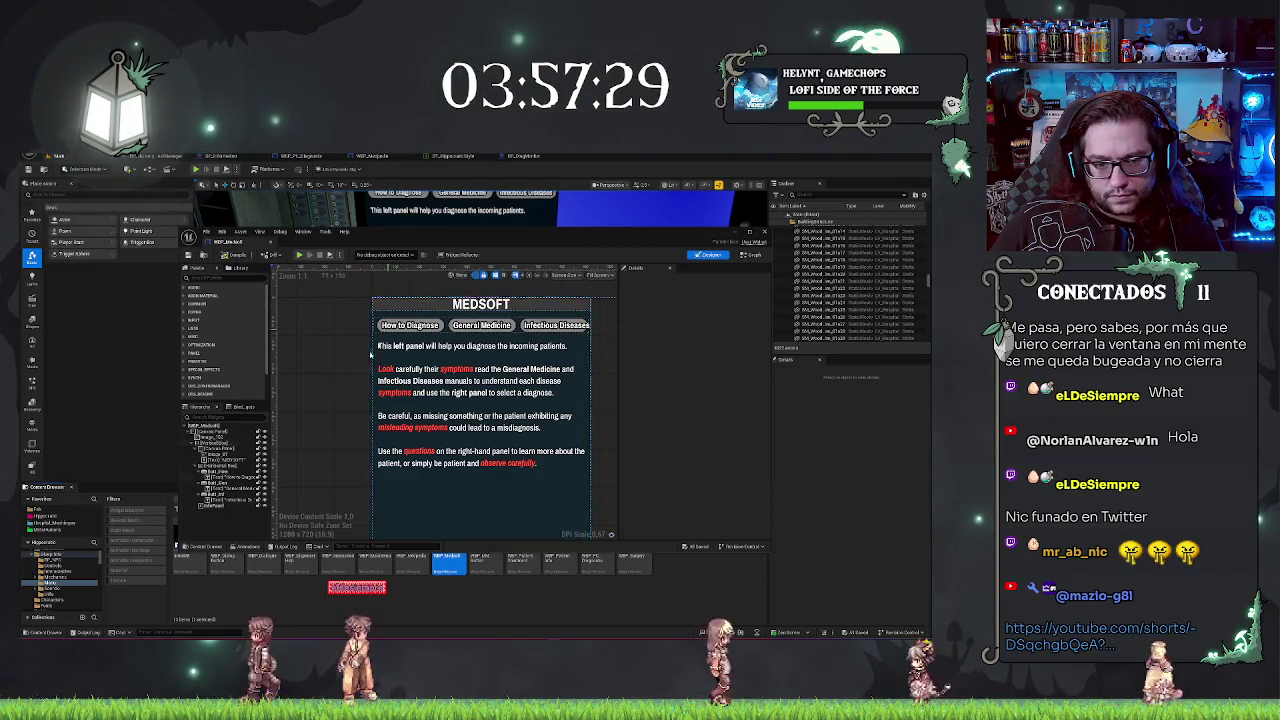
Step: Select the background image behind the MEDSOFT heading and tint its Color and Opacity red
{"action": "left_click", "coordinate": [238, 453]}
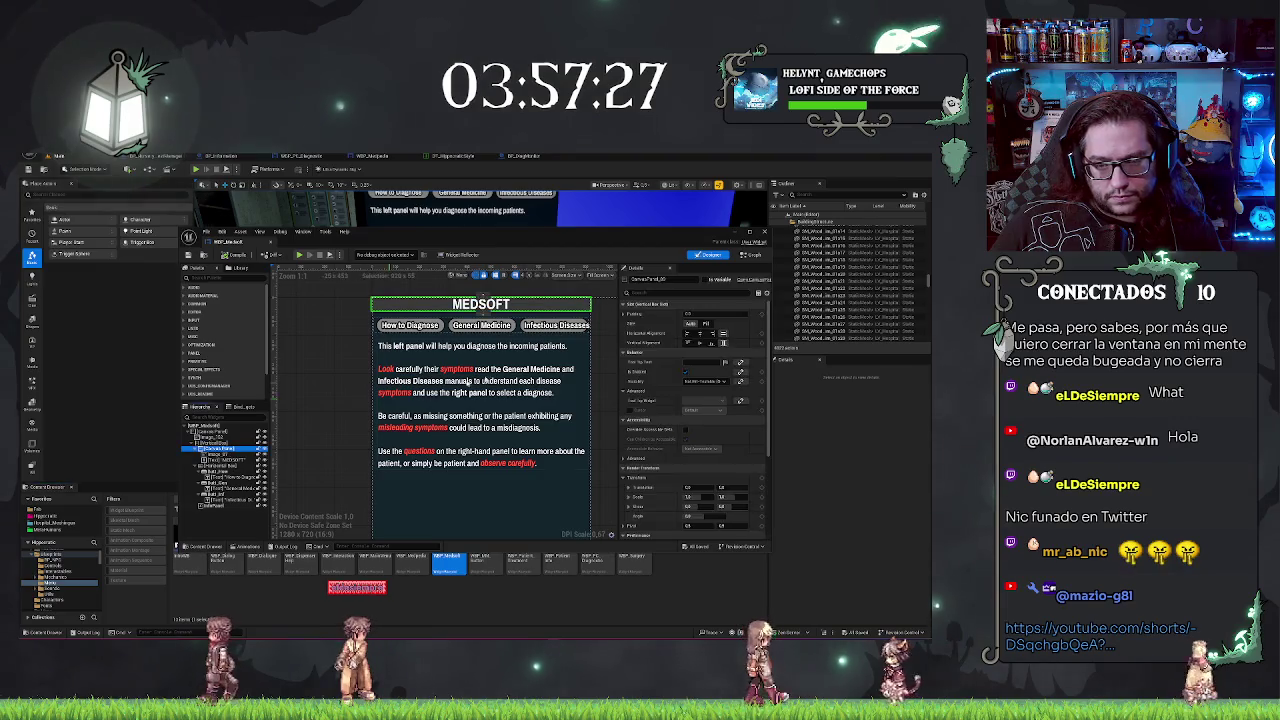
{"action": "left_click", "coordinate": [228, 446]}
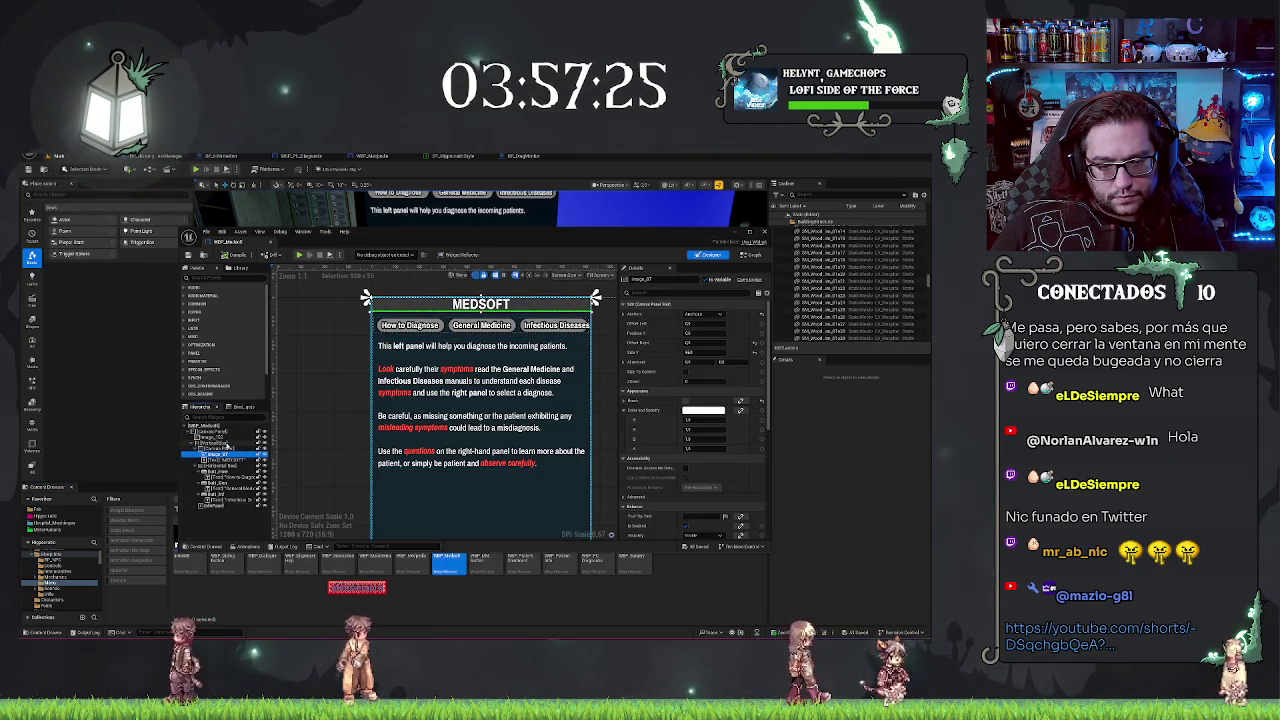
{"action": "left_click", "coordinate": [226, 438]}
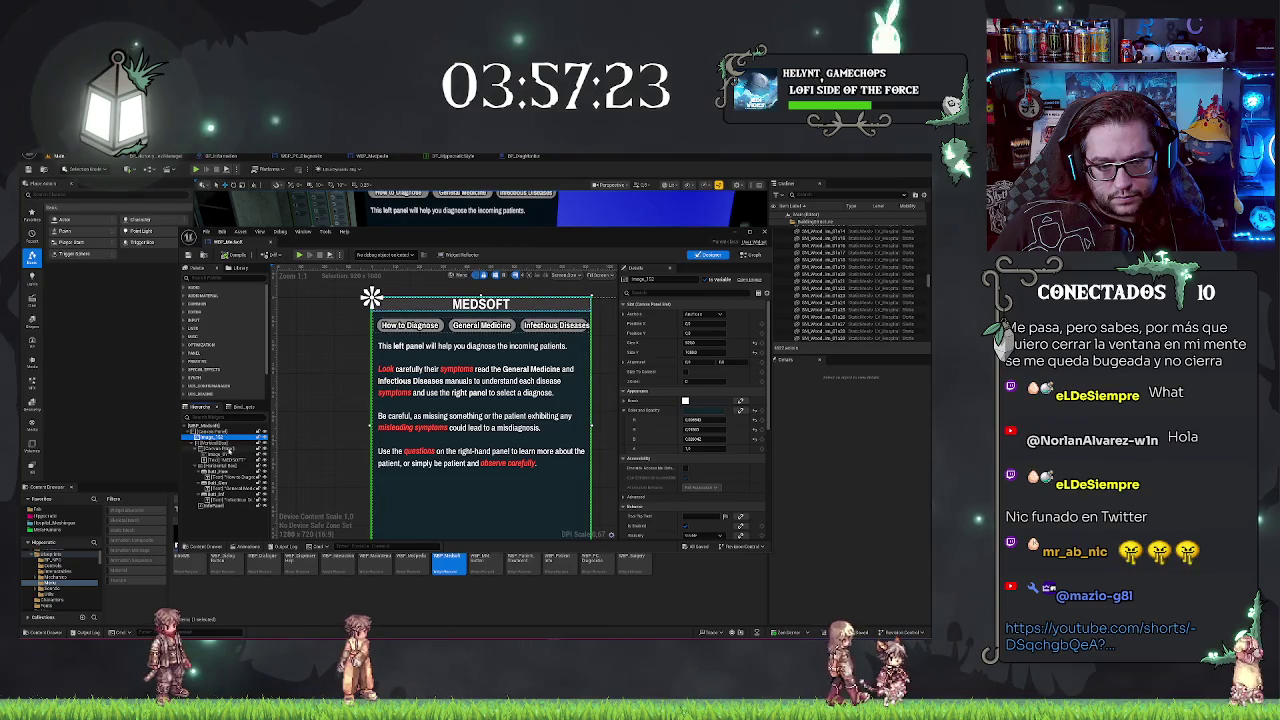
{"action": "left_click", "coordinate": [229, 455]}
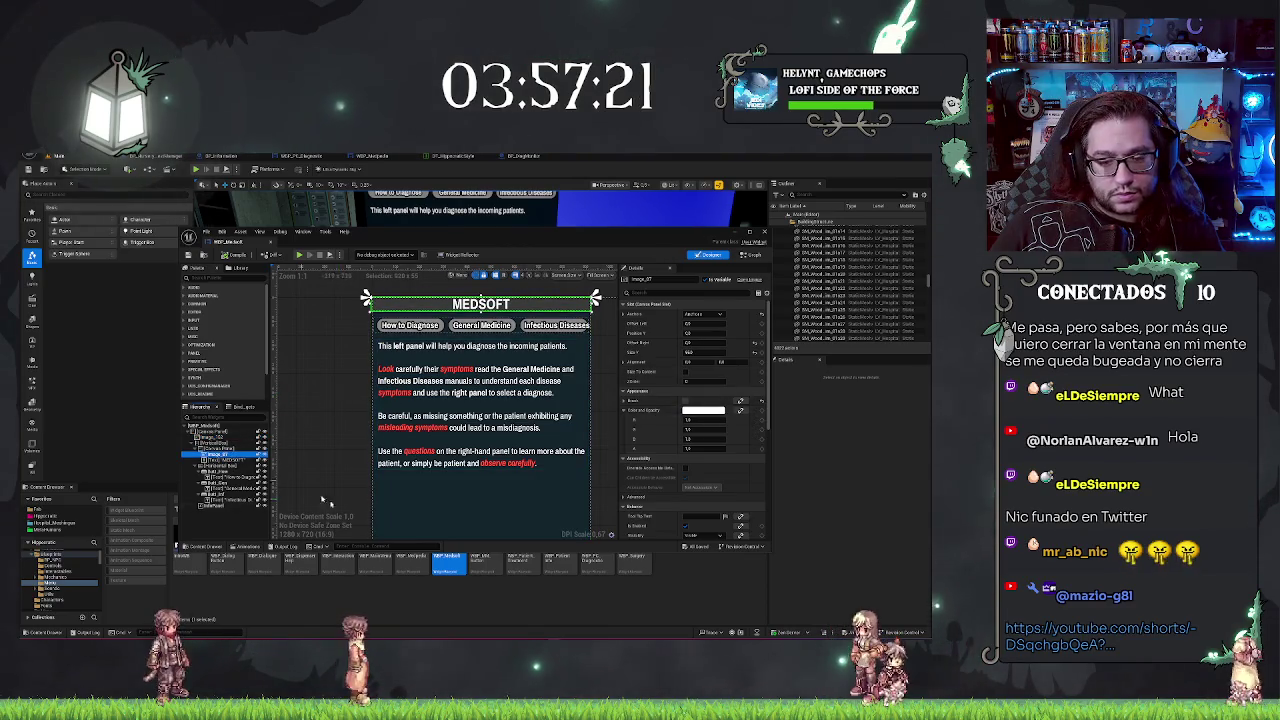
{"action": "left_click", "coordinate": [225, 442]}
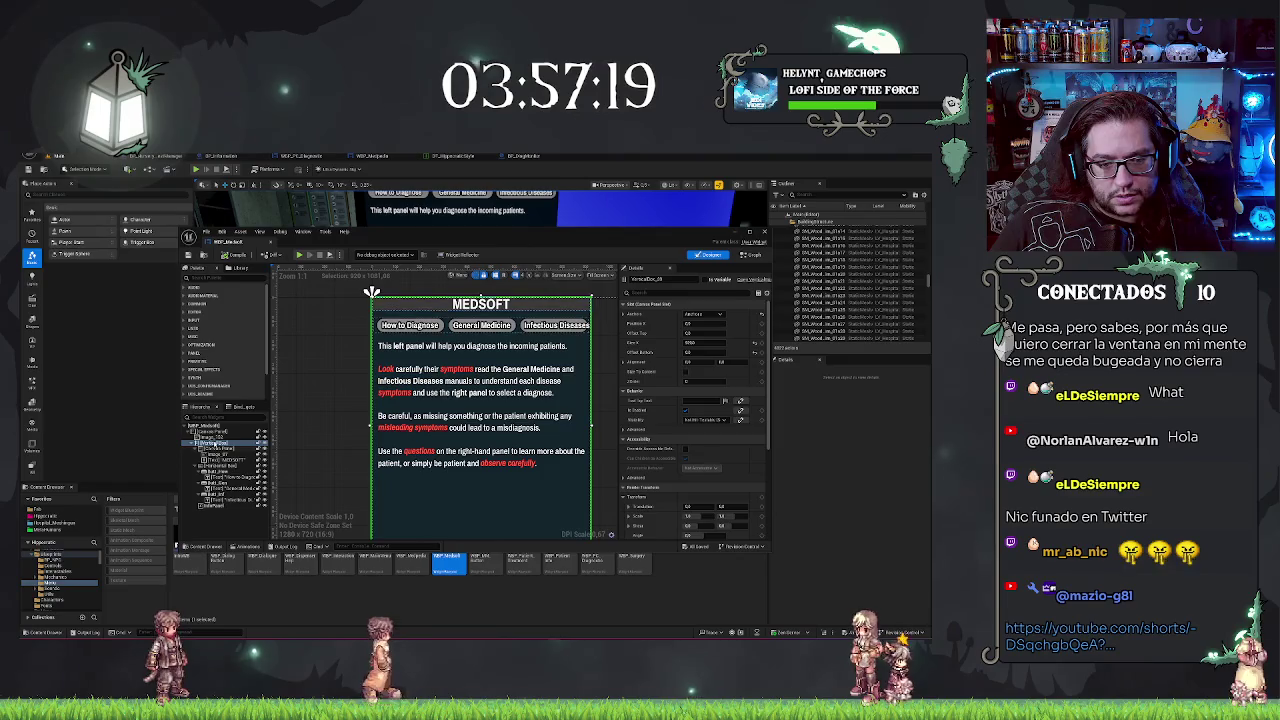
{"action": "left_click", "coordinate": [224, 437]}
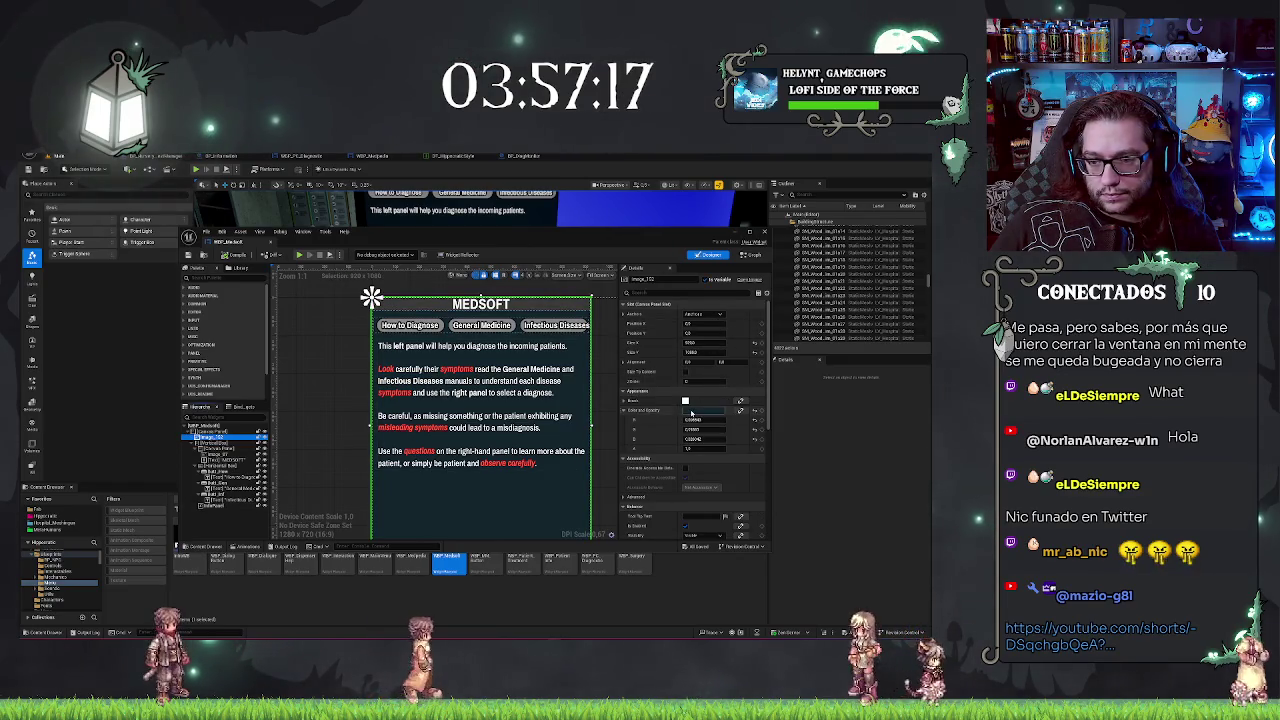
{"action": "left_click", "coordinate": [685, 410]}
{"action": "left_click", "coordinate": [768, 468]}
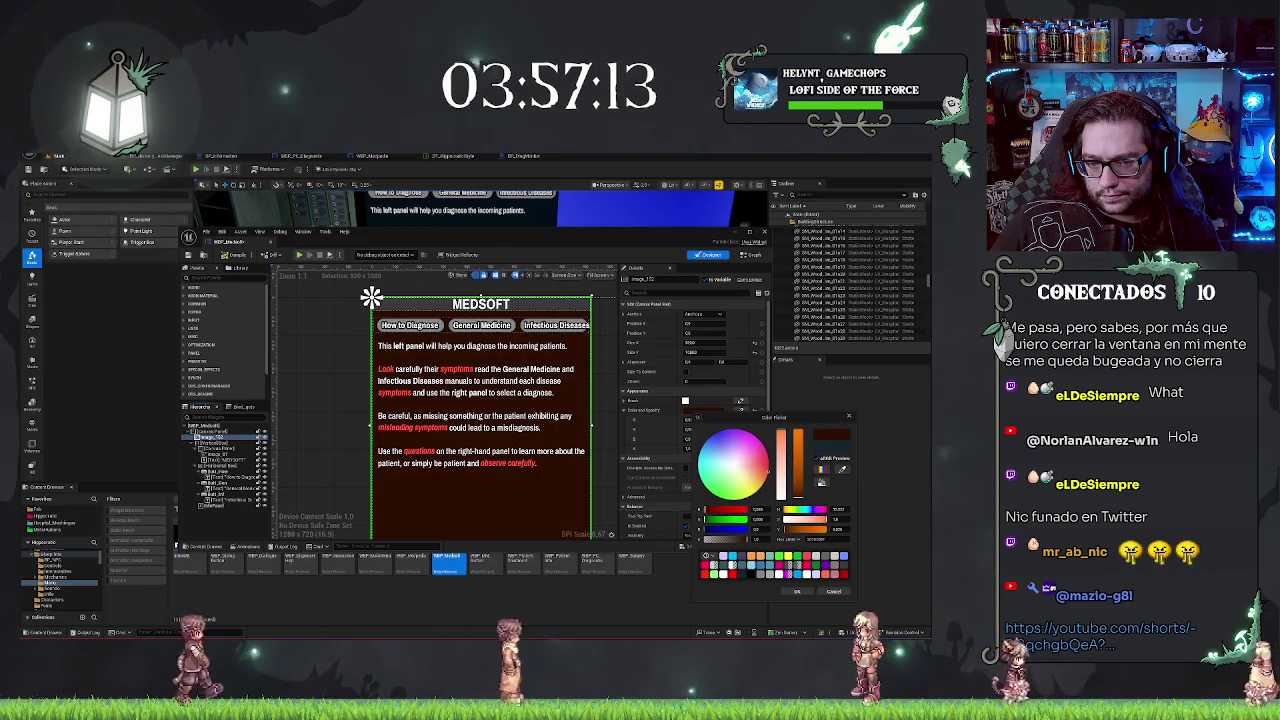
Step: Shift the panel background toward crimson, lower its saturation and darken it
{"action": "left_click", "coordinate": [768, 458]}
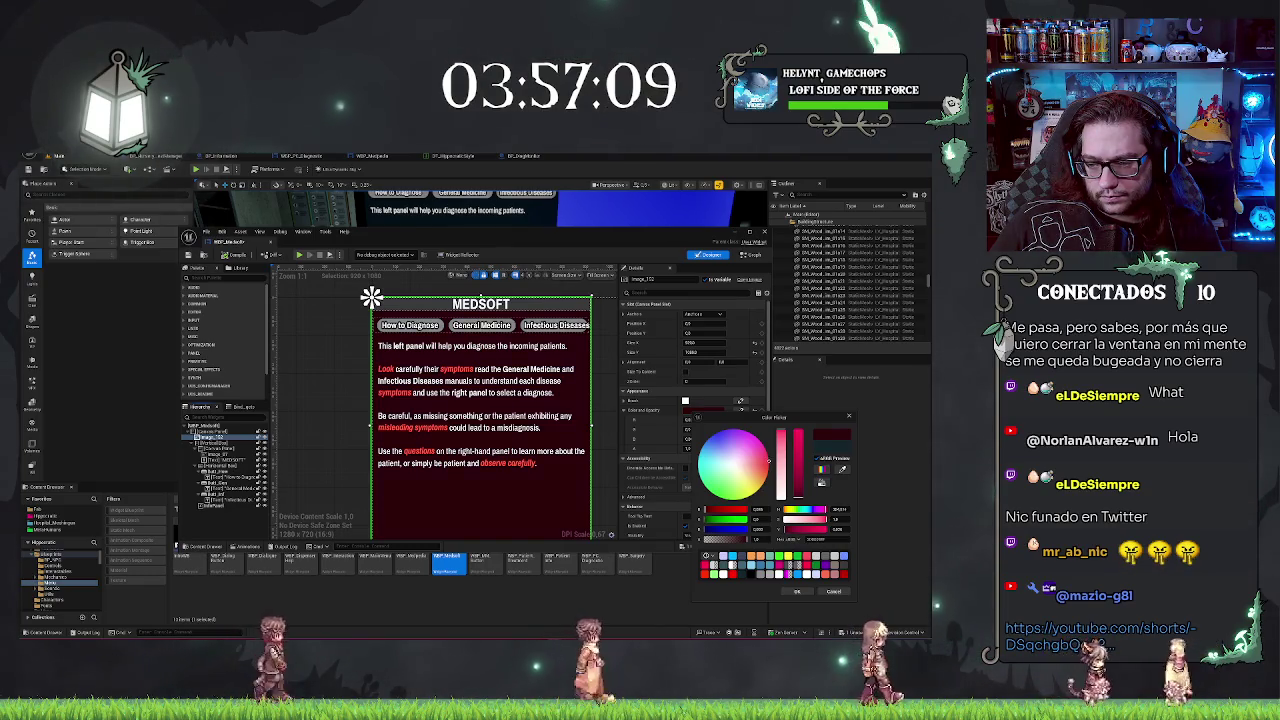
{"action": "left_click", "coordinate": [781, 445]}
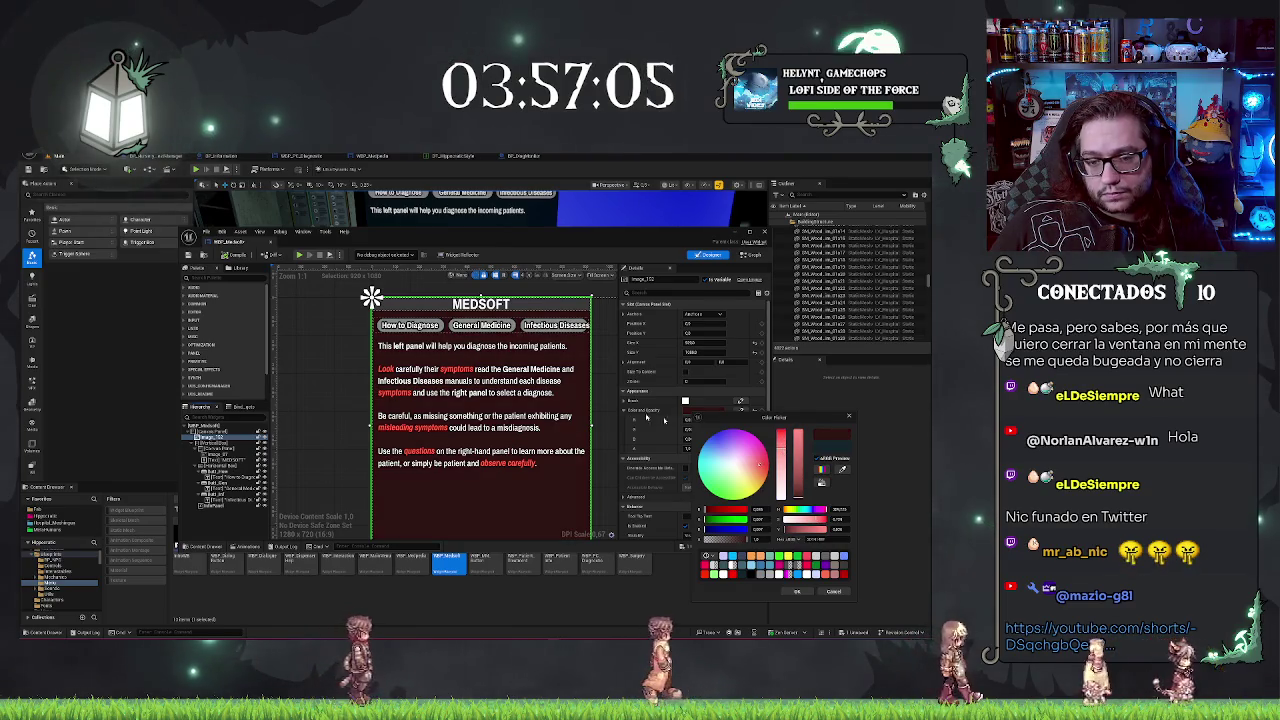
{"action": "scroll", "coordinate": [533, 380], "scroll_direction": "down", "scroll_amount": 3}
{"action": "scroll", "coordinate": [553, 440], "scroll_direction": "up", "scroll_amount": 2}
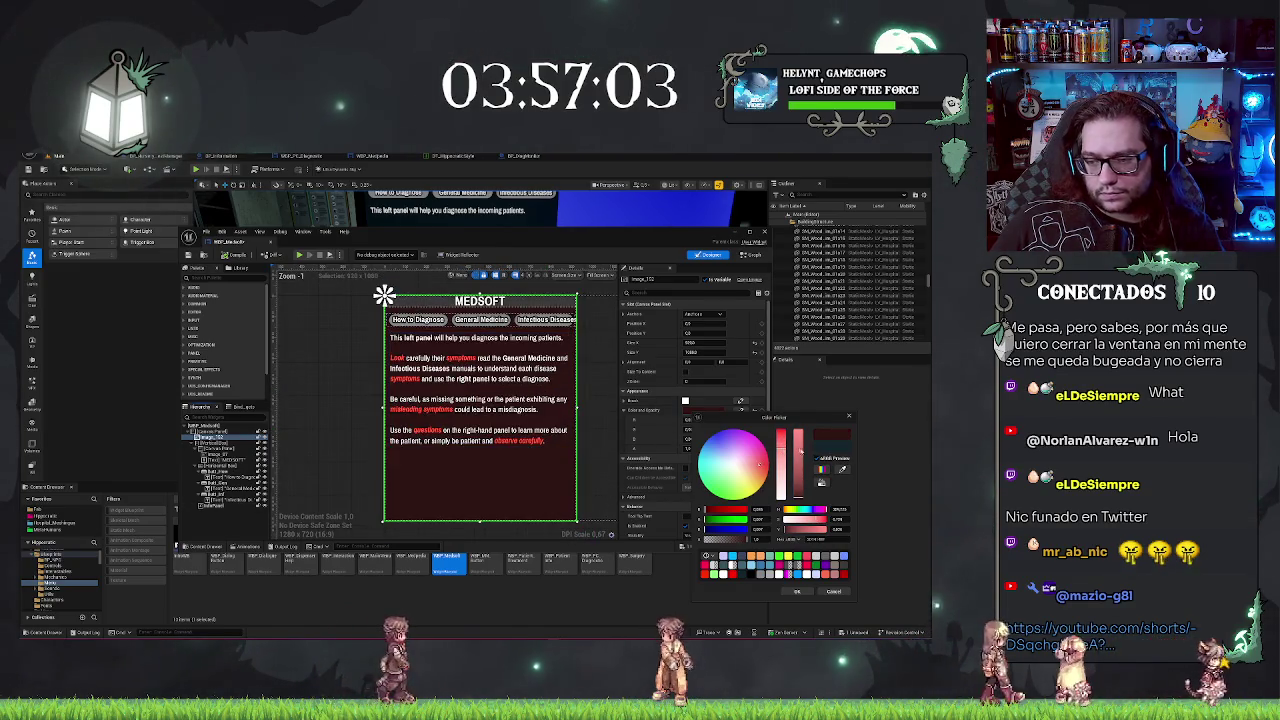
{"action": "mouse_move", "coordinate": [797, 485]}
{"action": "left_mouse_down"}
{"action": "mouse_move", "coordinate": [797, 462]}
{"action": "mouse_move", "coordinate": [797, 498]}
{"action": "left_mouse_up"}
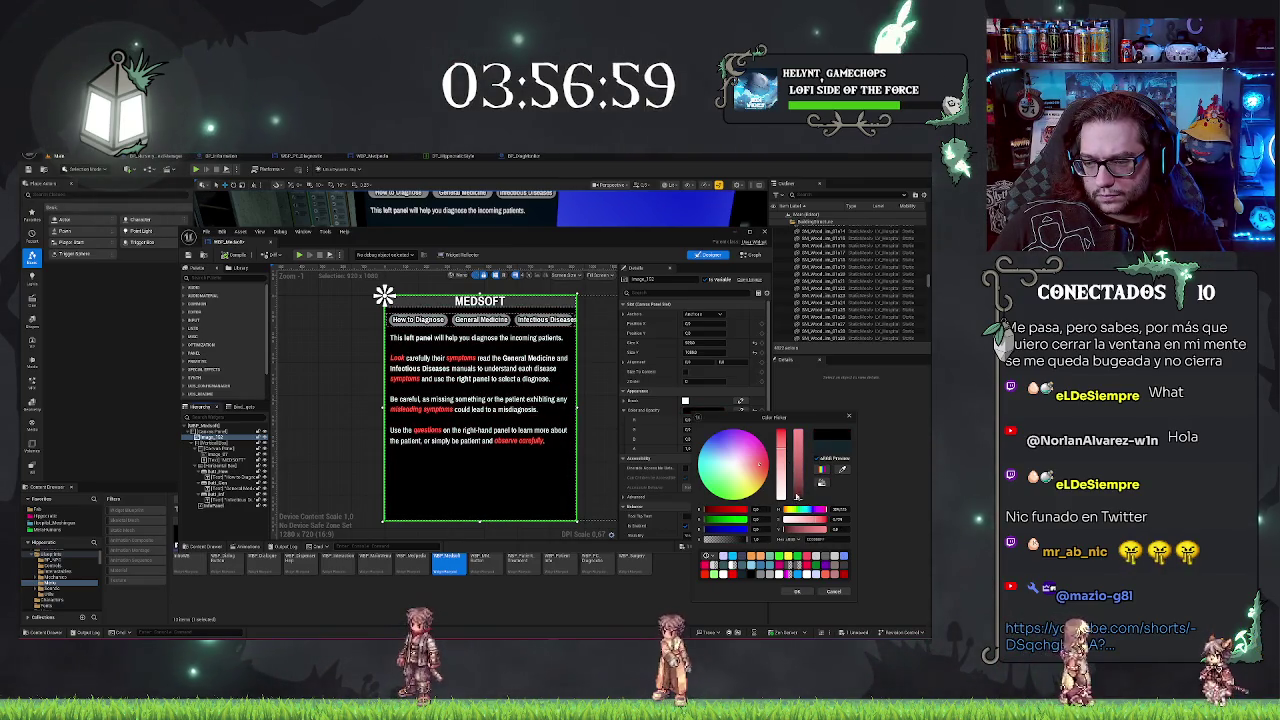
Step: Retint the background from pink through salmon to dark maroon, and move the YouTube window aside
{"action": "left_click", "coordinate": [789, 573]}
{"action": "left_click_drag", "start_coordinate": [760, 455], "coordinate": [765, 465]}
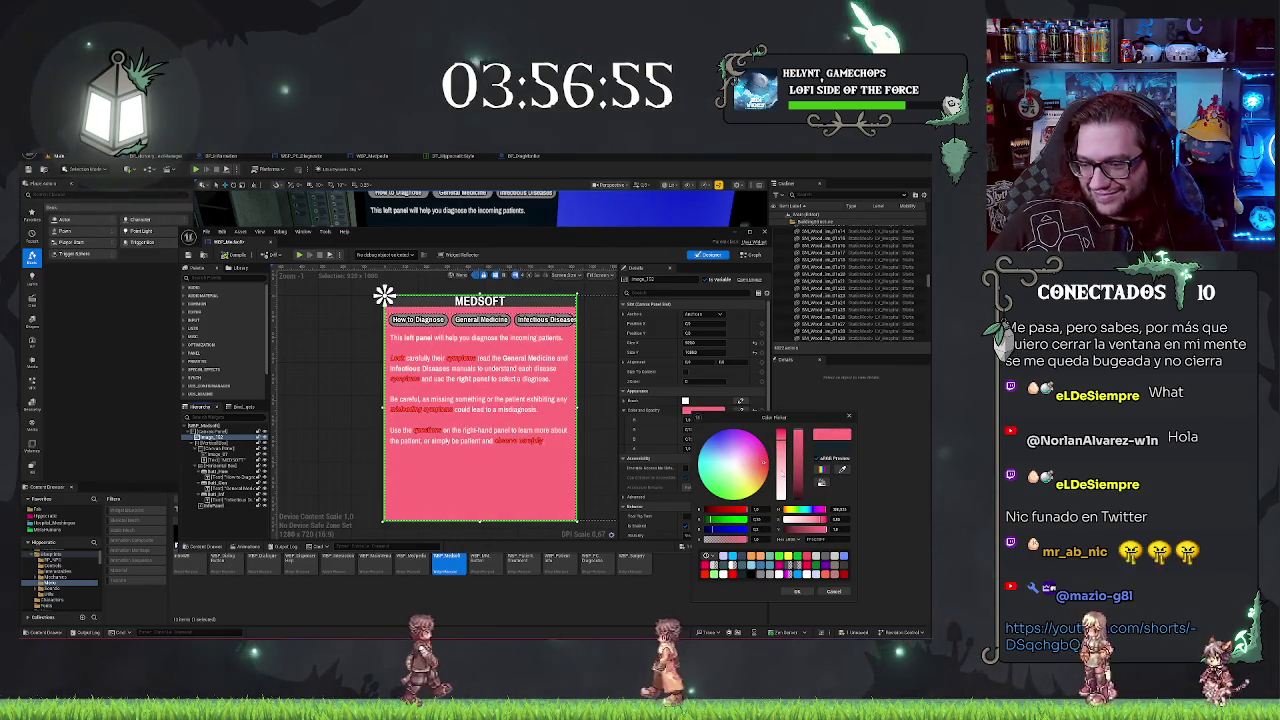
{"action": "left_click_drag", "start_coordinate": [797, 470], "coordinate": [797, 497]}
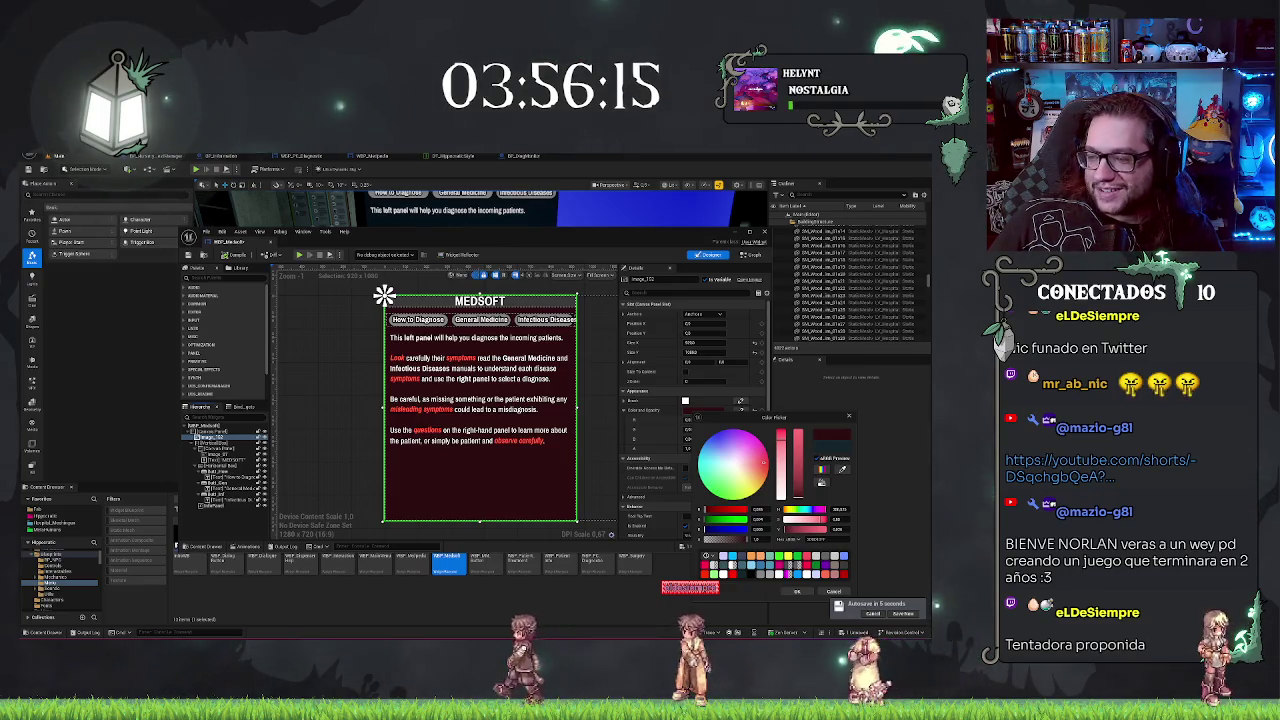
{"action": "mouse_move", "coordinate": [348, 196]}
{"action": "left_mouse_down"}
{"action": "mouse_move", "coordinate": [331, 196]}
{"action": "mouse_move", "coordinate": [395, 214]}
{"action": "left_mouse_up"}
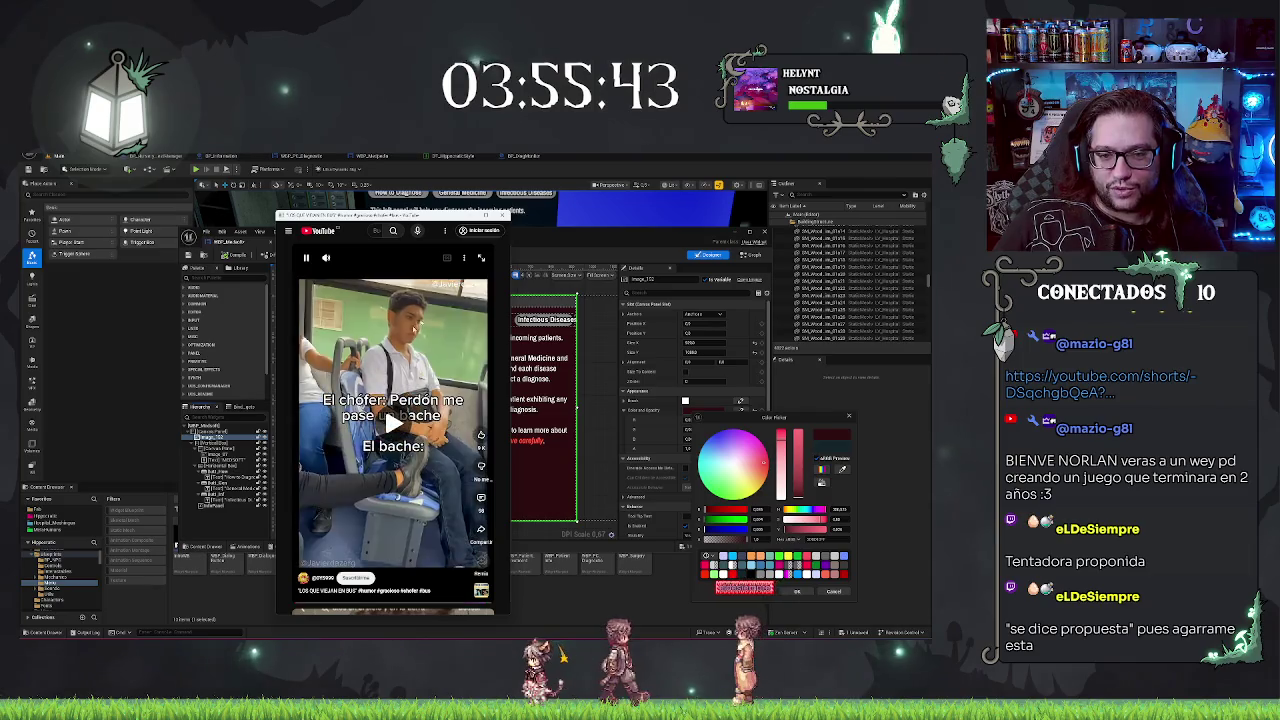
{"action": "left_click", "coordinate": [639, 390]}
Step: Cancel the pending colour edit, then reapply a dark maroon MEDSOFT background and confirm it with OK
{"action": "left_click_drag", "start_coordinate": [318, 348], "coordinate": [288, 340]}
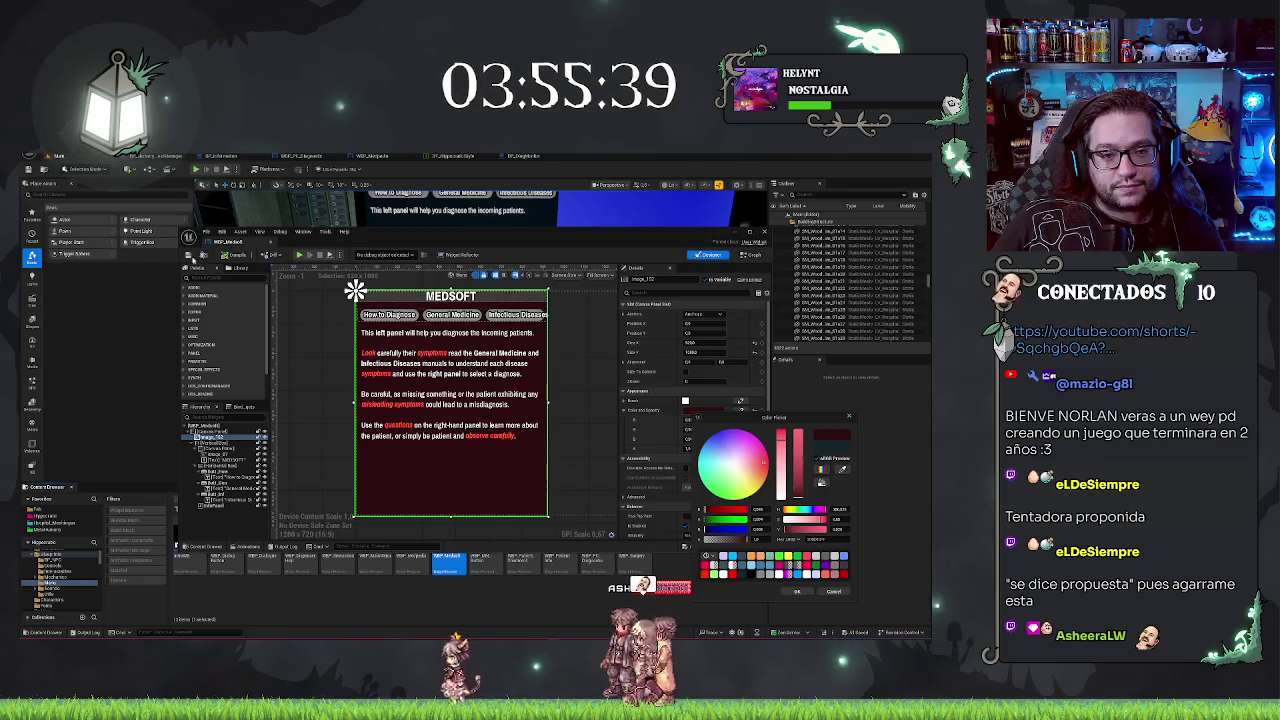
{"action": "key", "text": "Escape"}
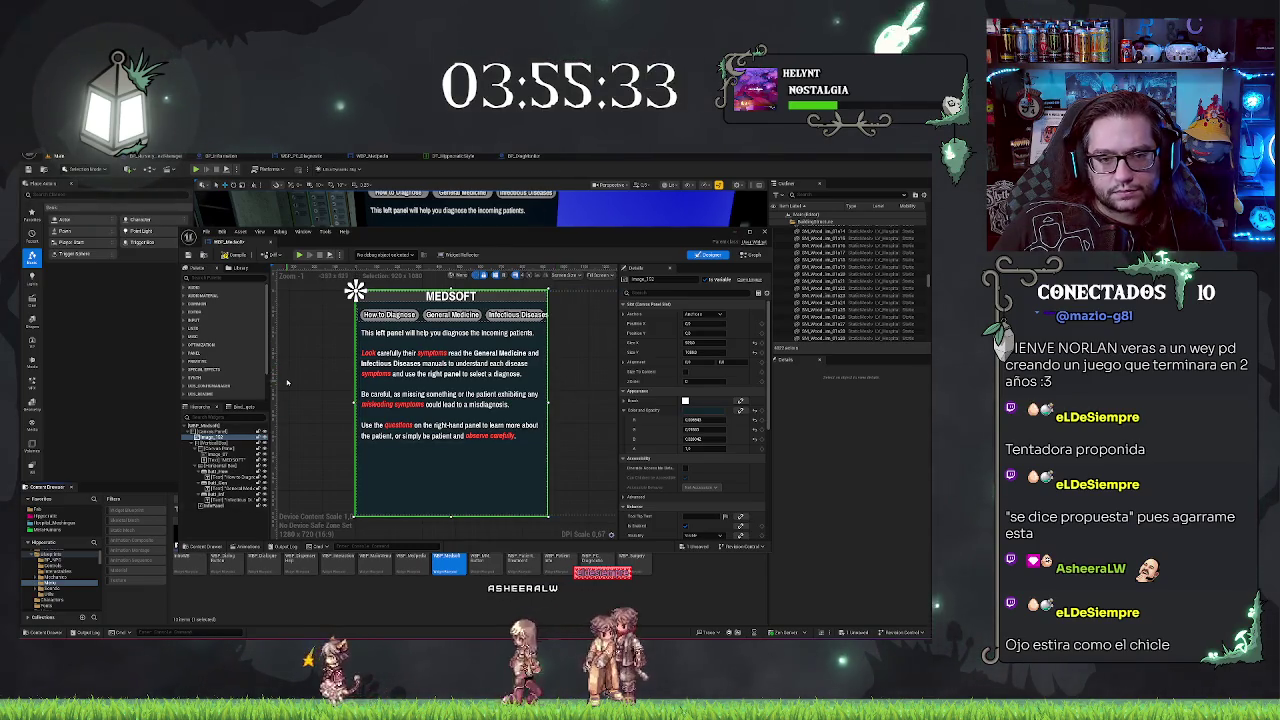
{"action": "left_click_drag", "start_coordinate": [287, 383], "coordinate": [335, 385]}
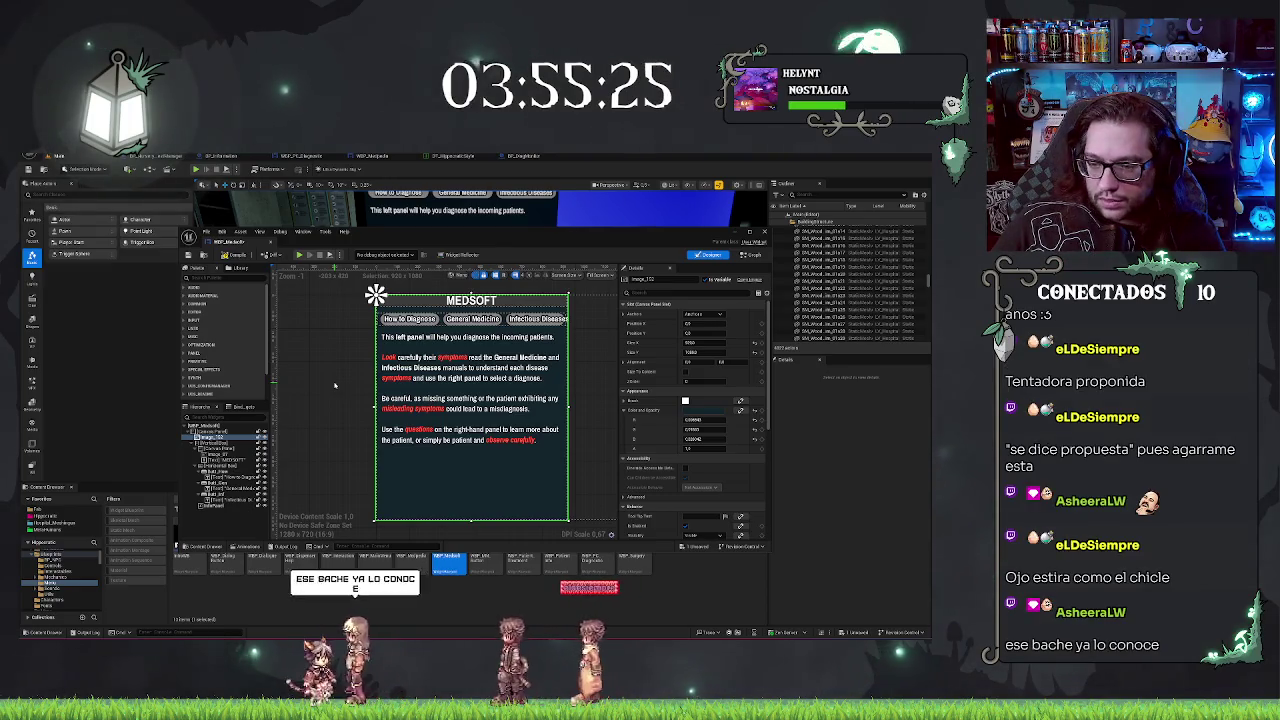
{"action": "left_click", "coordinate": [706, 420]}
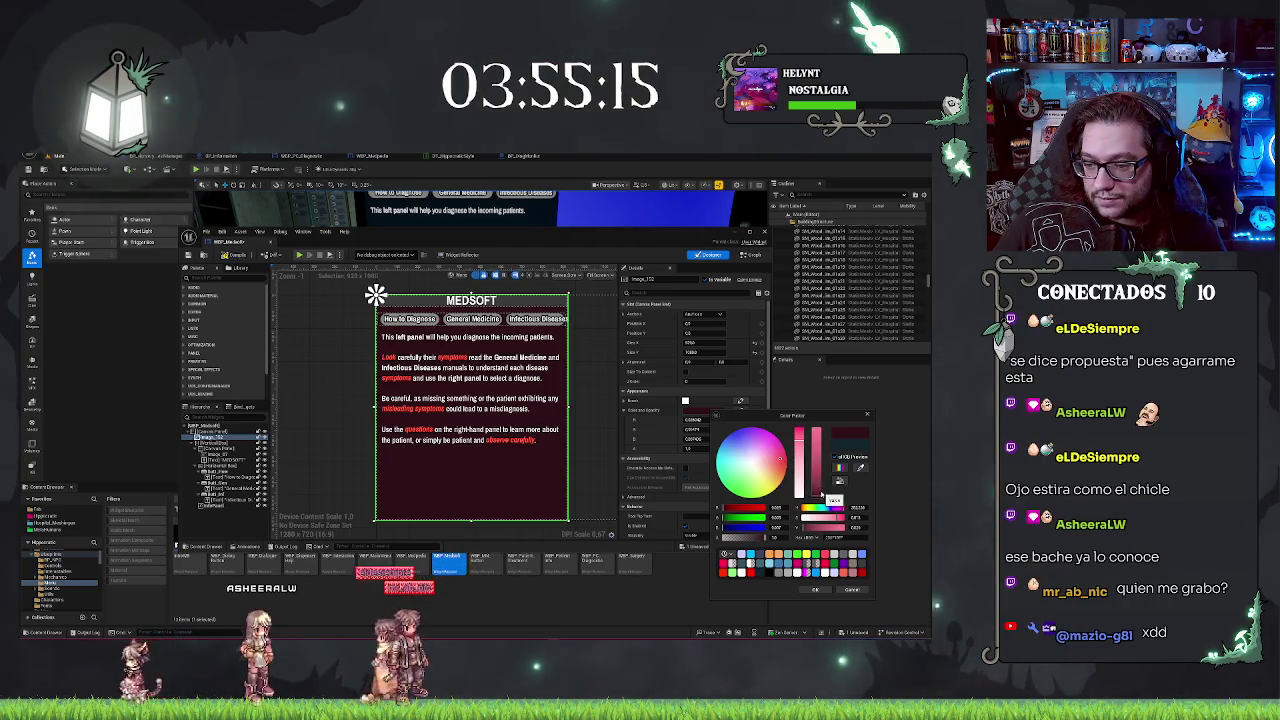
{"action": "left_click_drag", "start_coordinate": [818, 497], "coordinate": [816, 495]}
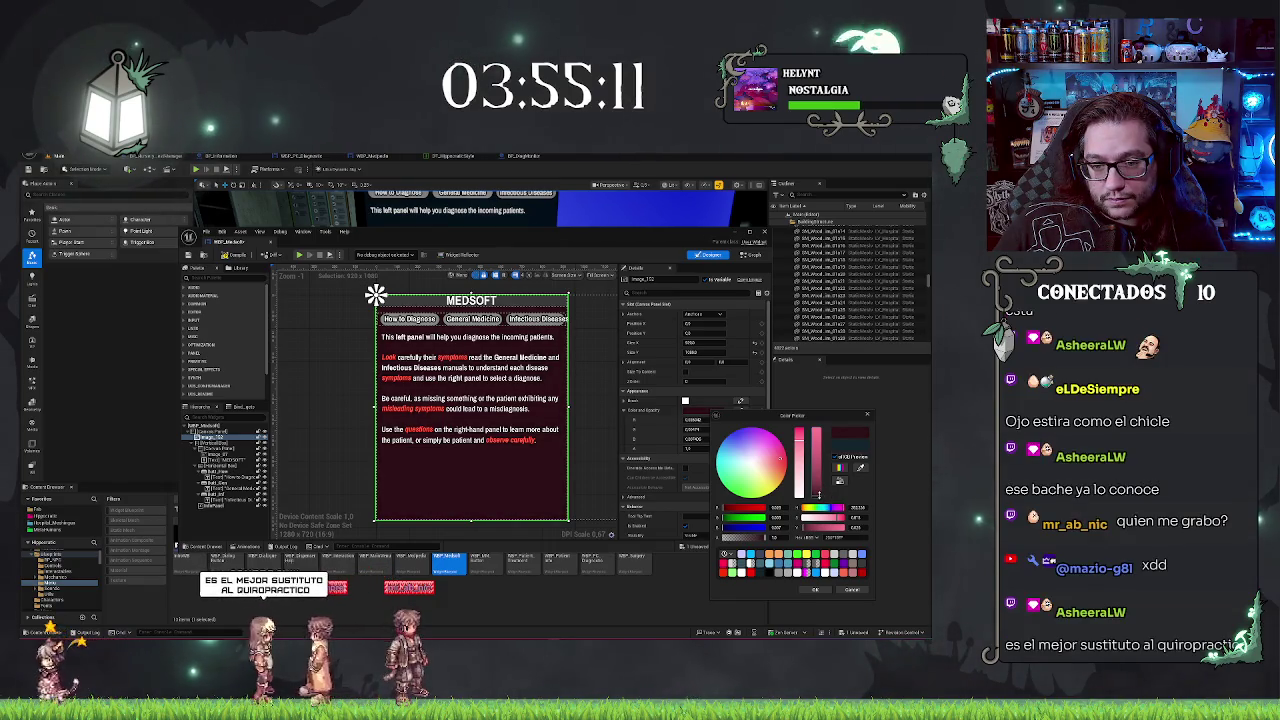
{"action": "left_click", "coordinate": [810, 589]}
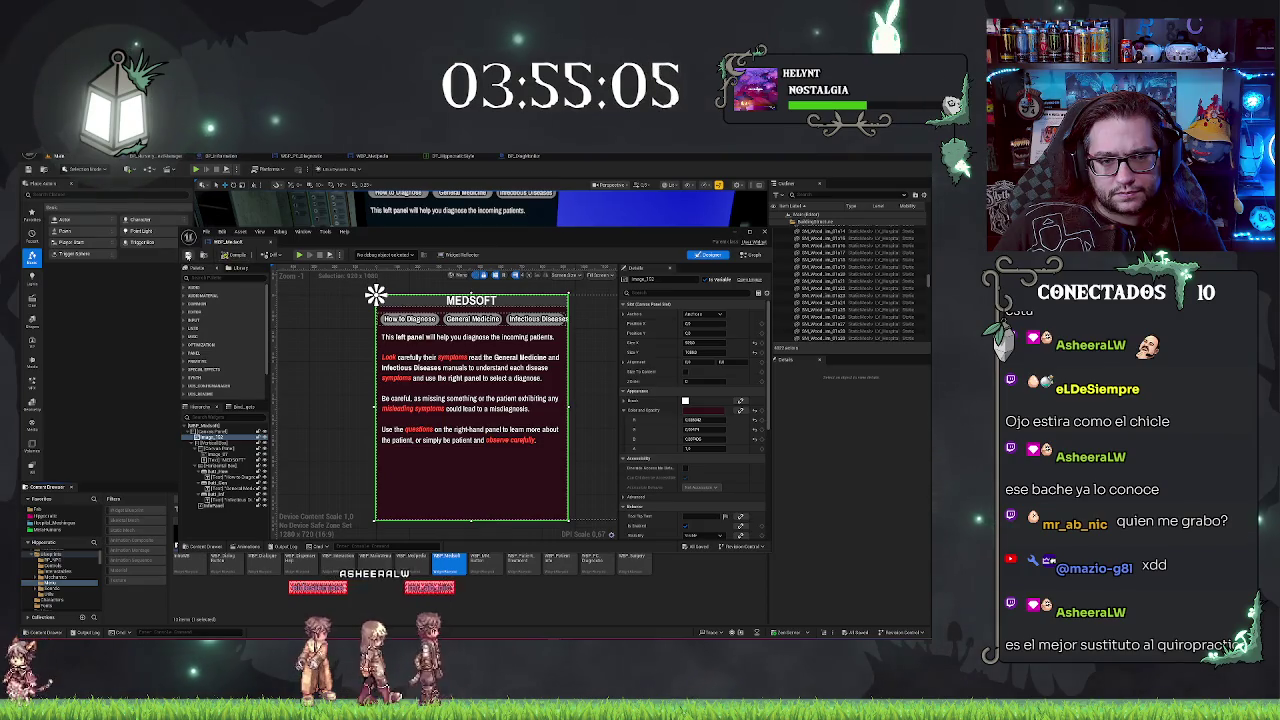
Step: Cycle through the open asset tabs to reach the BP_Information event graph
{"action": "left_click", "coordinate": [537, 159]}
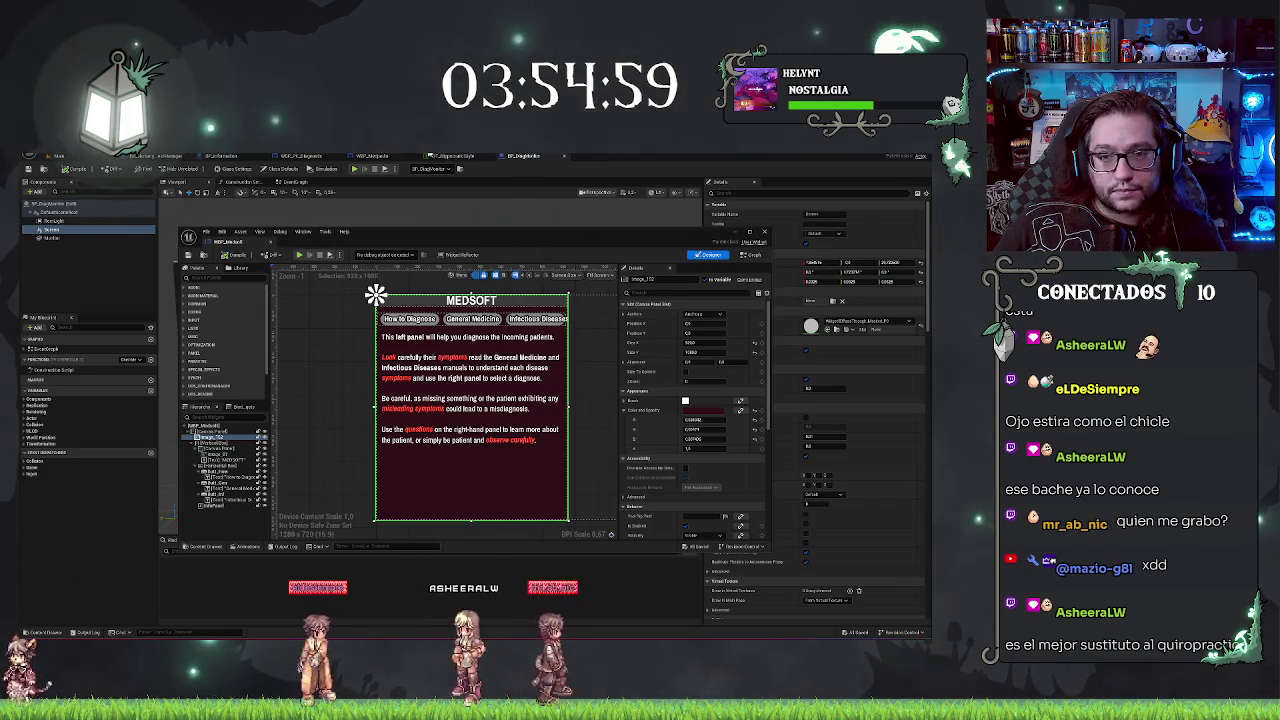
{"action": "left_click", "coordinate": [296, 158]}
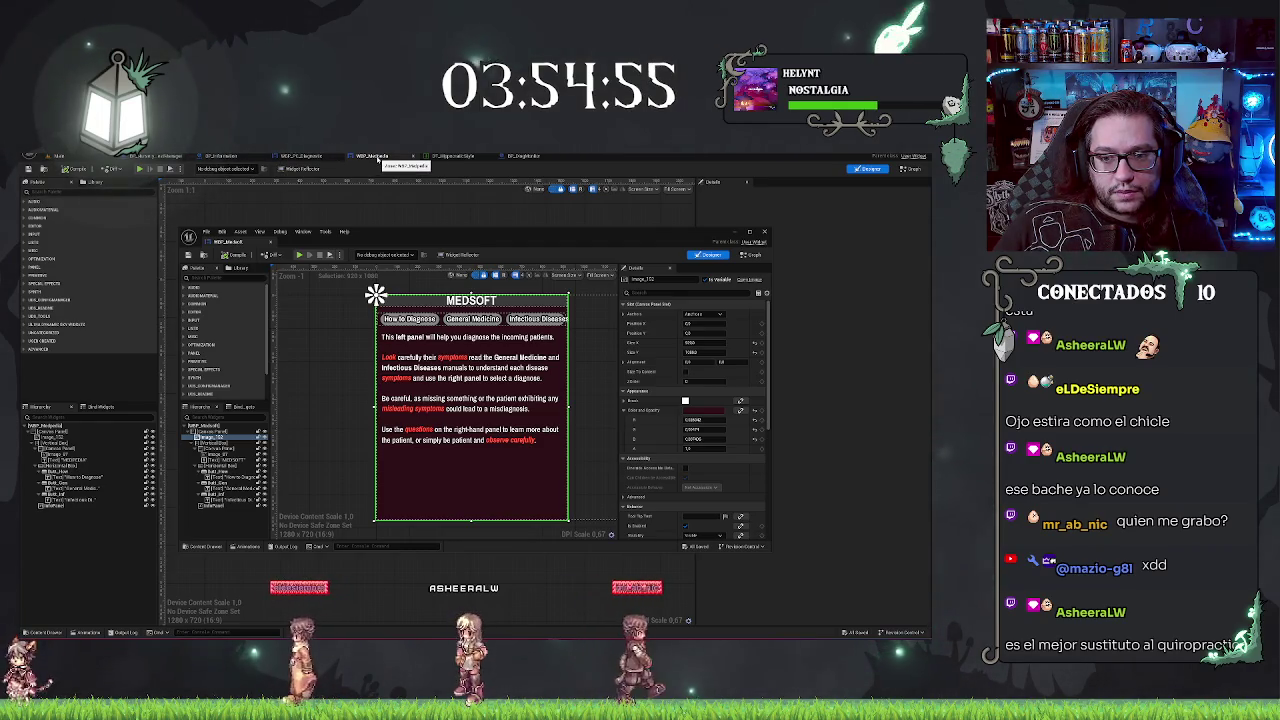
{"action": "left_click", "coordinate": [297, 158]}
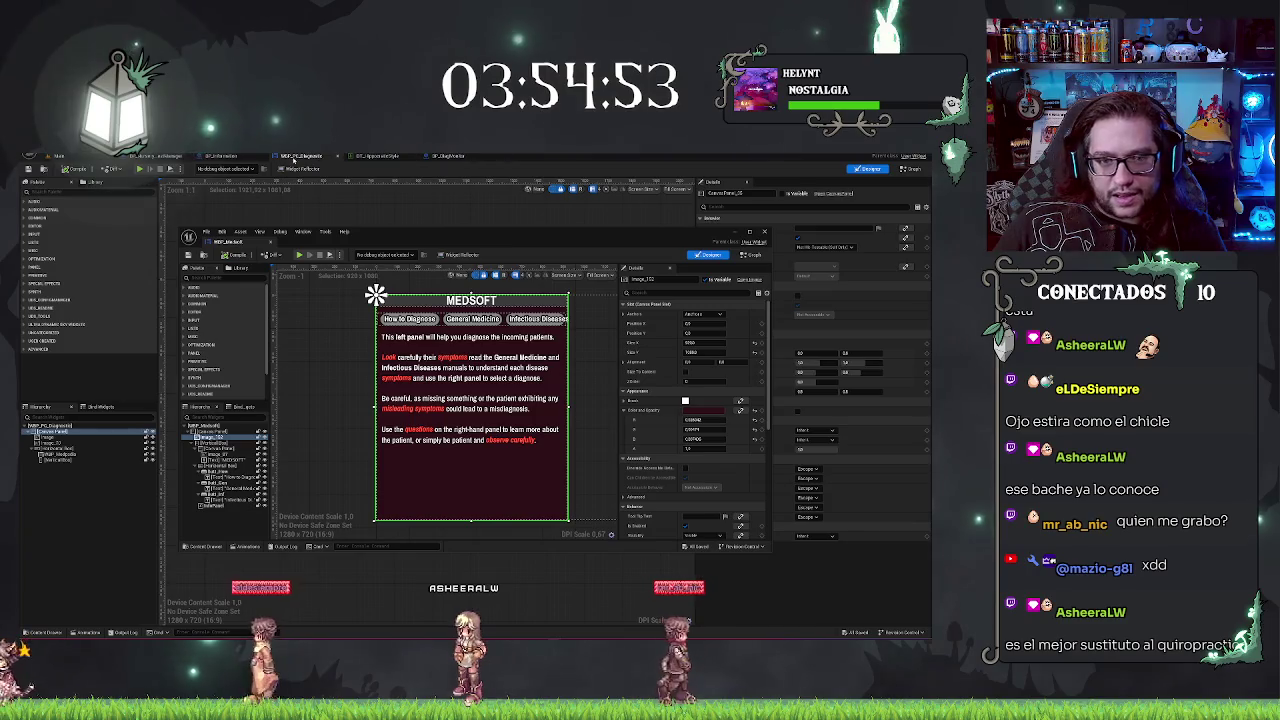
{"action": "left_click", "coordinate": [238, 157]}
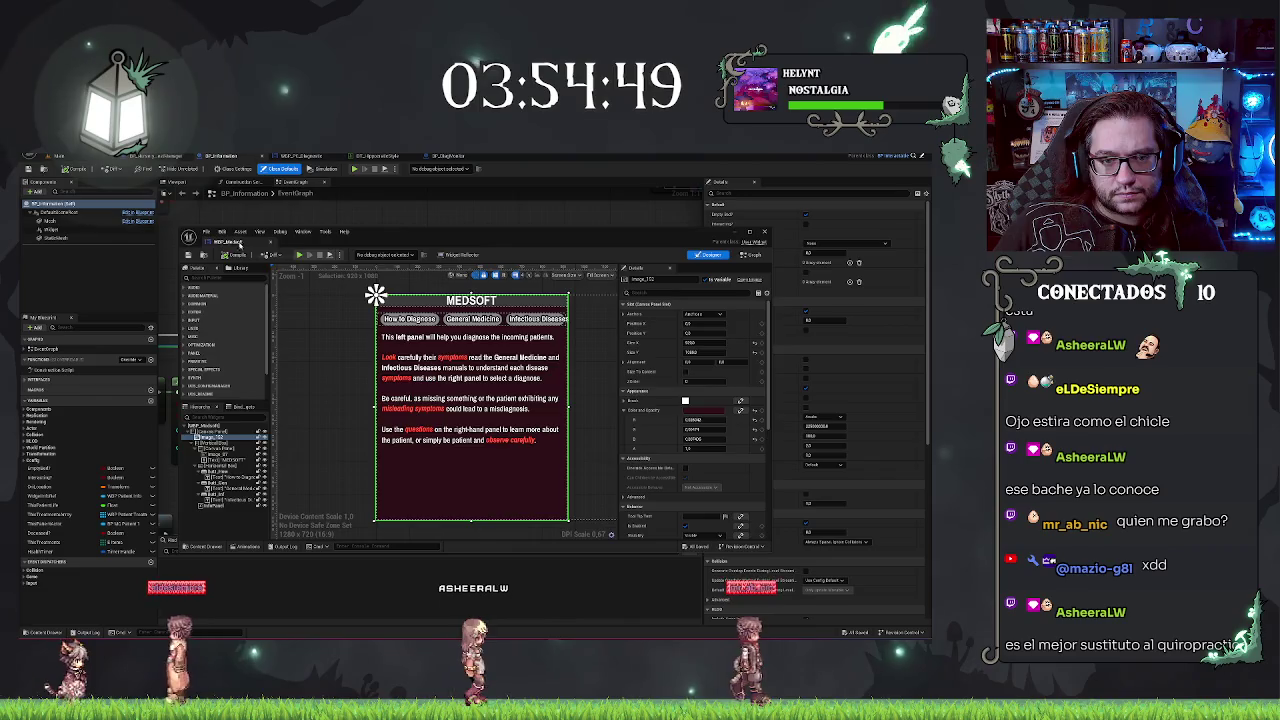
Step: Dock the floating WBP_Medsoft window, then inspect the HorizontalBox and VerticalBox_52 in WBP_PC_Diagnostic
{"action": "left_click_drag", "start_coordinate": [240, 243], "coordinate": [445, 157]}
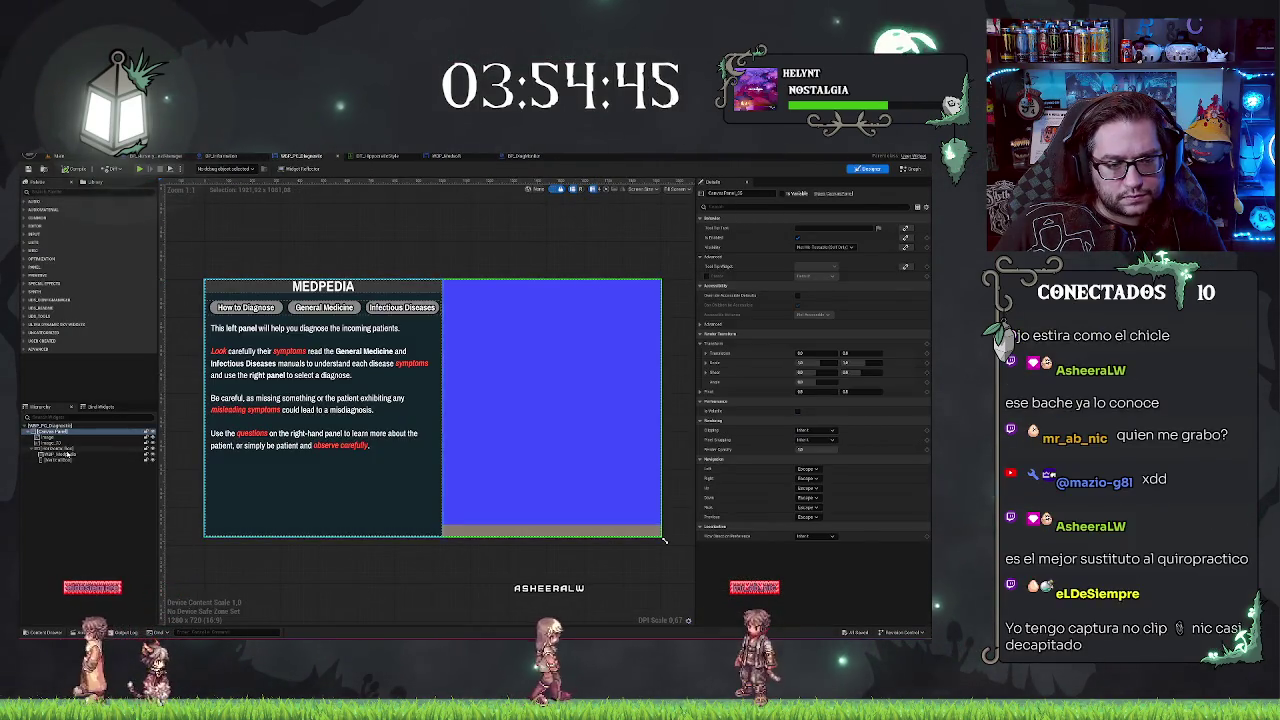
{"action": "left_click", "coordinate": [58, 454]}
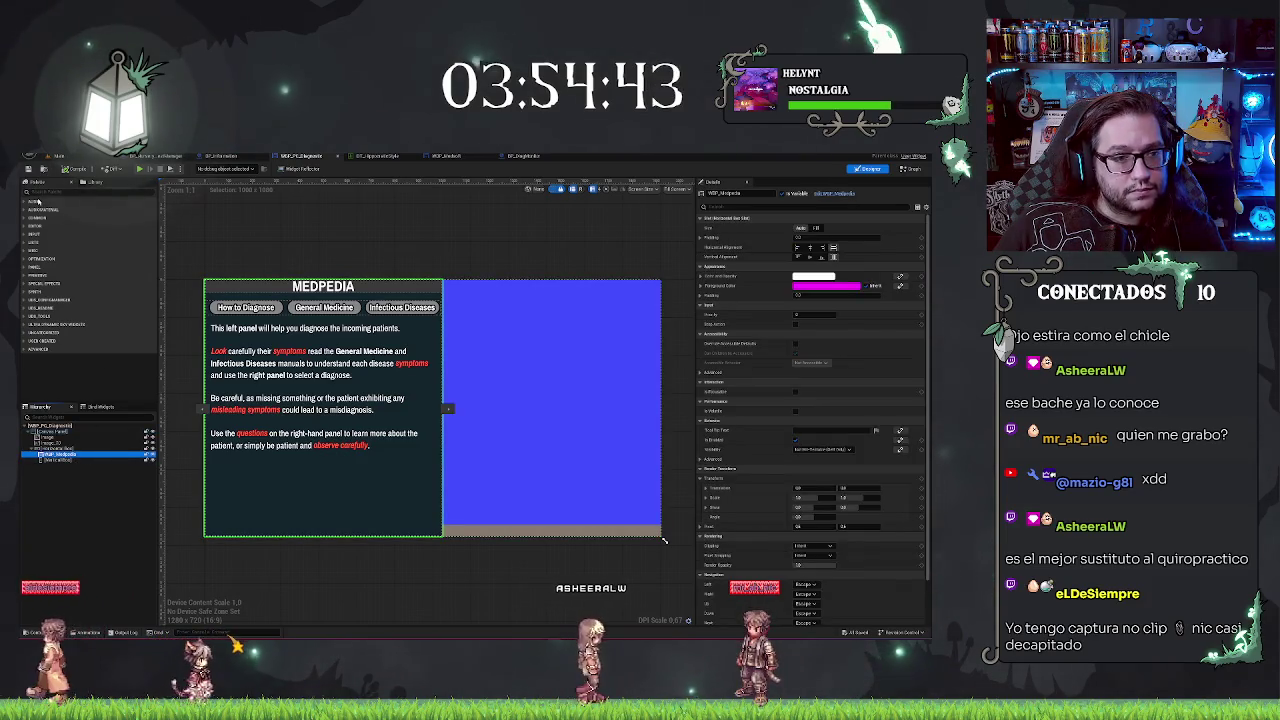
{"action": "left_click", "coordinate": [62, 460]}
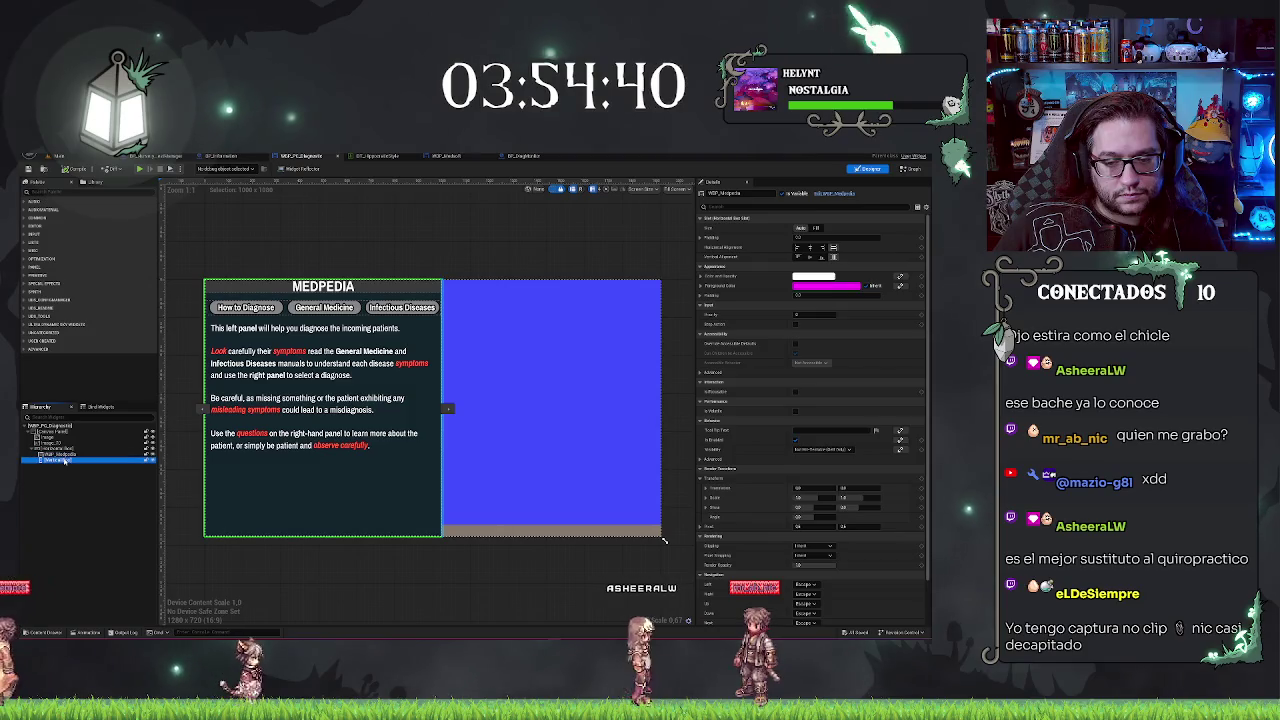
{"action": "left_click", "coordinate": [279, 492]}
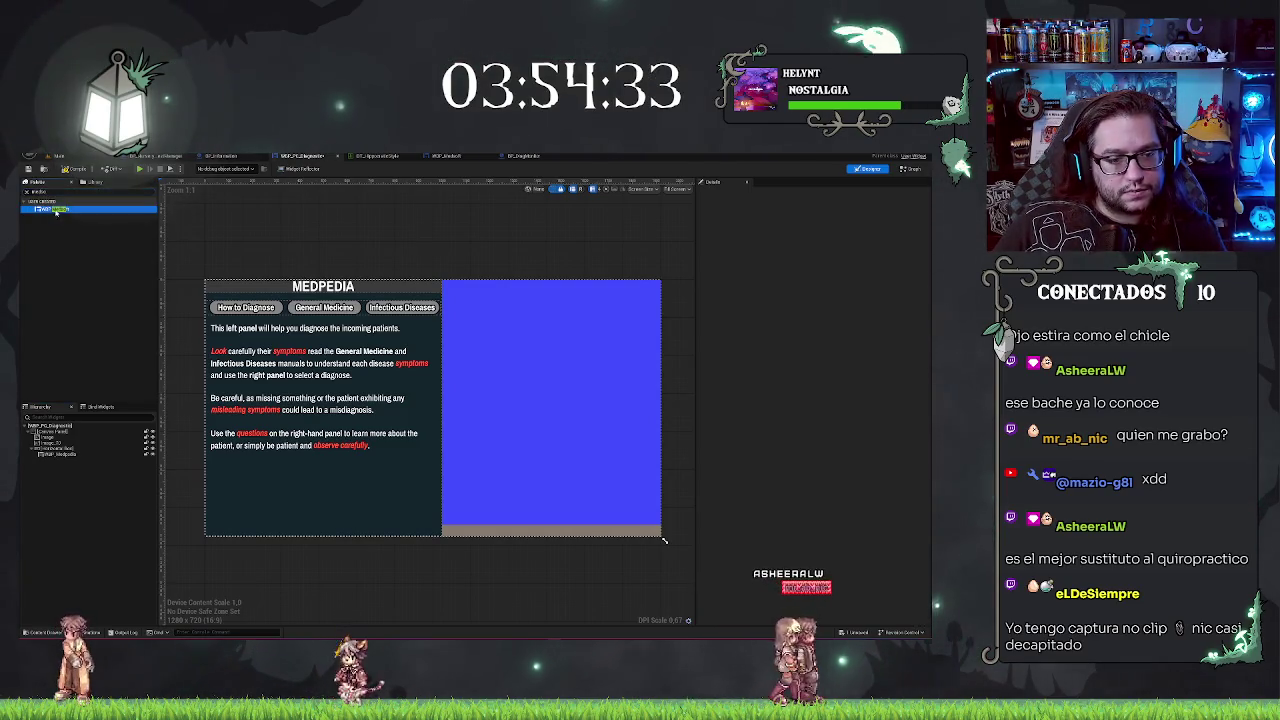
Step: Insert WBP_Medsoft into the HorizontalBox so MEDSOFT fills the right half beside MEDPEDIA
{"action": "left_click_drag", "start_coordinate": [66, 456], "coordinate": [62, 459]}
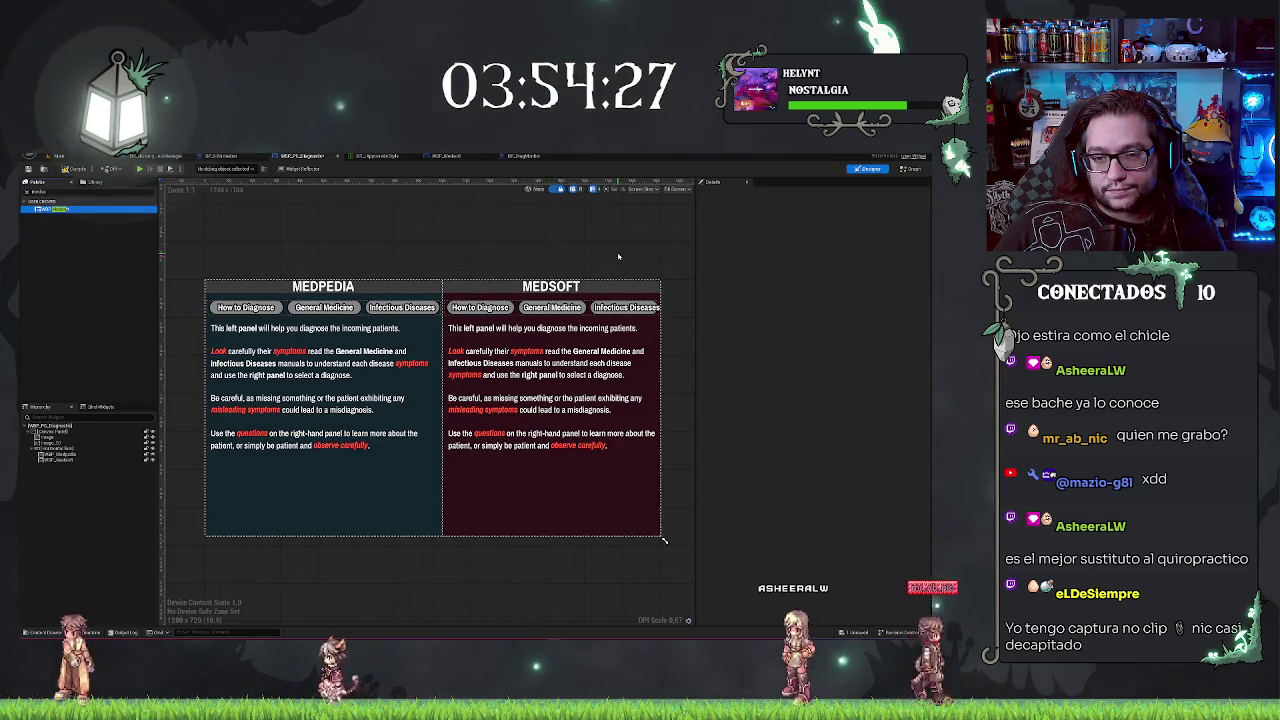
{"action": "mouse_move", "coordinate": [618, 257]}
{"action": "left_mouse_down"}
{"action": "mouse_move", "coordinate": [665, 265]}
{"action": "mouse_move", "coordinate": [550, 245]}
{"action": "left_mouse_up"}
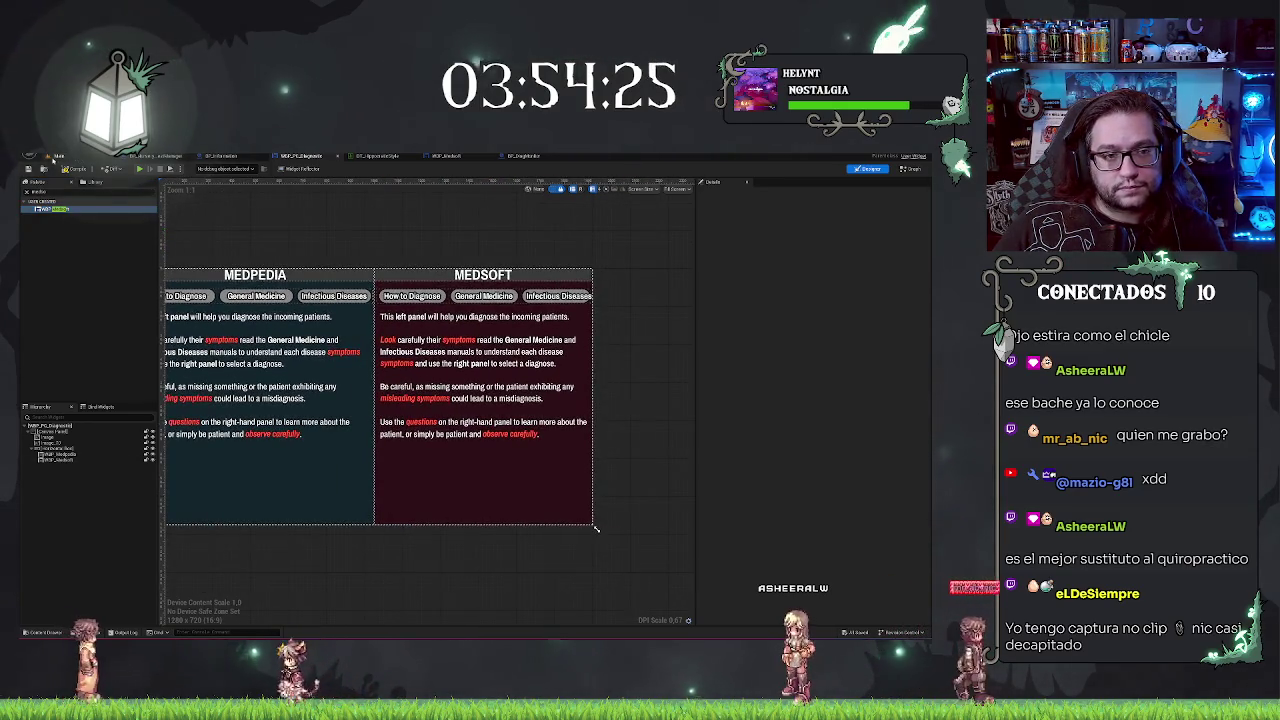
{"action": "left_click", "coordinate": [58, 157]}
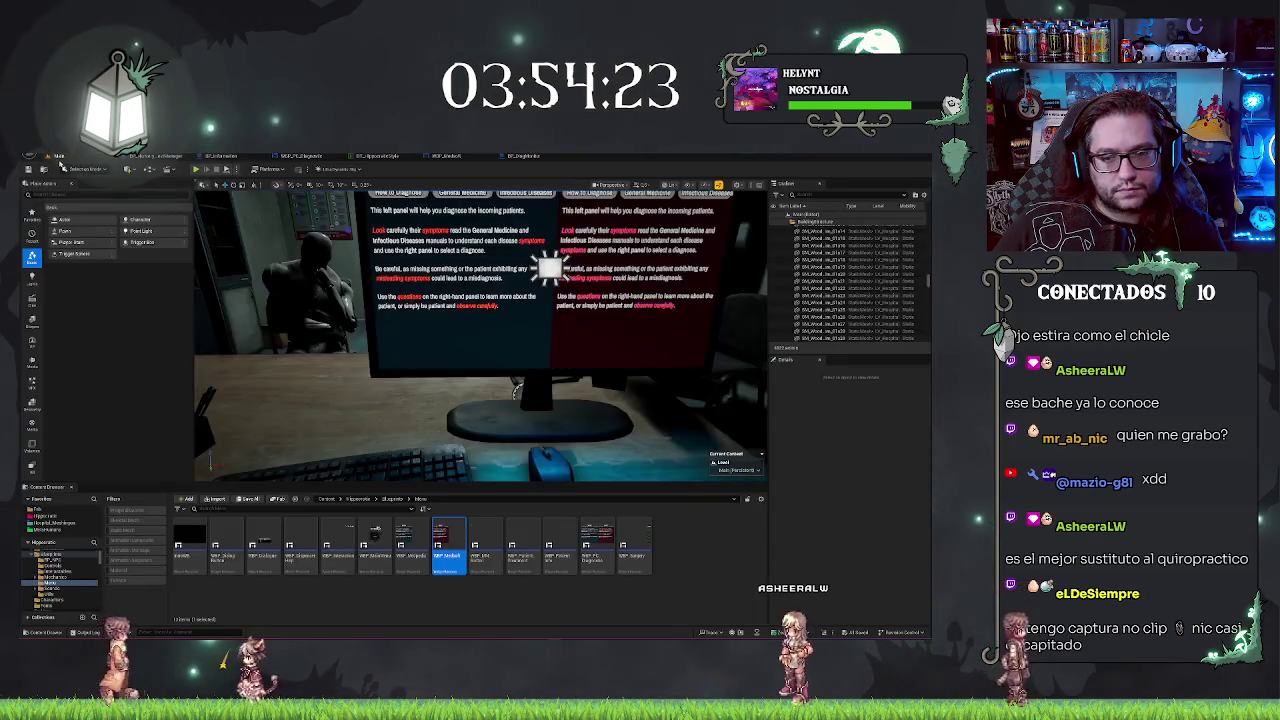
Step: Inspect the split MEDPEDIA/MEDSOFT monitor in the level viewport, then return to WBP_Medsoft
{"action": "scroll", "coordinate": [517, 390], "scroll_direction": "down", "scroll_amount": 5}
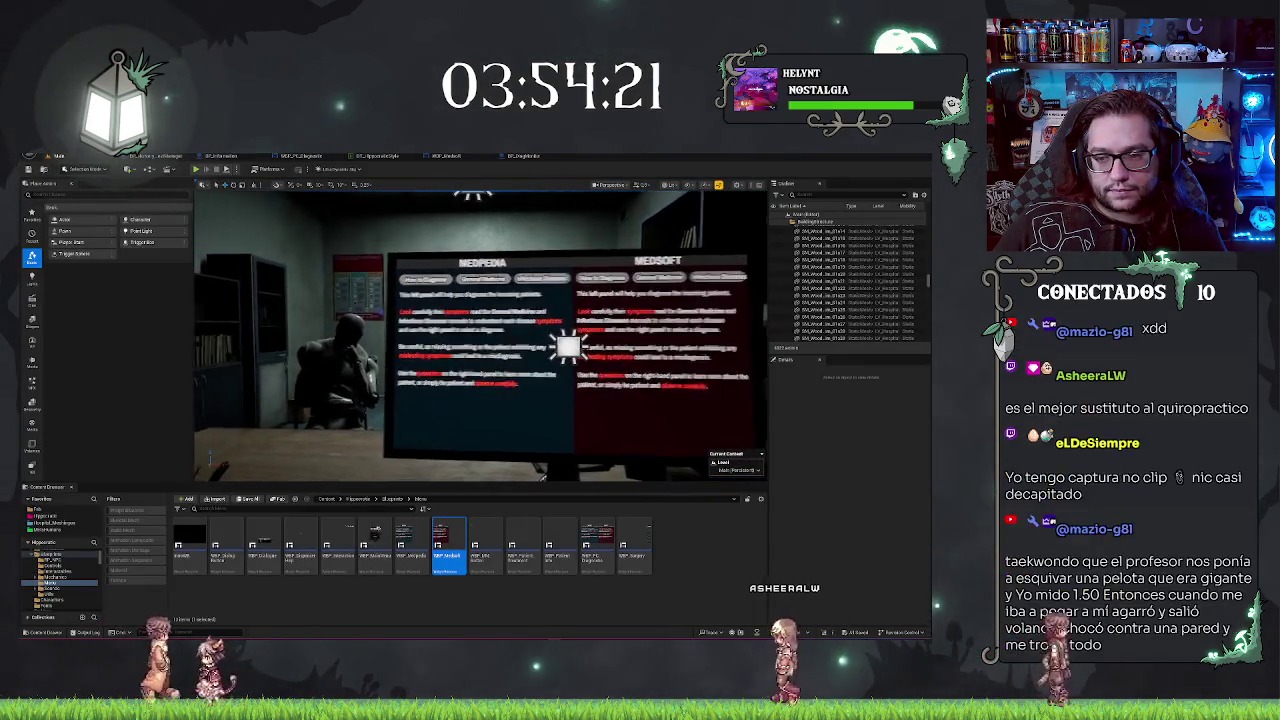
{"action": "scroll", "coordinate": [480, 335], "scroll_direction": "up", "scroll_amount": 5}
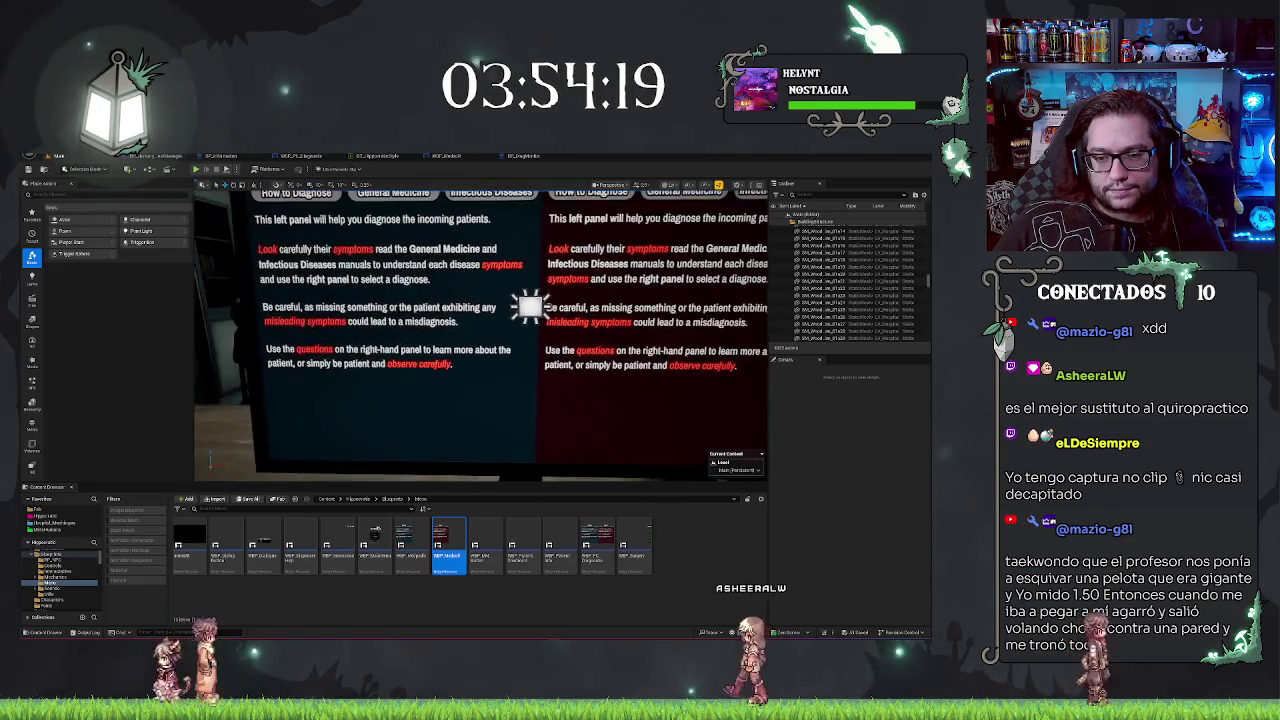
{"action": "scroll", "coordinate": [450, 300], "scroll_direction": "down", "scroll_amount": 1}
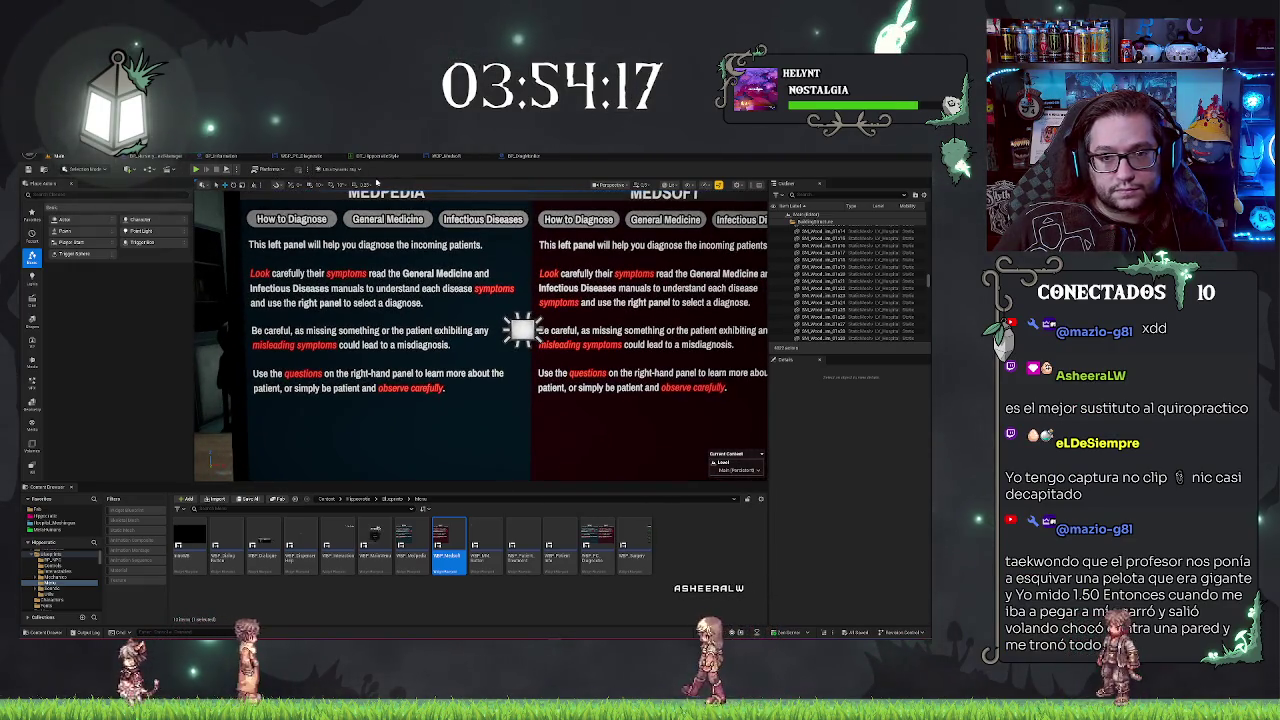
{"action": "scroll", "coordinate": [450, 300], "scroll_direction": "down", "scroll_amount": 2}
{"action": "left_click", "coordinate": [441, 157]}
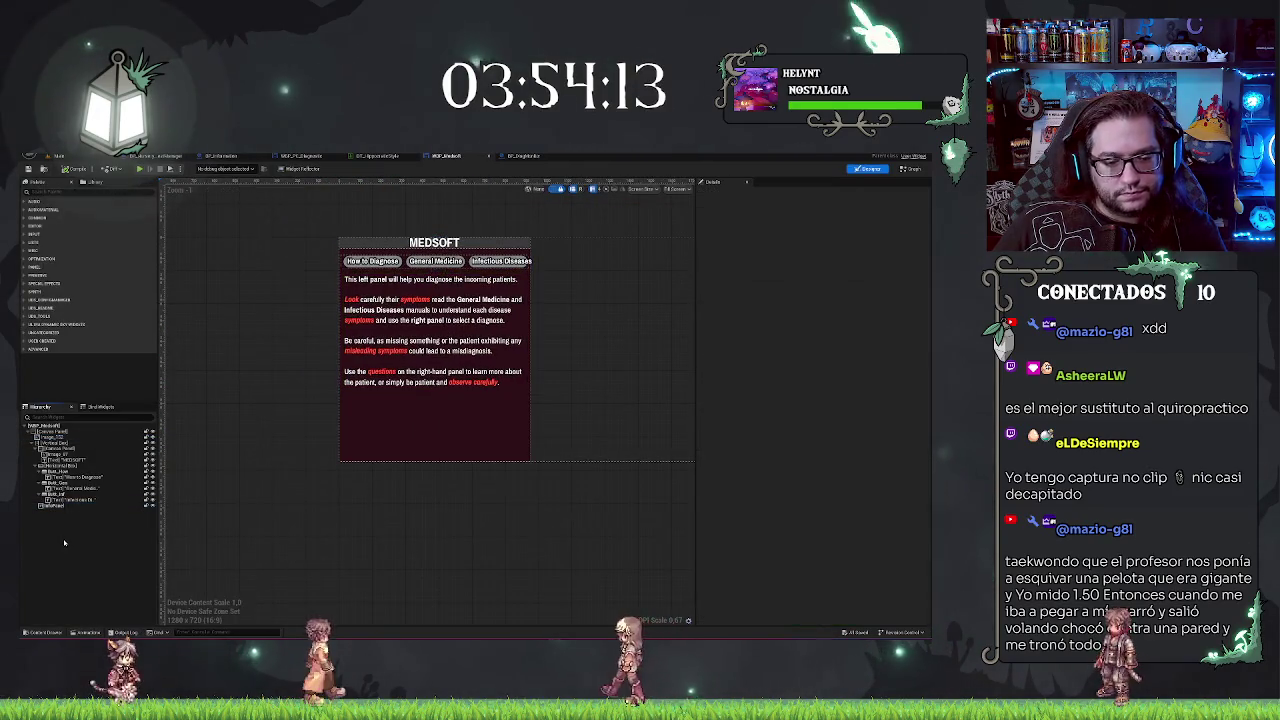
{"action": "scroll", "coordinate": [372, 388], "scroll_direction": "up", "scroll_amount": 3}
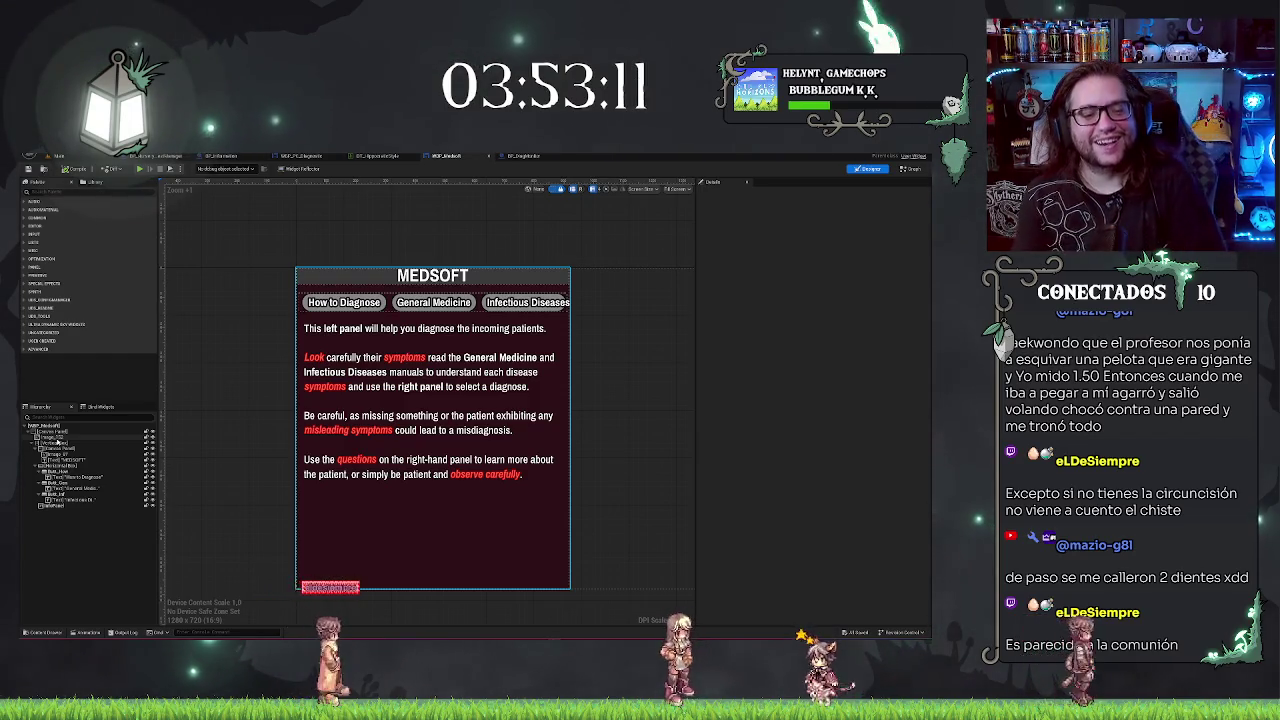
{"action": "left_click", "coordinate": [68, 493]}
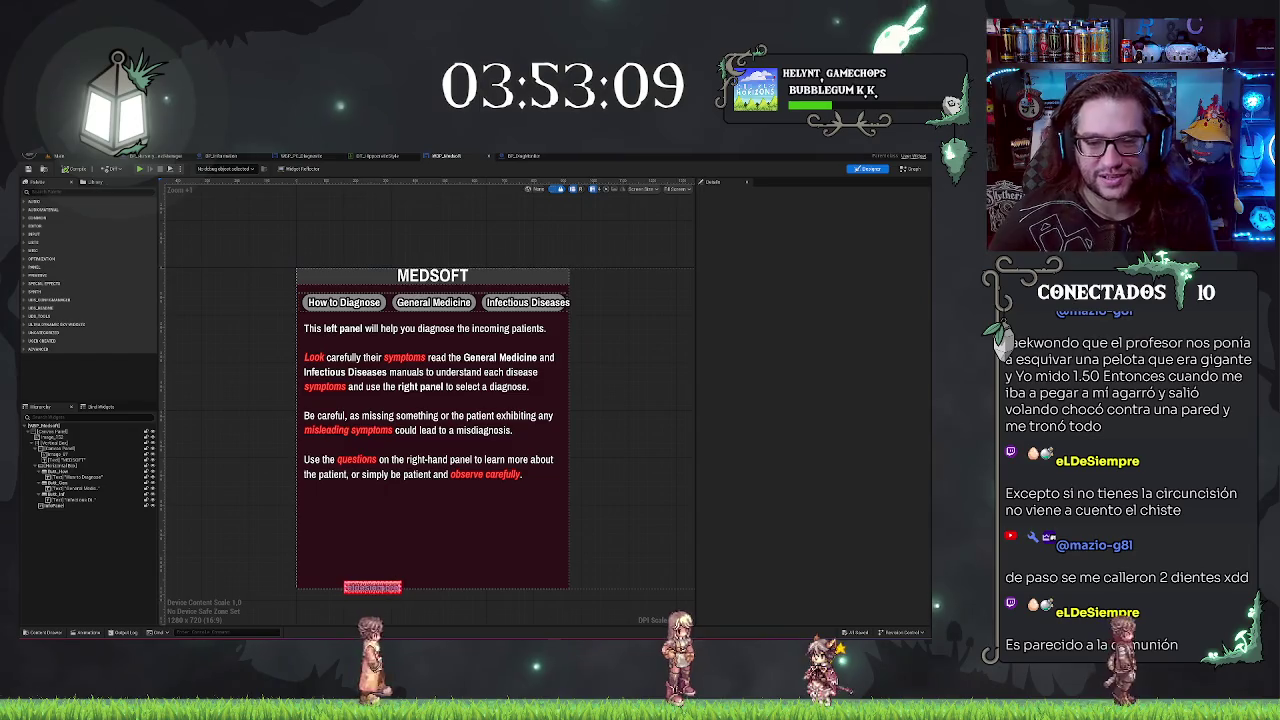
Step: Duplicate the MEDSOFT tab-button row with Ctrl+D
{"action": "left_click", "coordinate": [45, 483]}
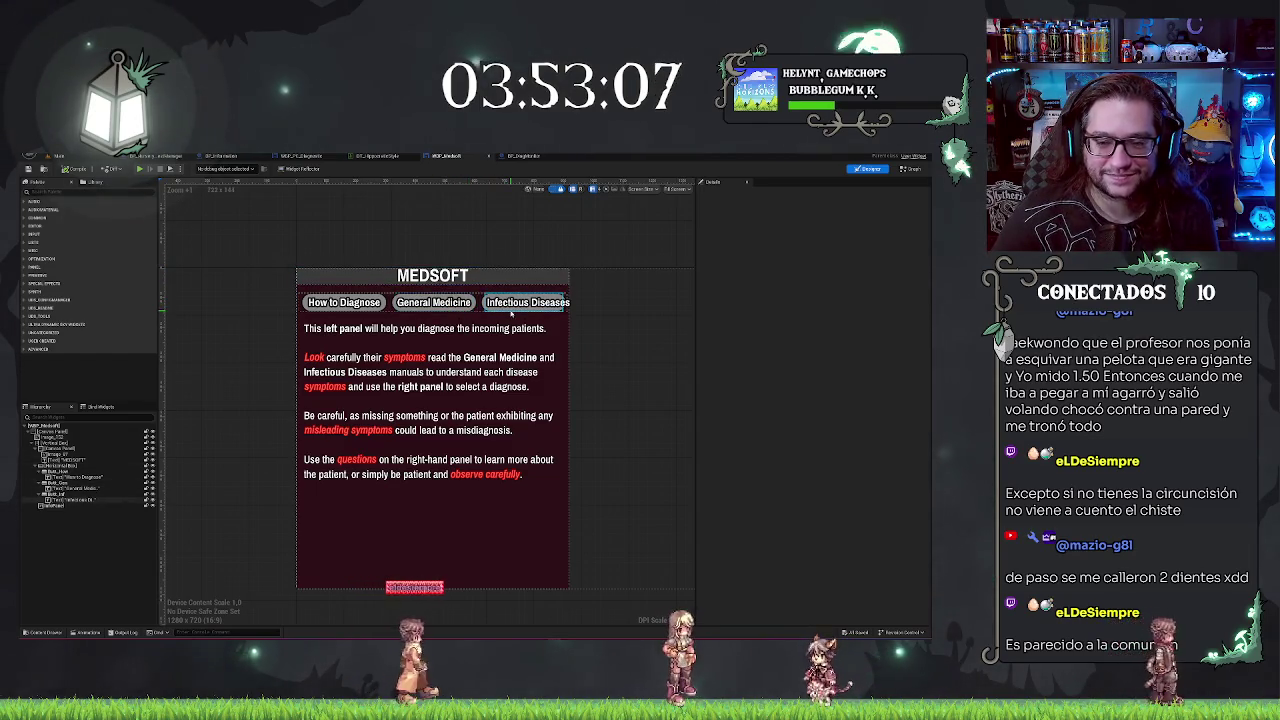
{"action": "left_click", "coordinate": [68, 459]}
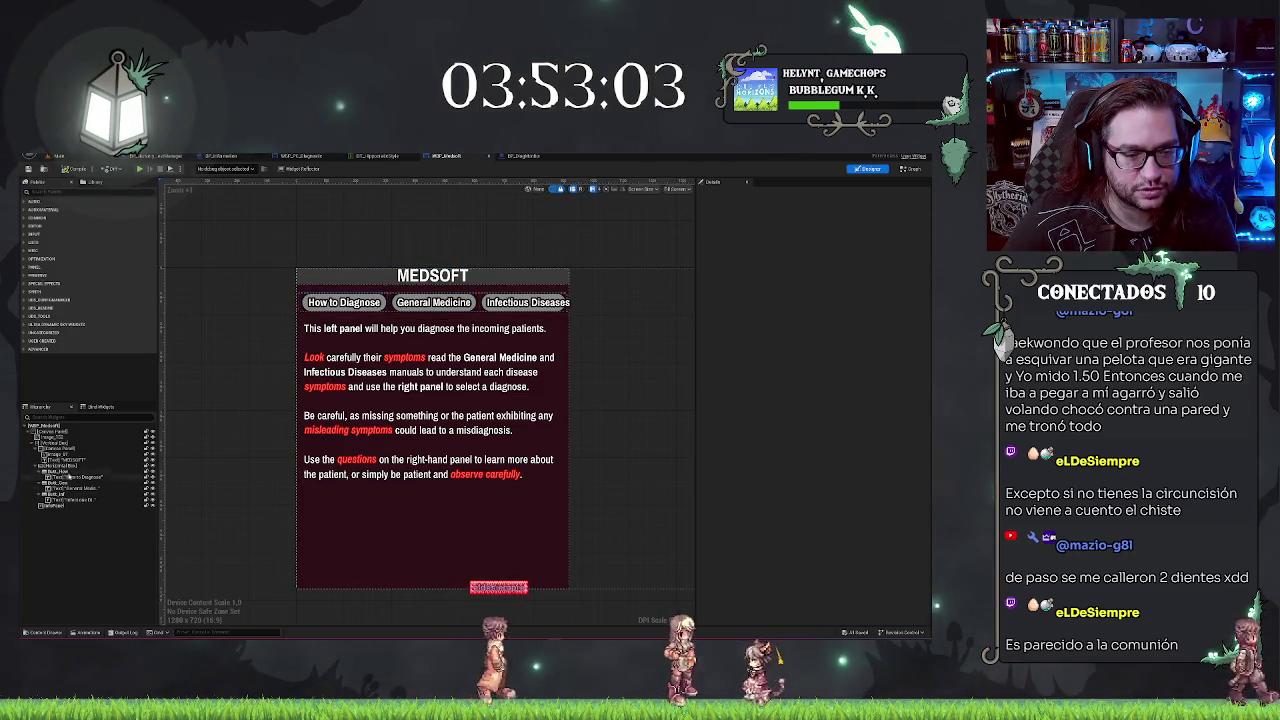
{"action": "left_click", "coordinate": [62, 466]}
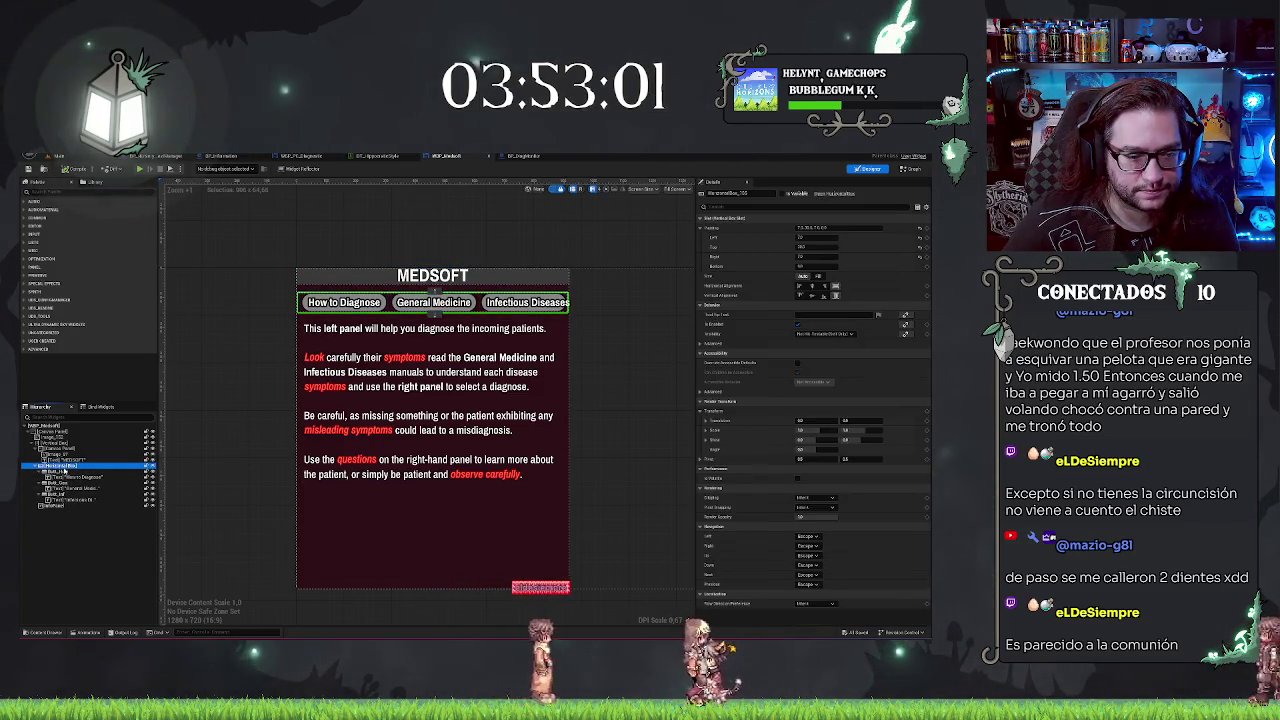
{"action": "left_click", "coordinate": [37, 466]}
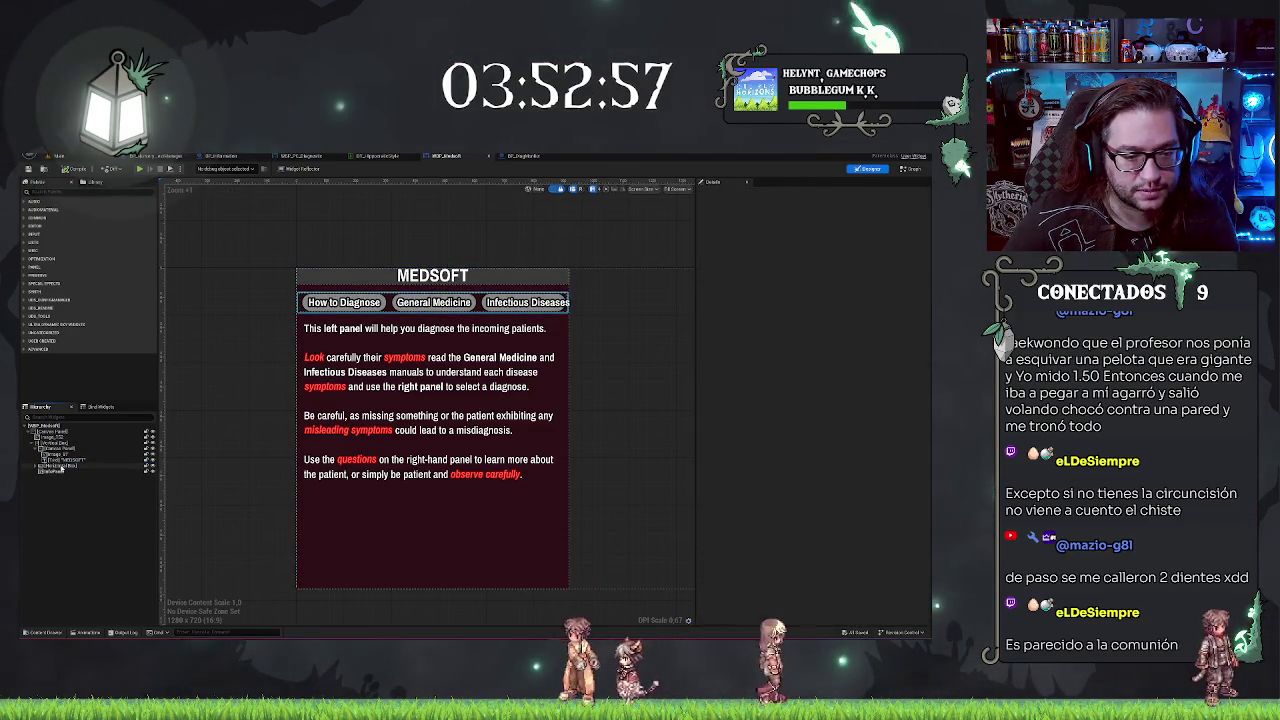
{"action": "key", "text": "ctrl+d"}
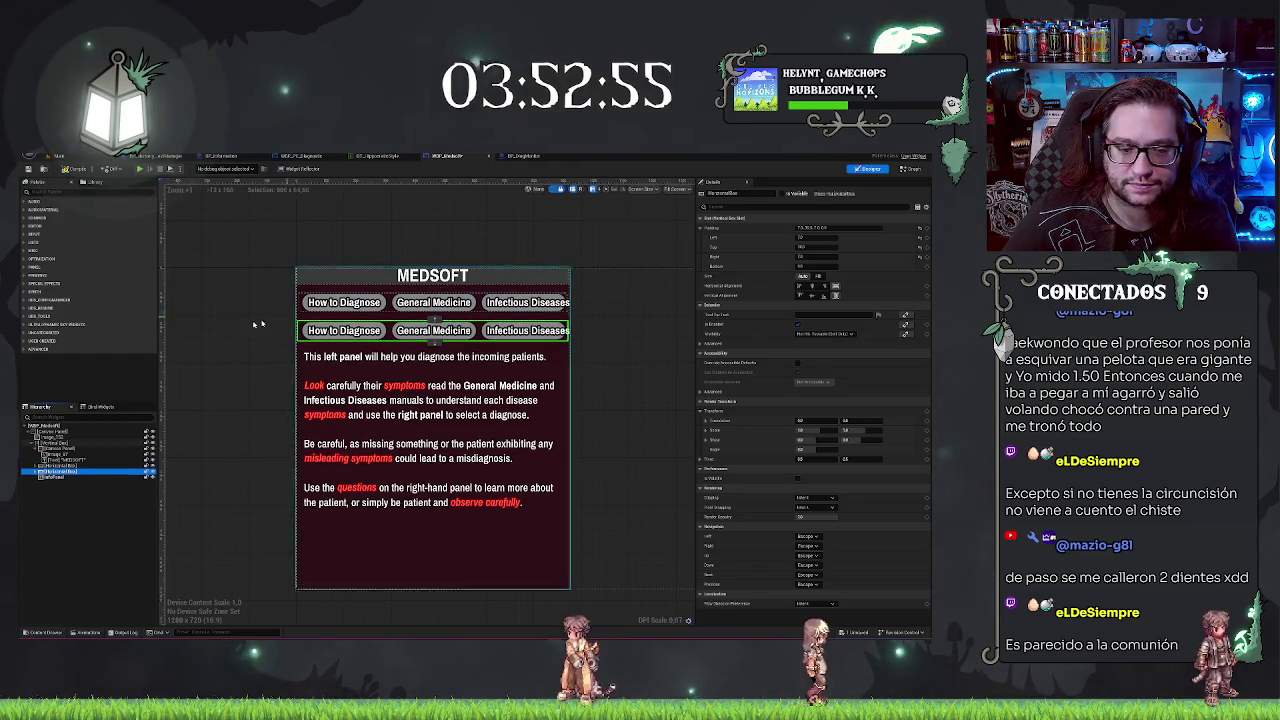
{"action": "left_click", "coordinate": [98, 511]}
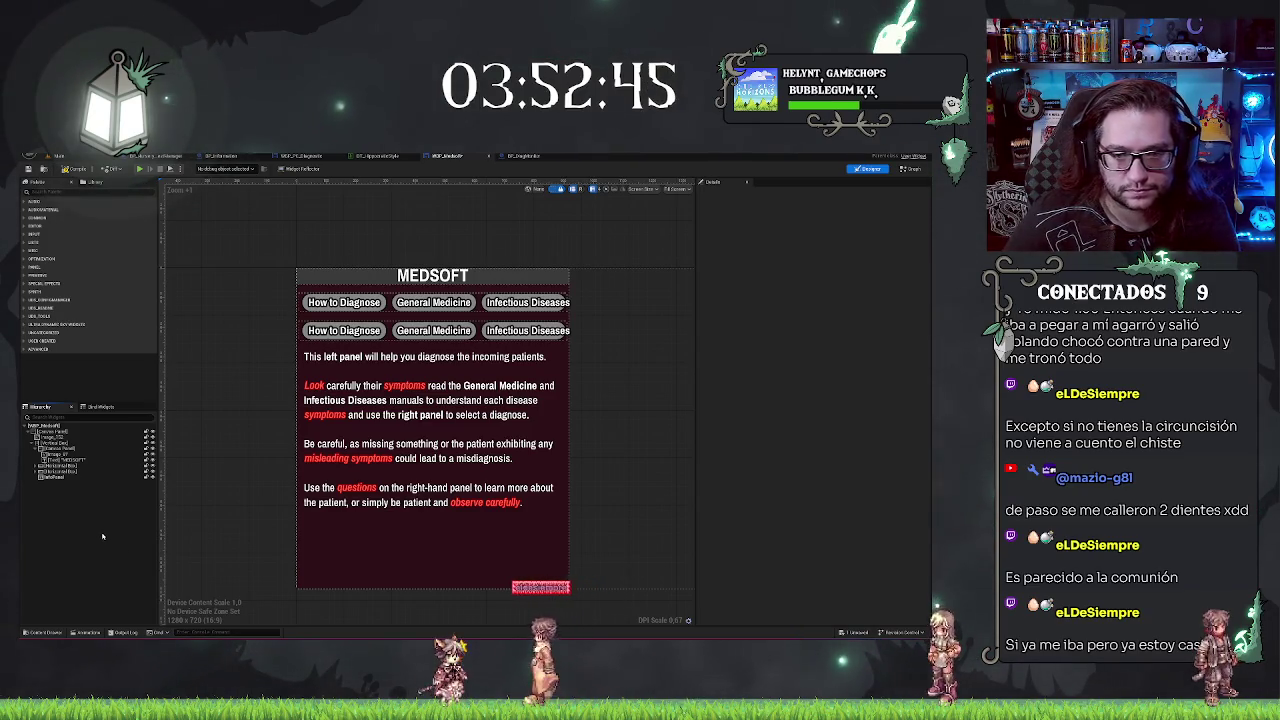
Step: Move the instructions text above both button rows so they sit beneath it
{"action": "left_click", "coordinate": [50, 471]}
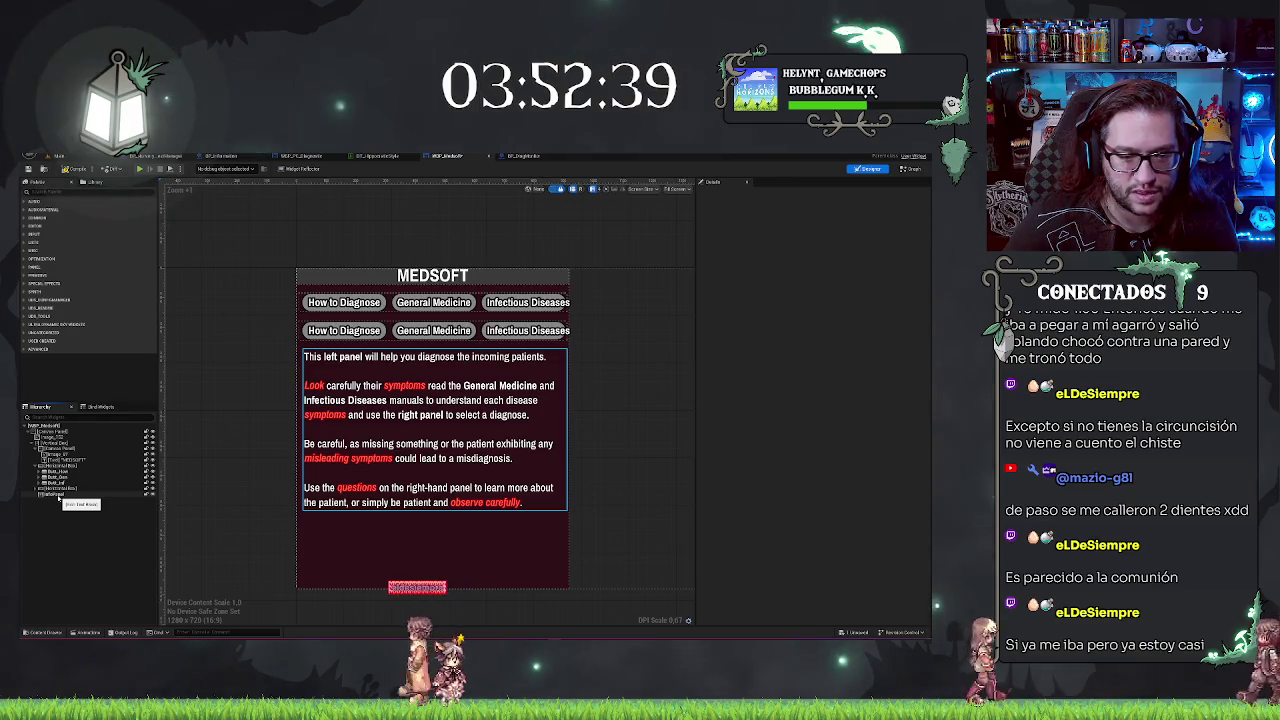
{"action": "left_click", "coordinate": [52, 494]}
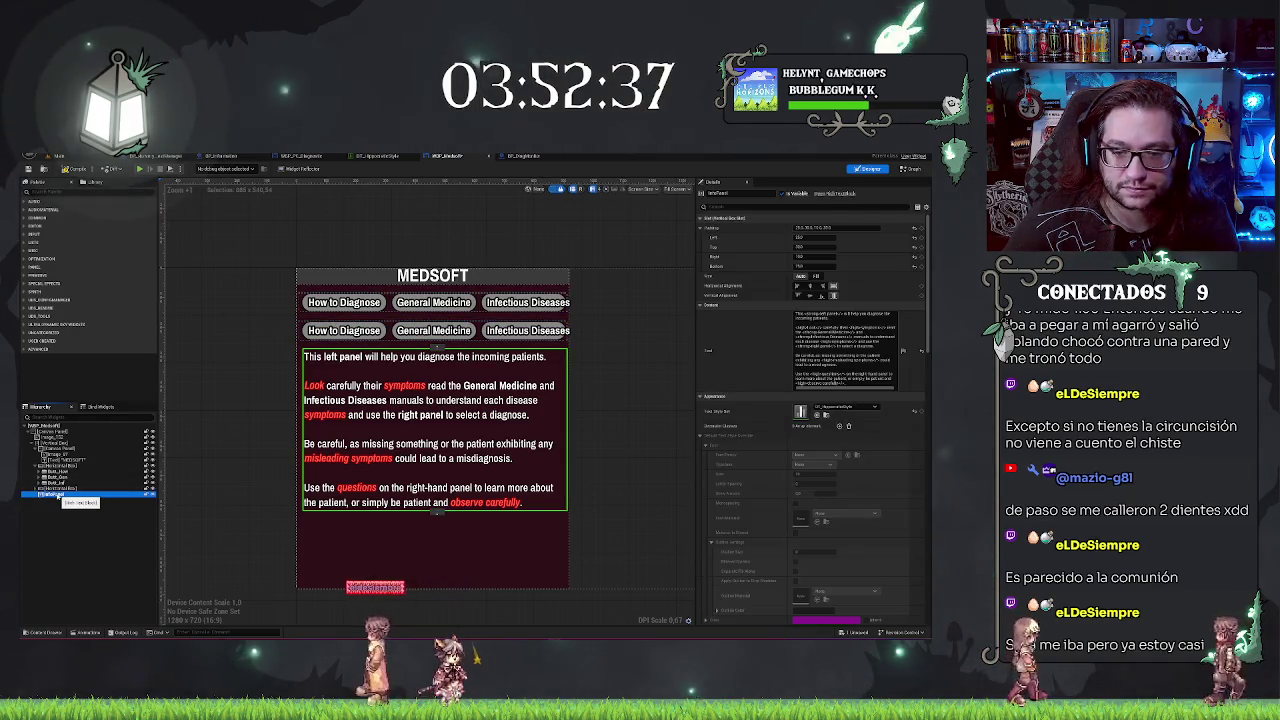
{"action": "left_click_drag", "start_coordinate": [436, 420], "coordinate": [438, 327]}
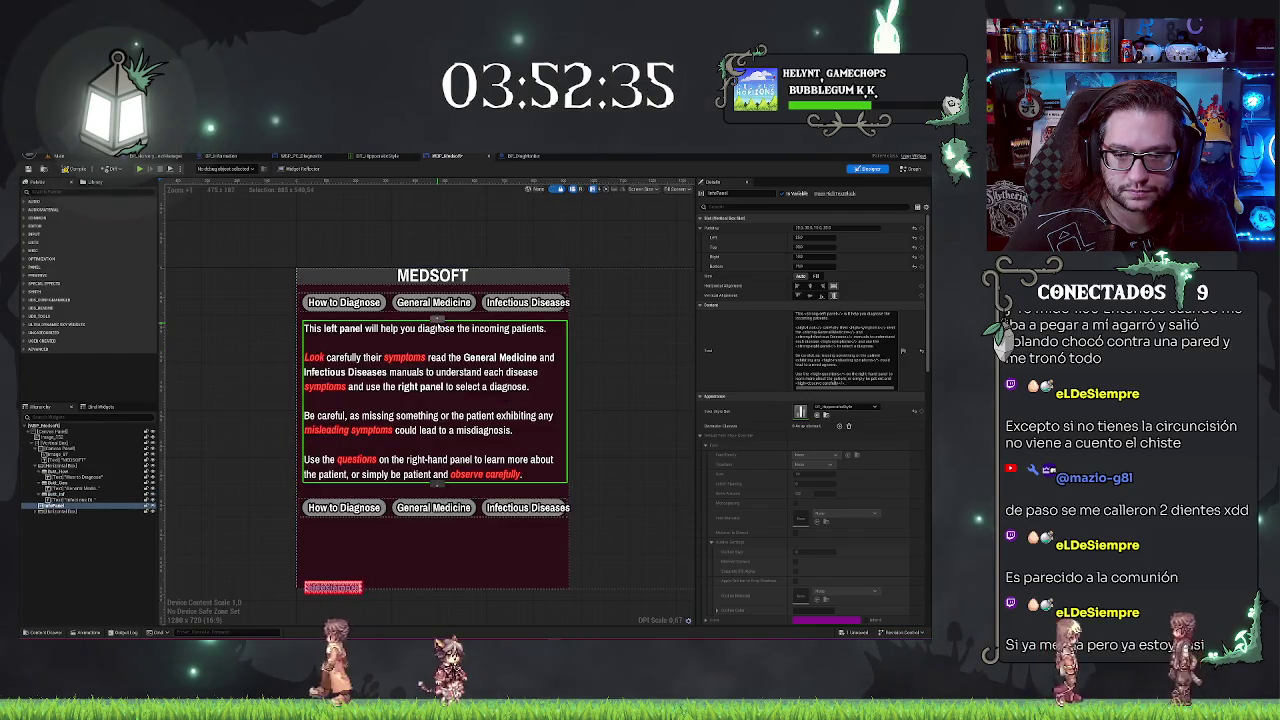
{"action": "left_click_drag", "start_coordinate": [344, 302], "coordinate": [327, 470]}
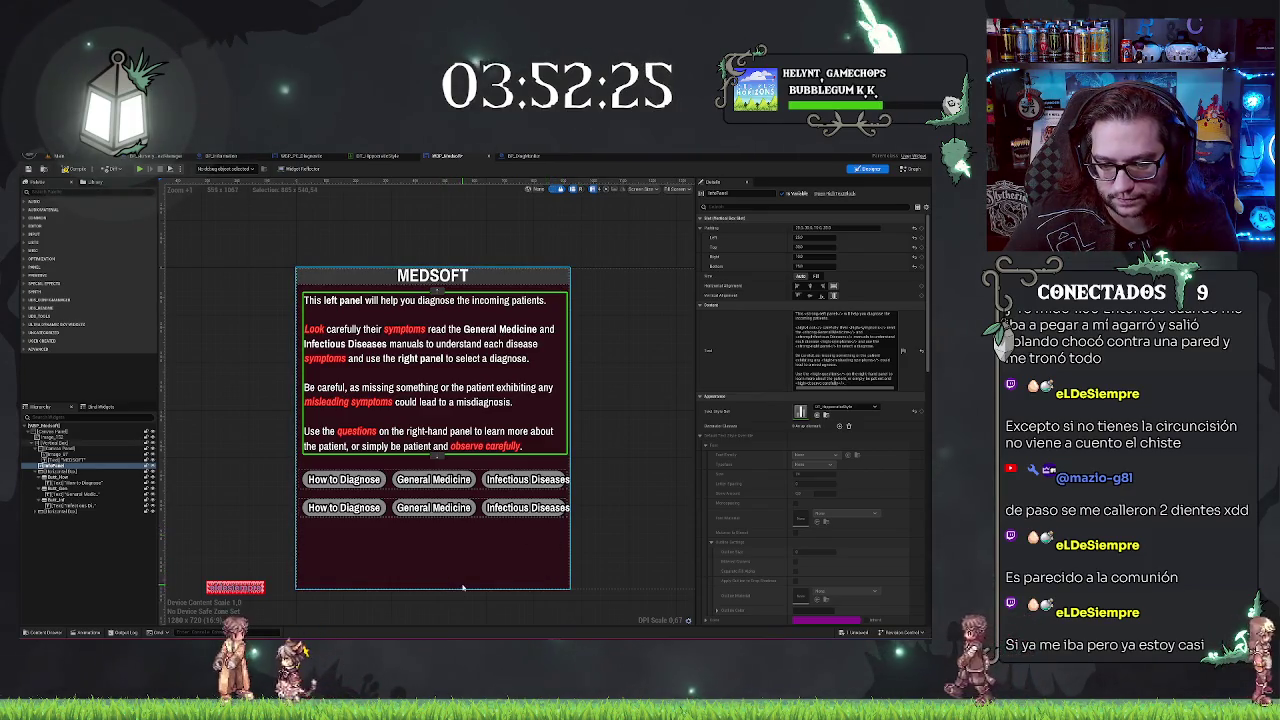
{"action": "left_click", "coordinate": [541, 592]}
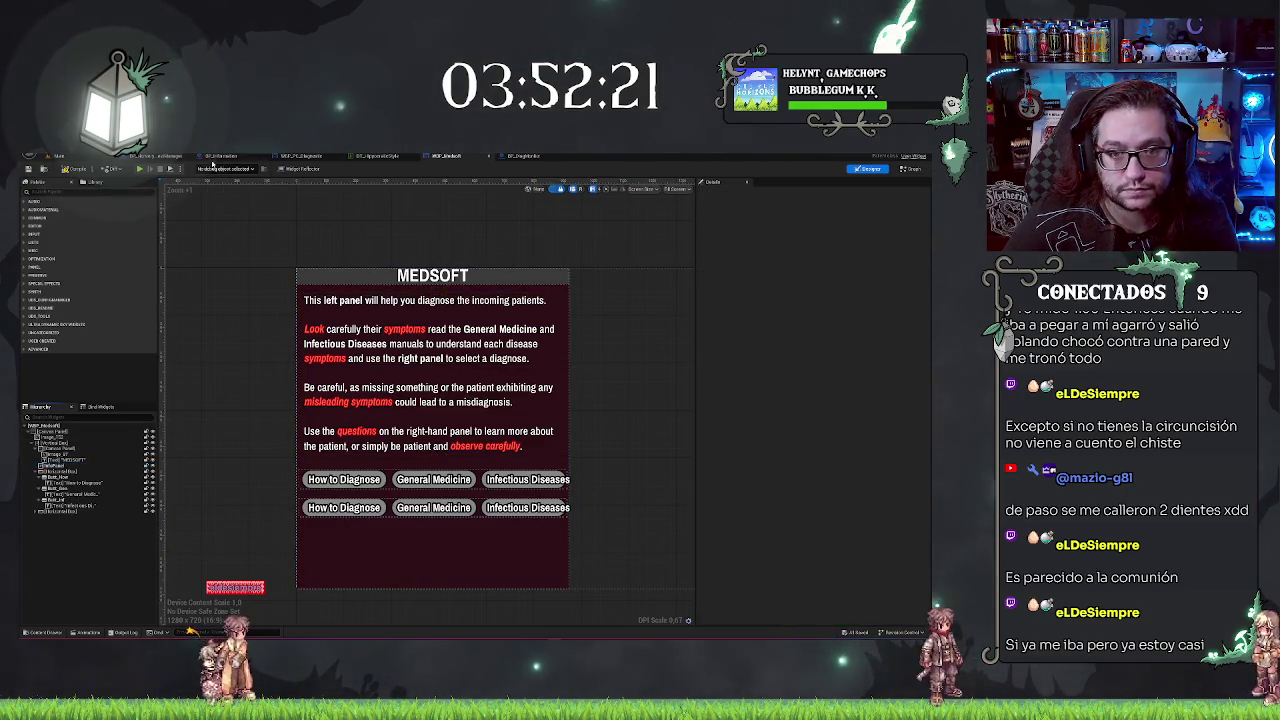
Step: From WBP_PC_Diagnostic, choose Edit Widget on the Medpedia entry in the Hierarchy
{"action": "left_click", "coordinate": [436, 340]}
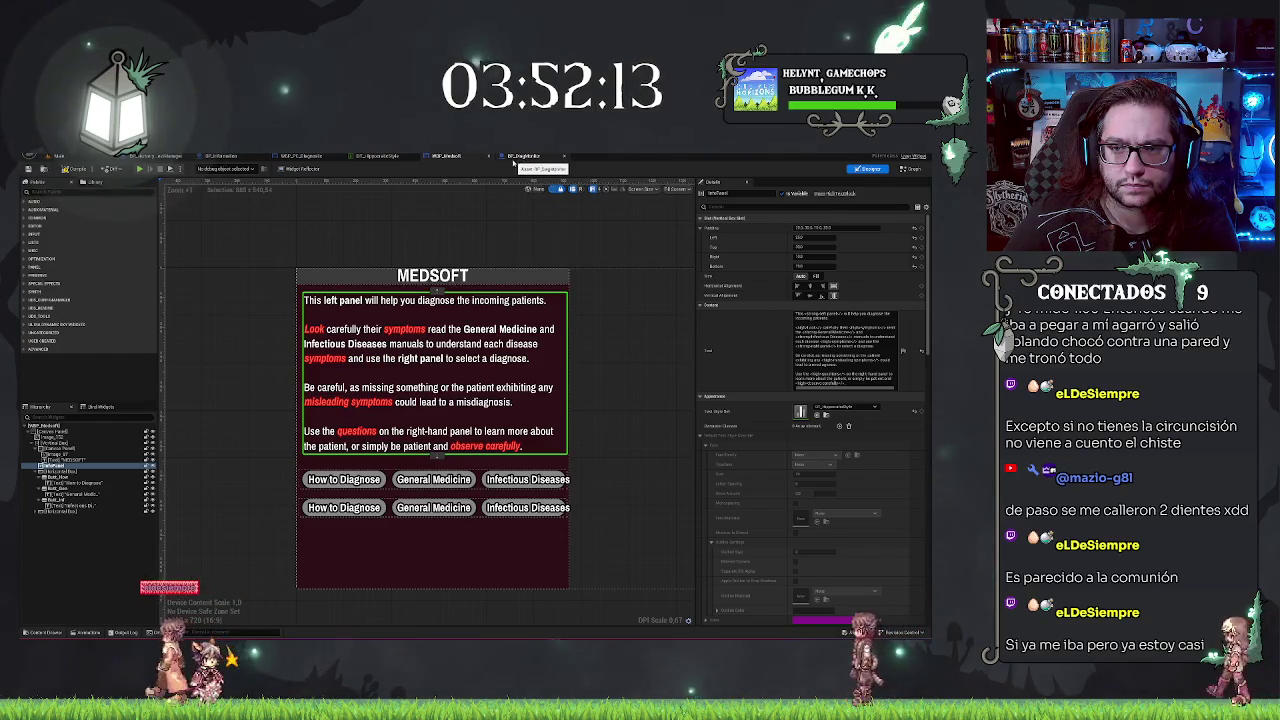
{"action": "left_click", "coordinate": [294, 157]}
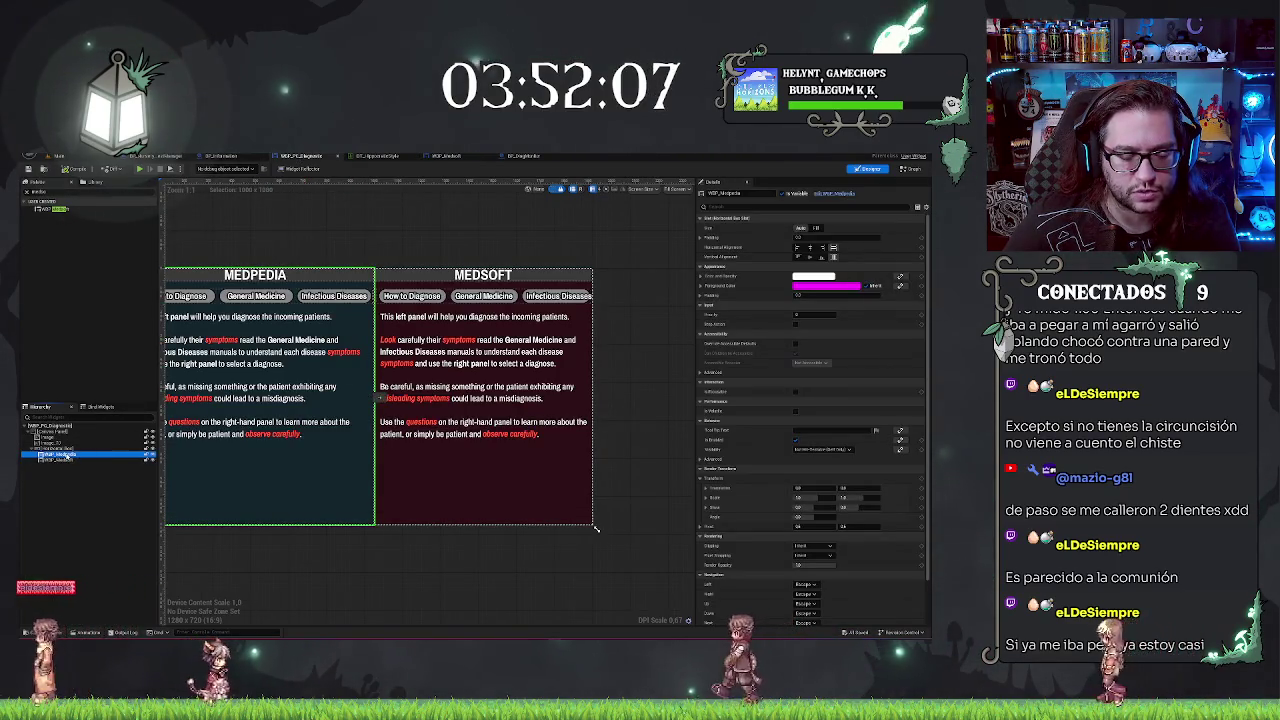
{"action": "right_click", "coordinate": [66, 455]}
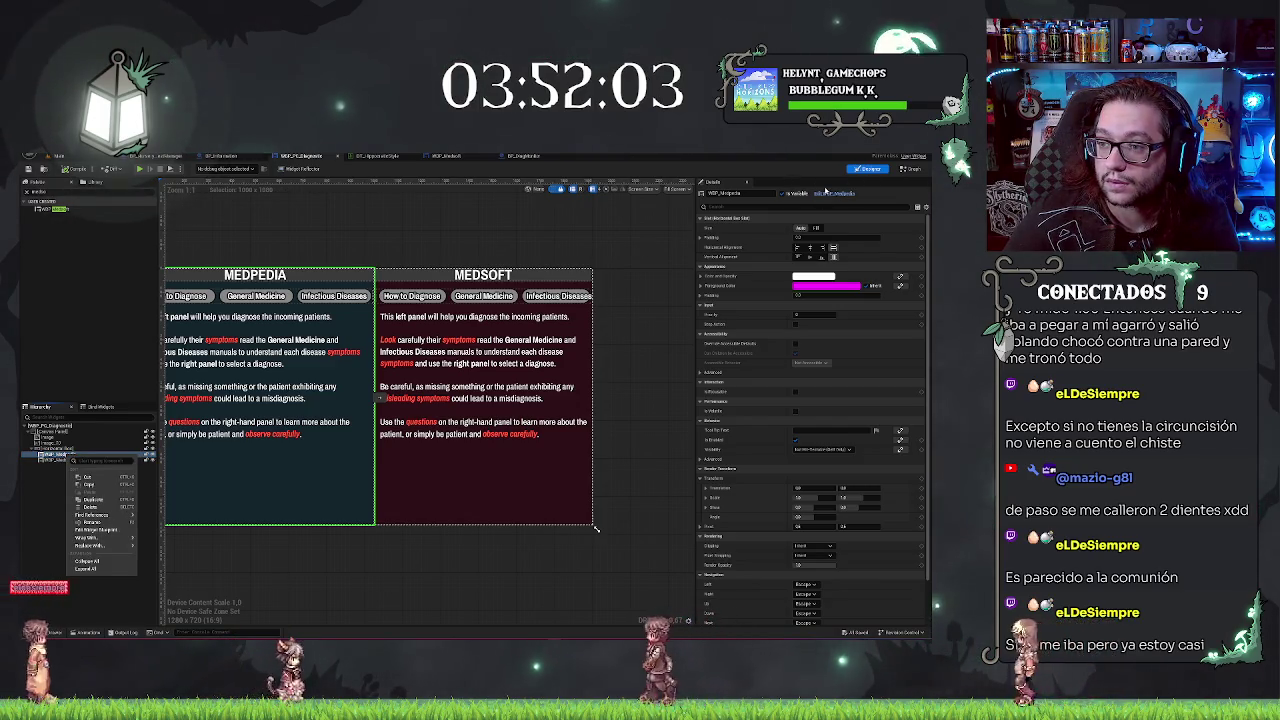
{"action": "left_click", "coordinate": [95, 461]}
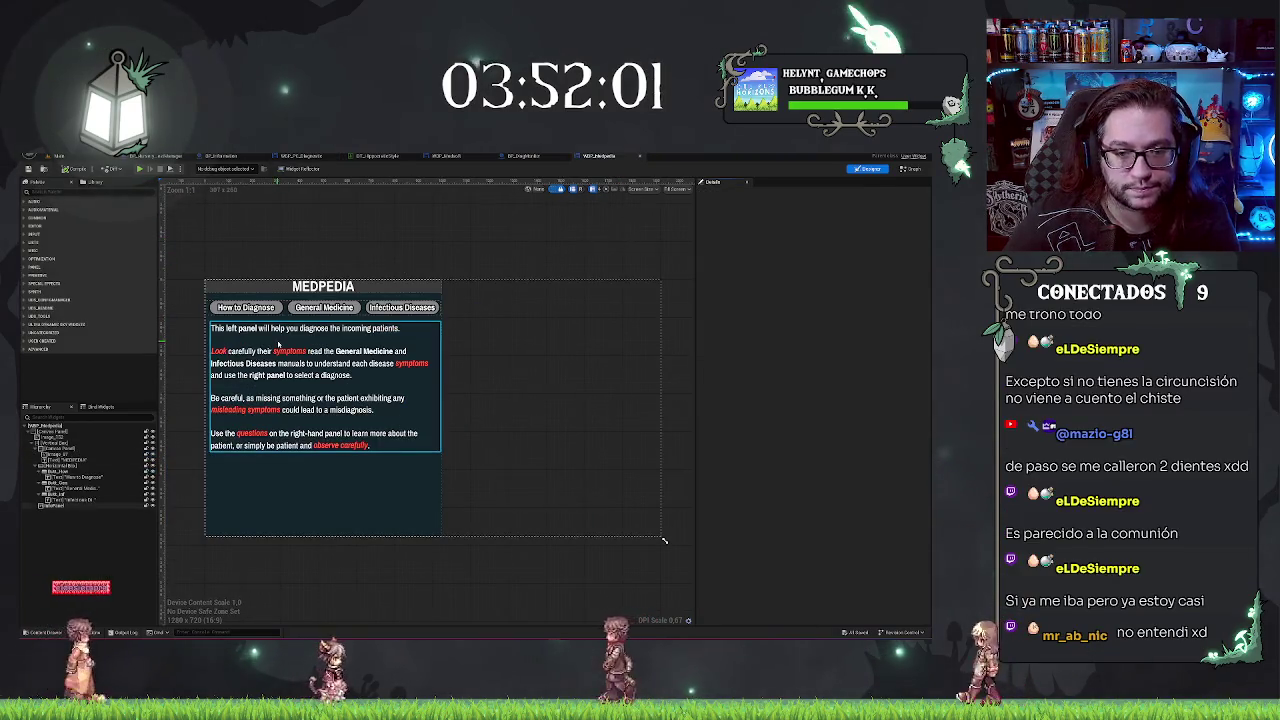
Step: Delete the MEDPEDIA instructions text, check the Event Graph, then switch to BP_DiagMonitor's 3D view
{"action": "left_click", "coordinate": [278, 344]}
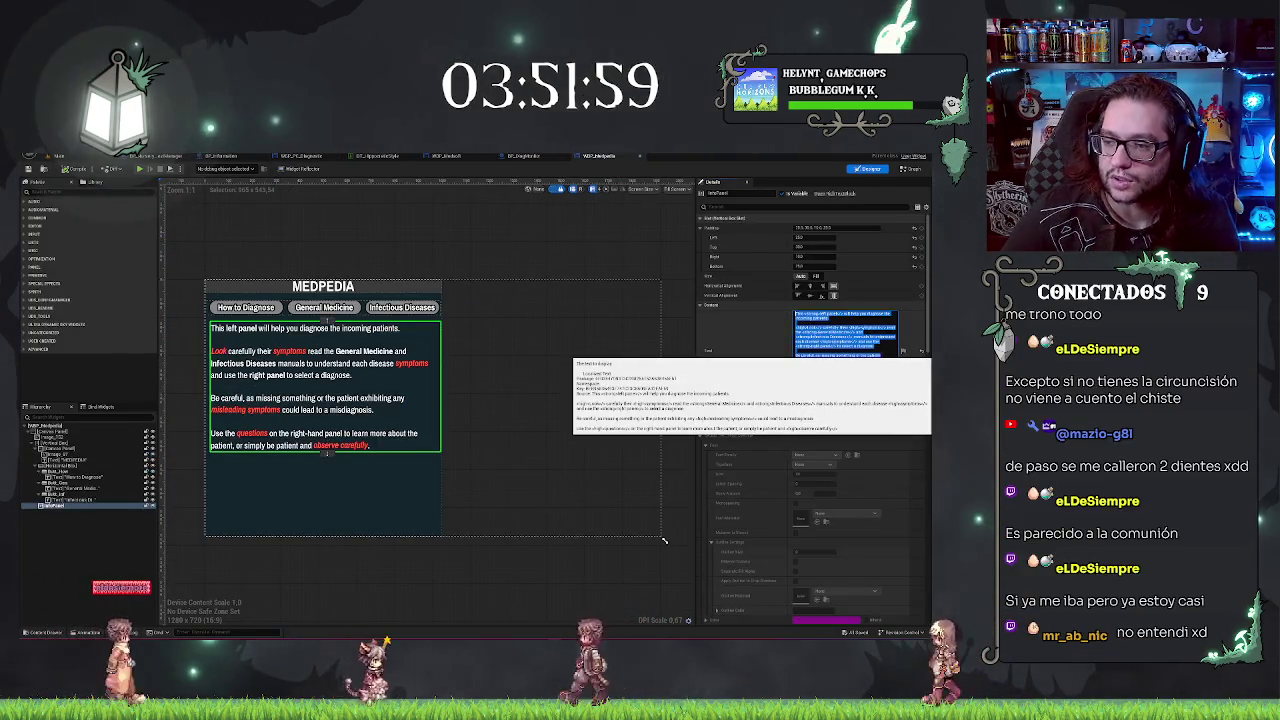
{"action": "key", "text": "BackSpace"}
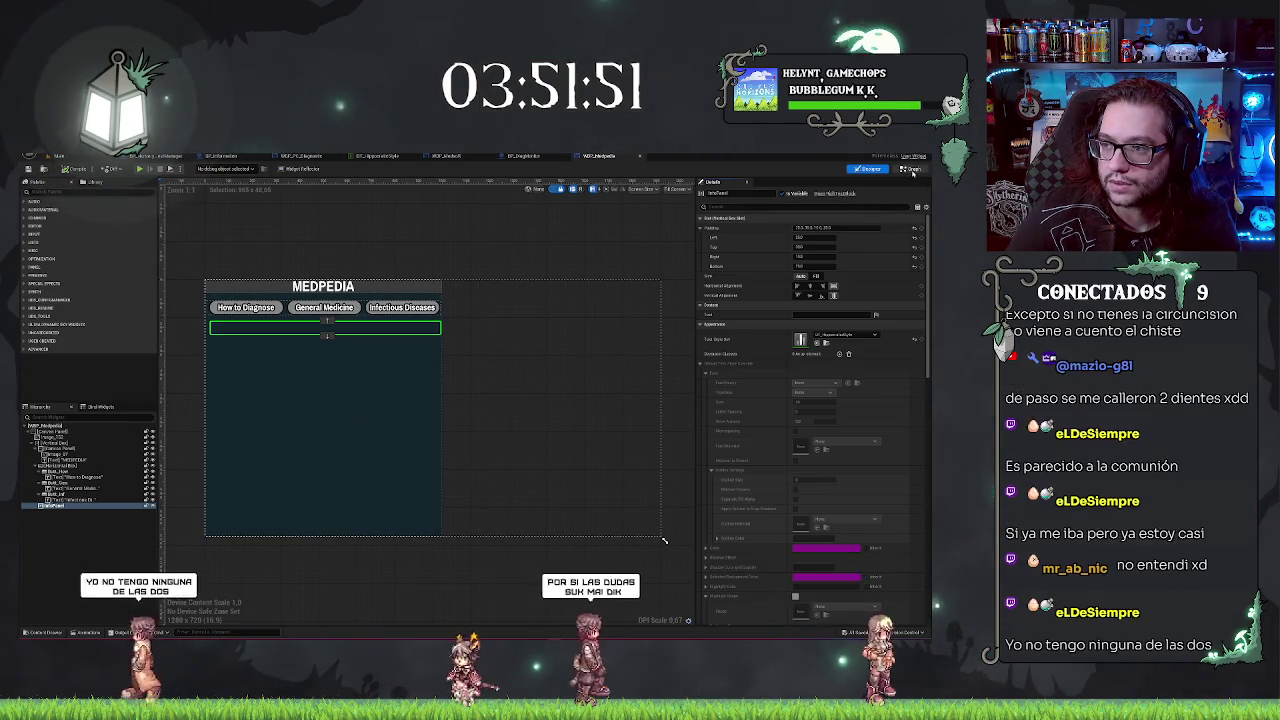
{"action": "left_click", "coordinate": [911, 169]}
{"action": "scroll", "coordinate": [520, 308], "scroll_direction": "up", "scroll_amount": 2}
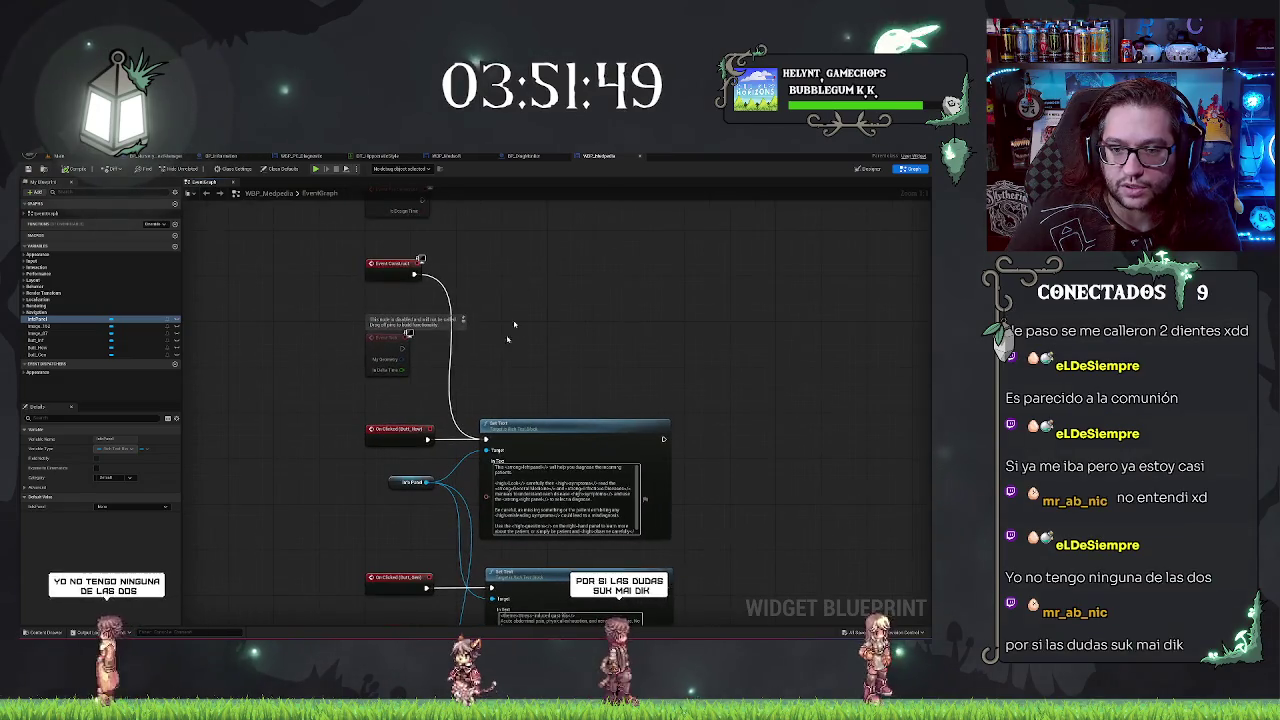
{"action": "left_click", "coordinate": [535, 156]}
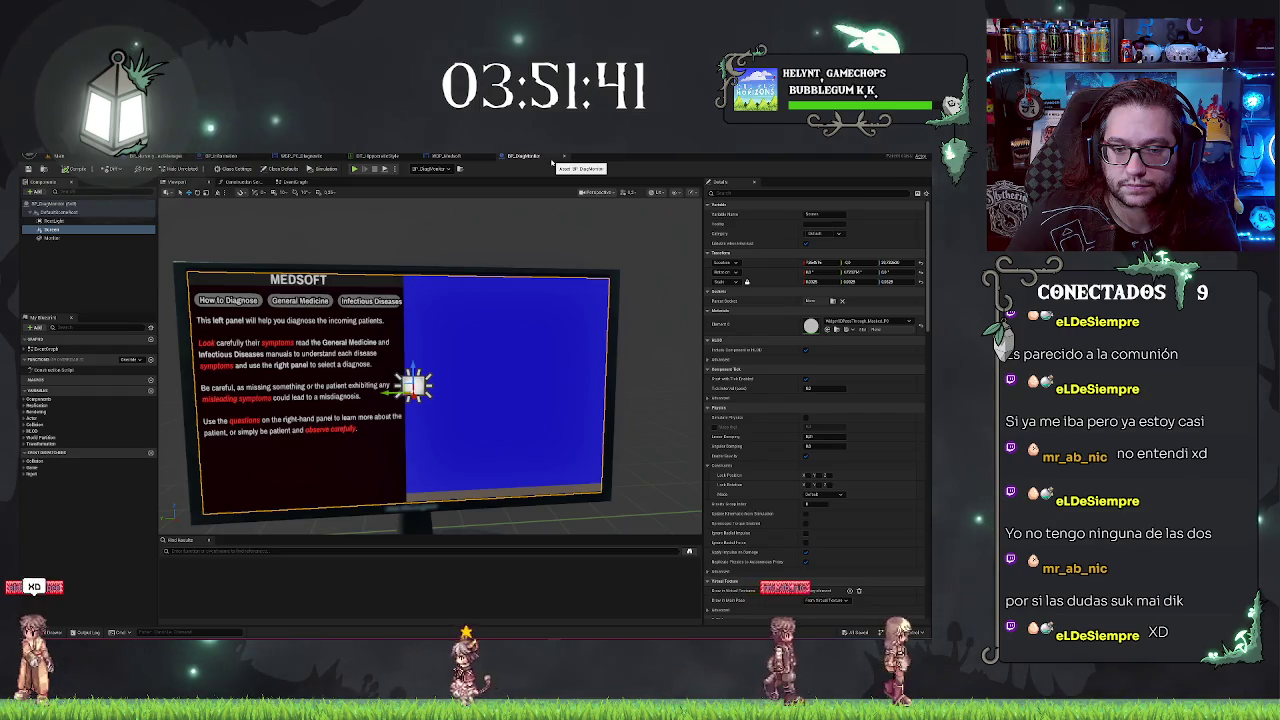
Step: Recompile WBP_PC_Diagnostic and confirm BP_DiagMonitor's screen shows MEDPEDIA beside MEDSOFT's two button rows
{"action": "left_click_drag", "start_coordinate": [400, 300], "coordinate": [422, 192]}
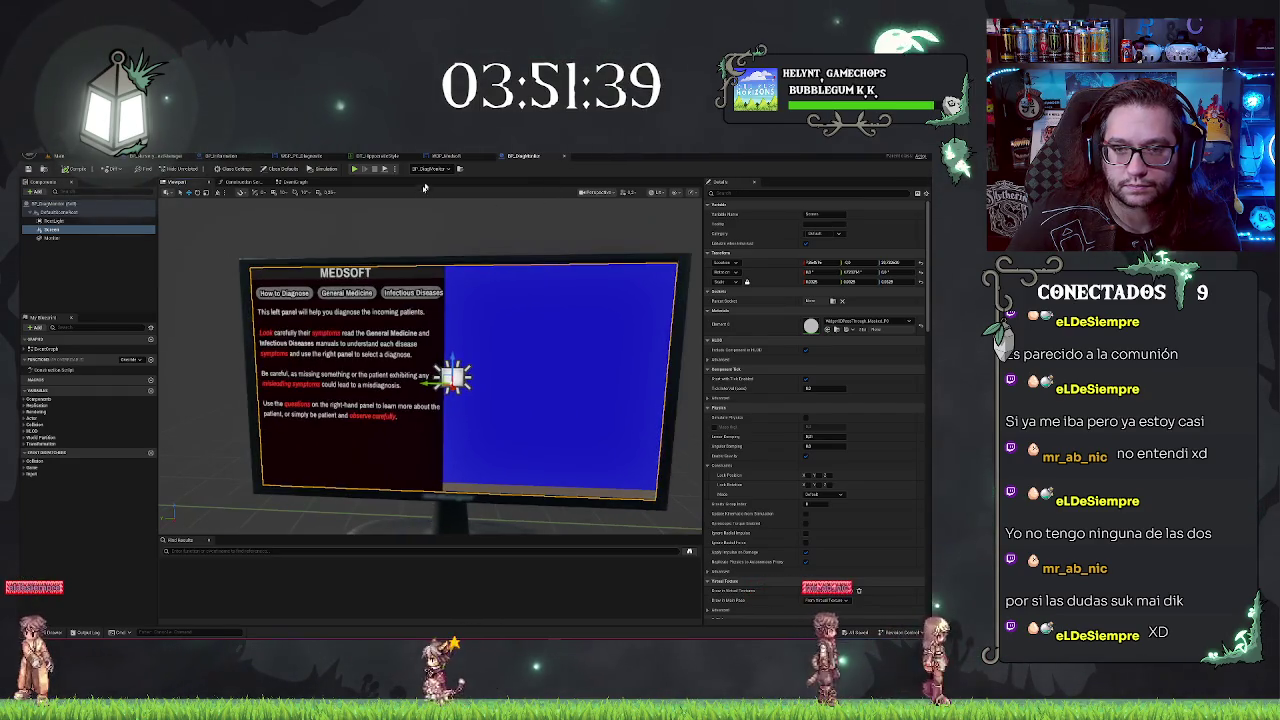
{"action": "left_click", "coordinate": [474, 158]}
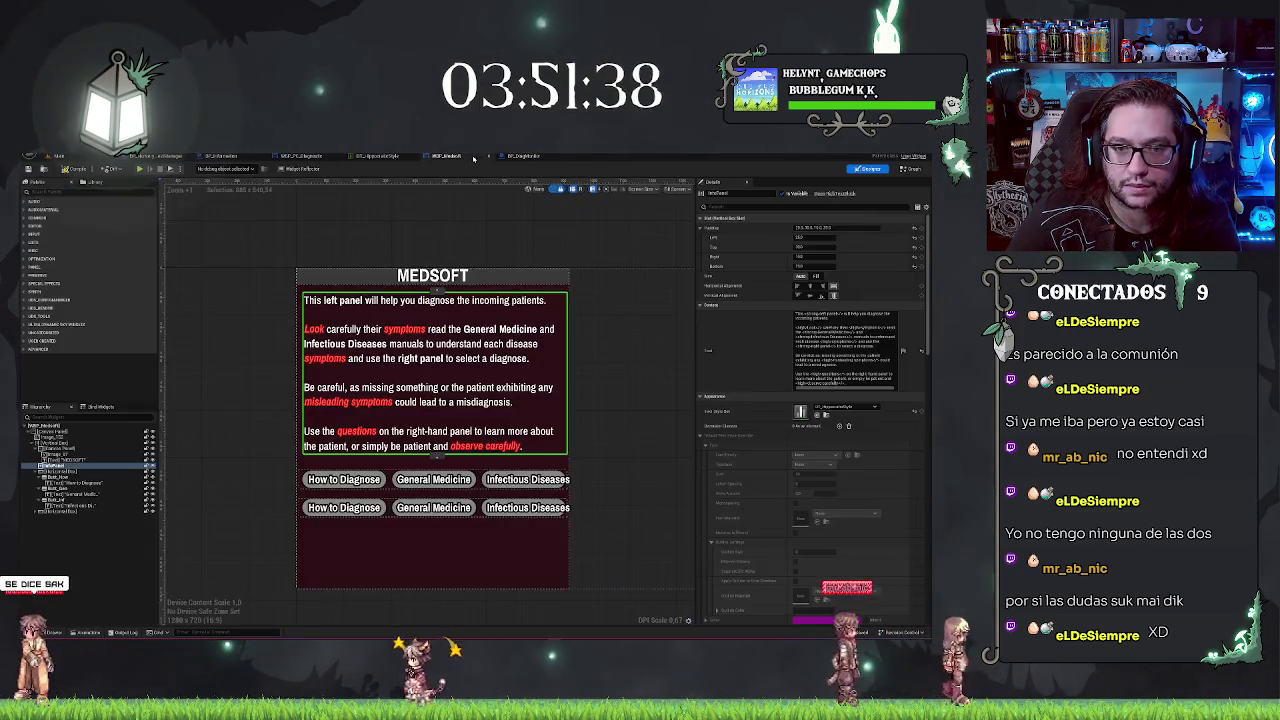
{"action": "left_click", "coordinate": [300, 156]}
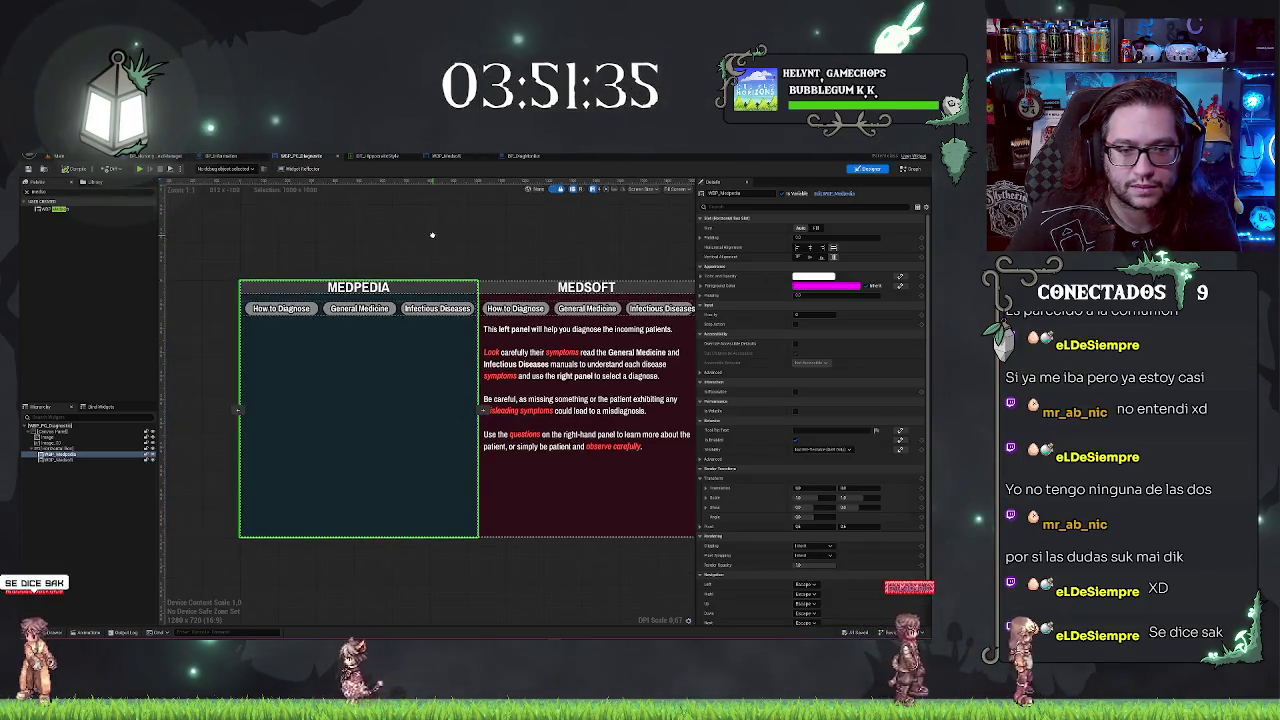
{"action": "left_click", "coordinate": [78, 170]}
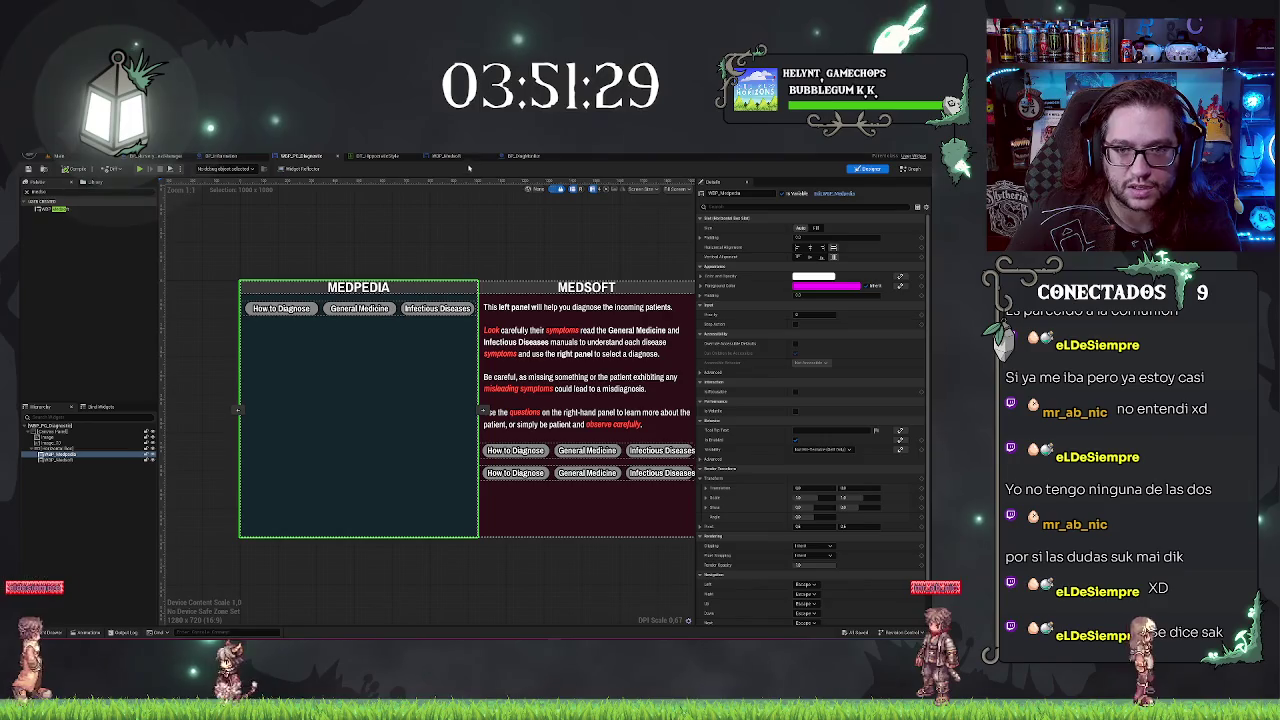
{"action": "left_click", "coordinate": [524, 157]}
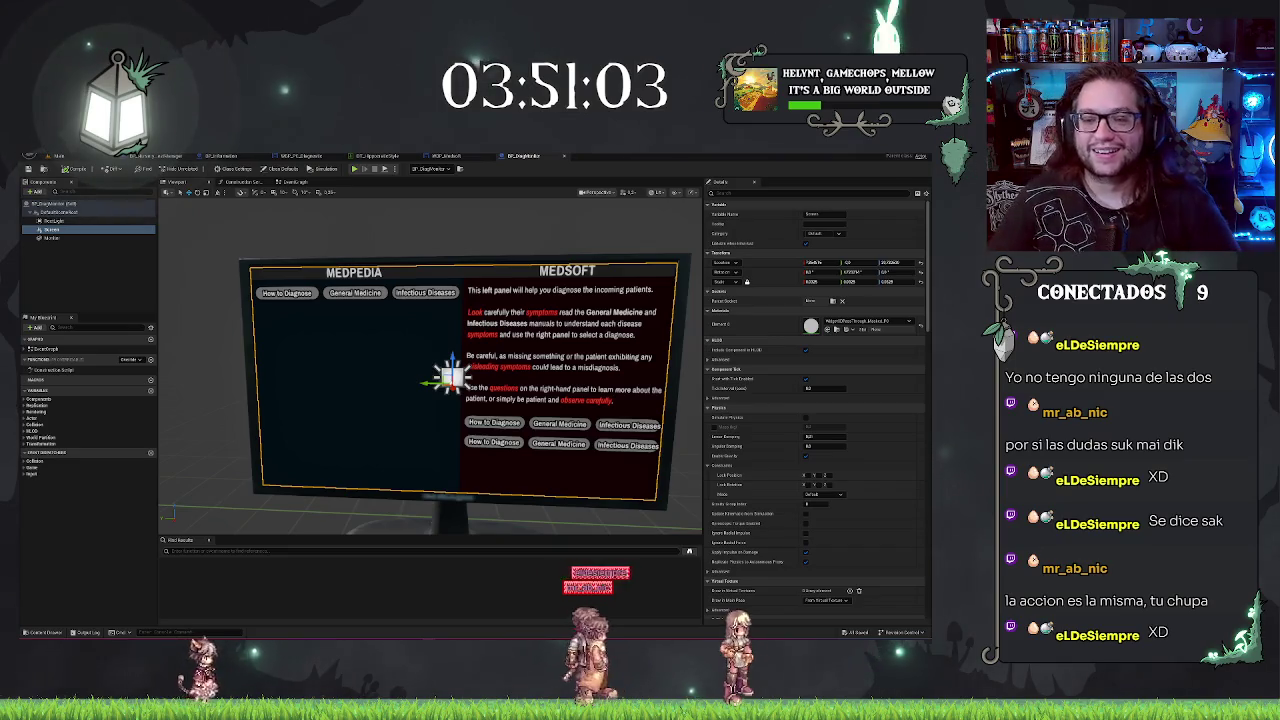
{"action": "left_click", "coordinate": [77, 155]}
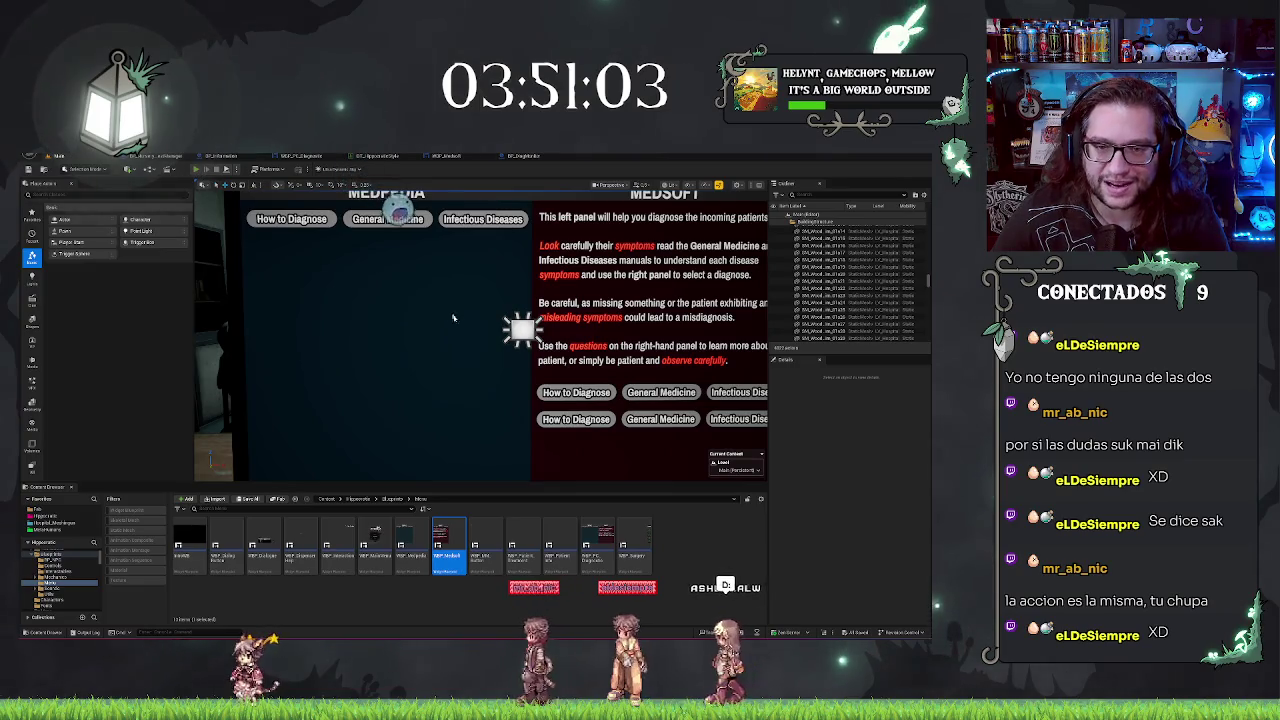